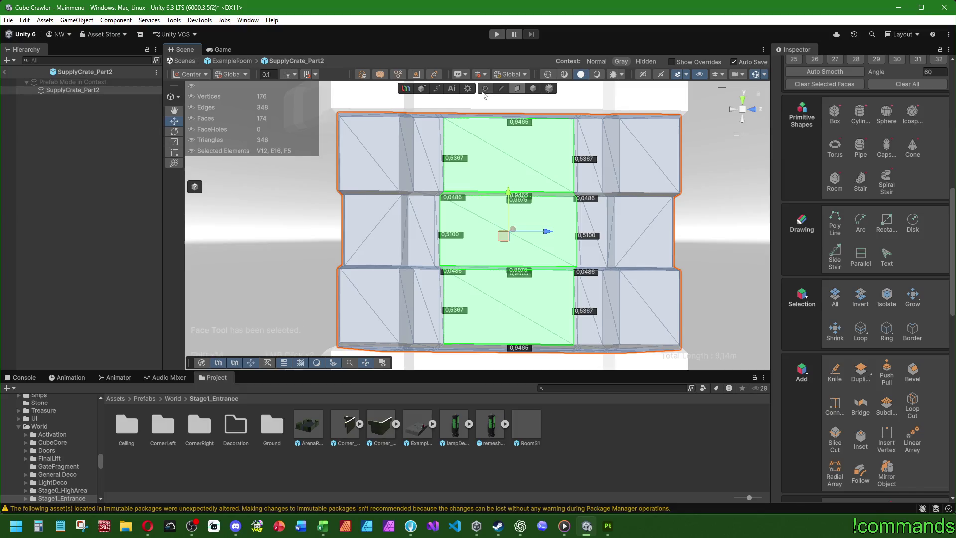
- Box-select the crate panel's inner vertex columns and align them on X
right_drag(488, 238, 334, 269)
scroll(788, 347, down, 10)
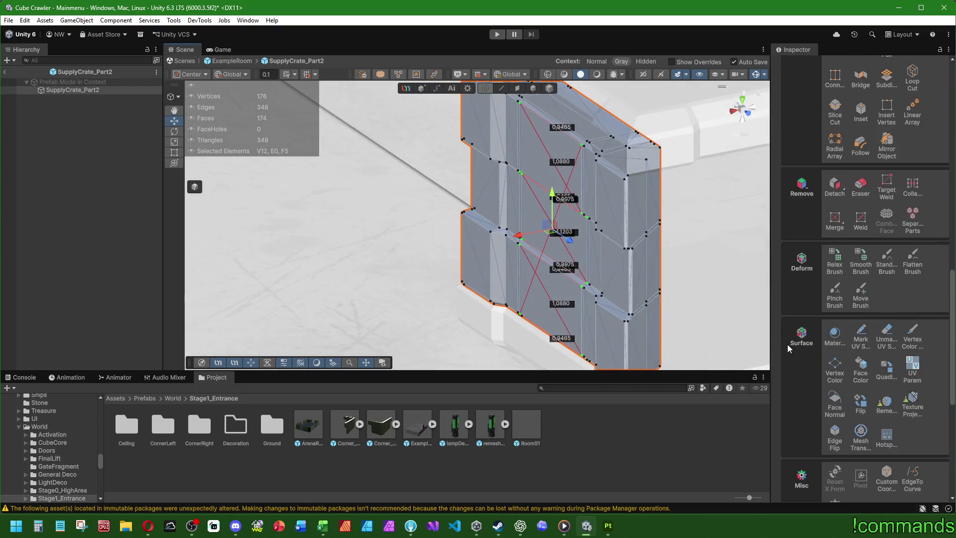
scroll(788, 347, down, 5)
click(860, 294)
right_drag(523, 293, 548, 293)
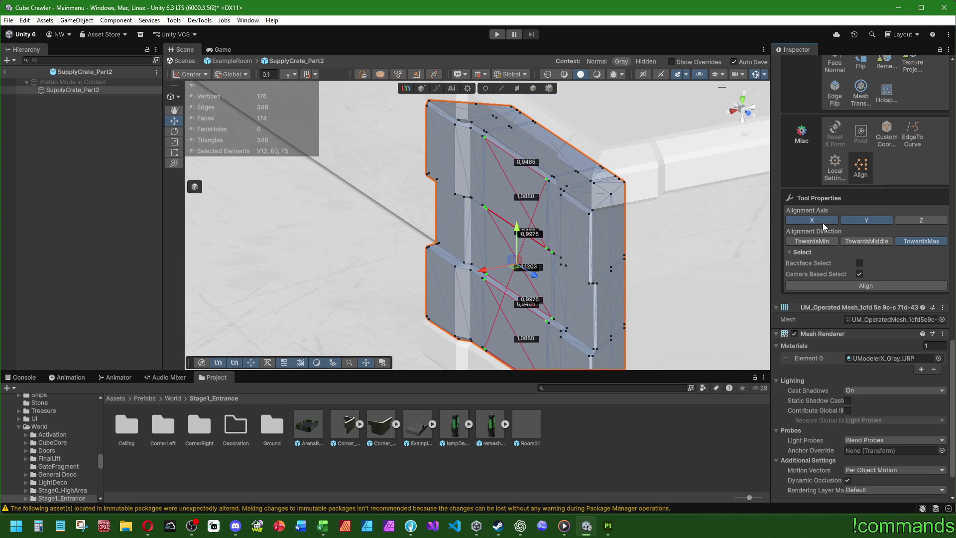
click(850, 285)
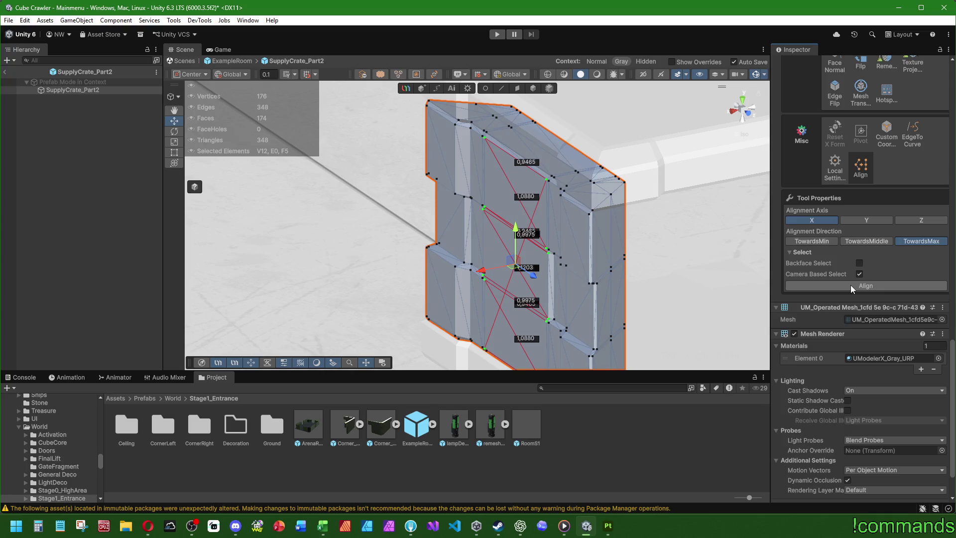
- Deselect the right vertex column and align the remaining vertices on Z
right_drag(528, 209, 576, 207)
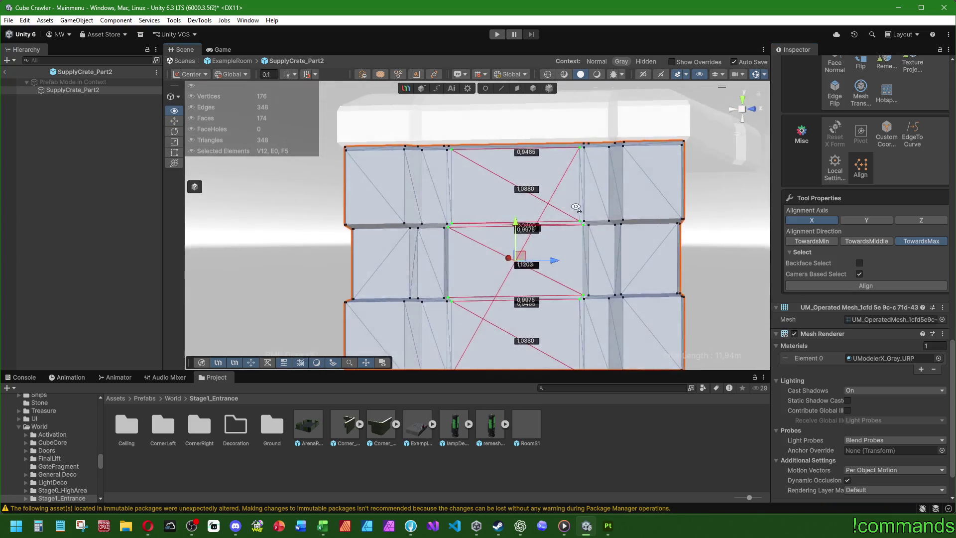
scroll(558, 224, up, 5)
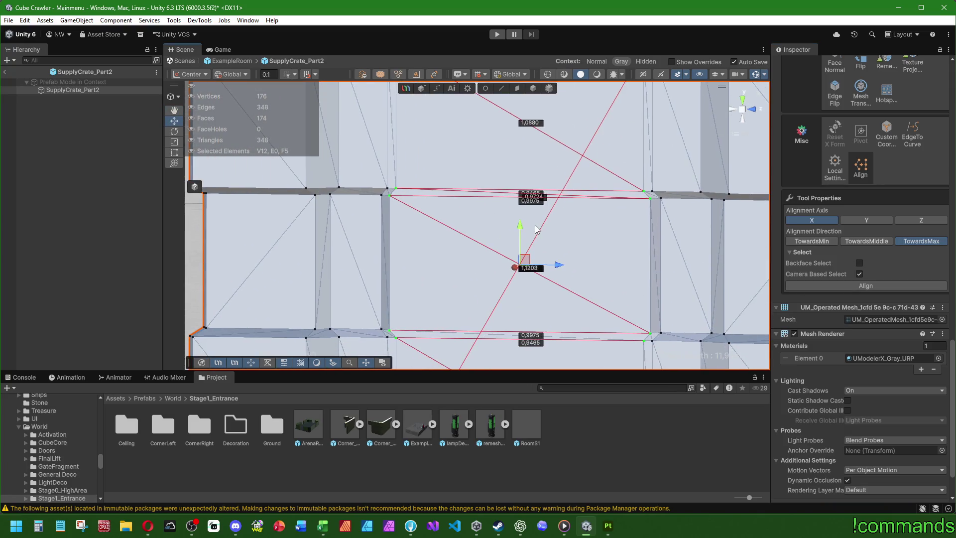
scroll(533, 234, down, 3)
middle_drag(469, 199, 518, 96)
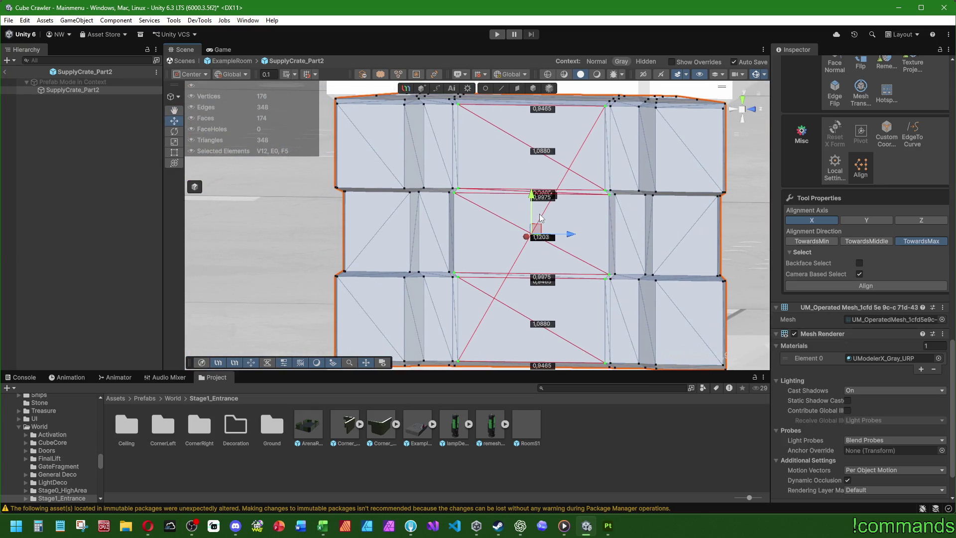
scroll(478, 218, down, 1)
ctrl+drag(562, 109, 619, 350)
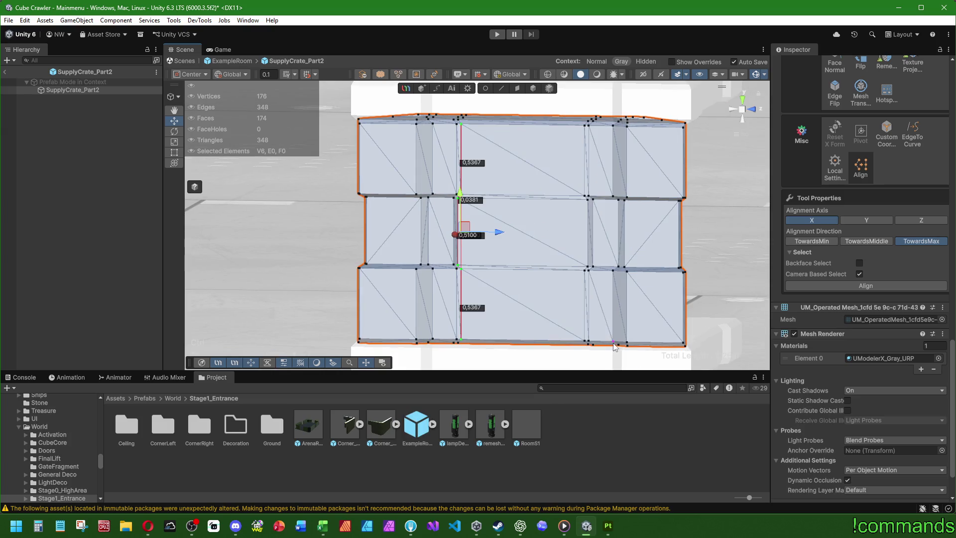
scroll(465, 259, up, 3)
click(919, 222)
click(876, 285)
- In edge mode, select the right vertical edge and the lower vertical edges below it
alt+drag(543, 219, 514, 225)
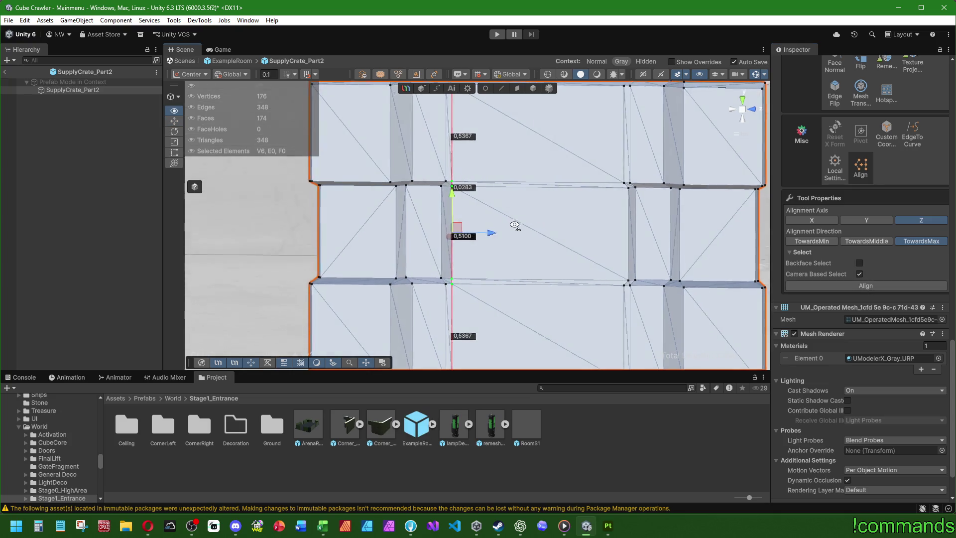
scroll(515, 259, down, 3)
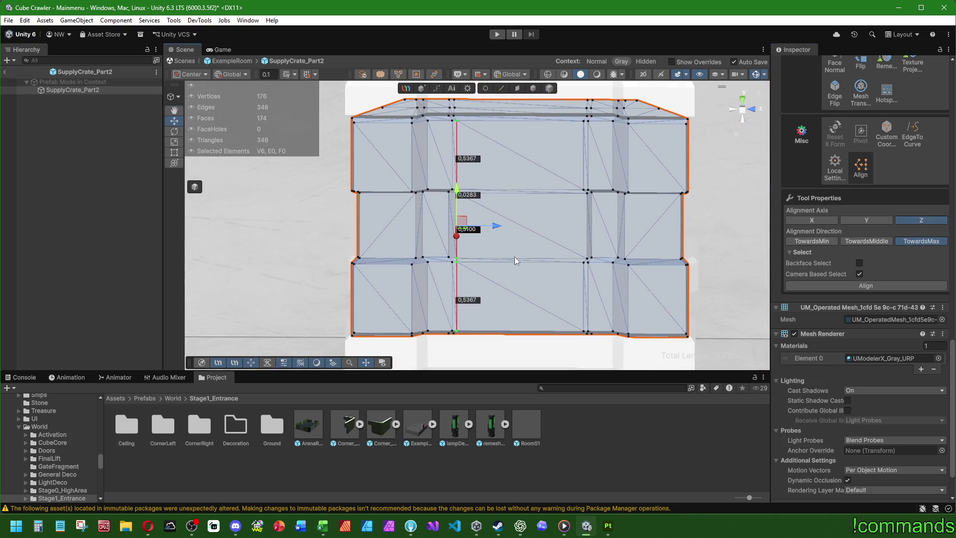
click(501, 90)
mouse_move(604, 220)
alt+mouse_down()
mouse_move(538, 214)
mouse_move(543, 187)
mouse_move(554, 202)
mouse_move(535, 170)
alt+mouse_up()
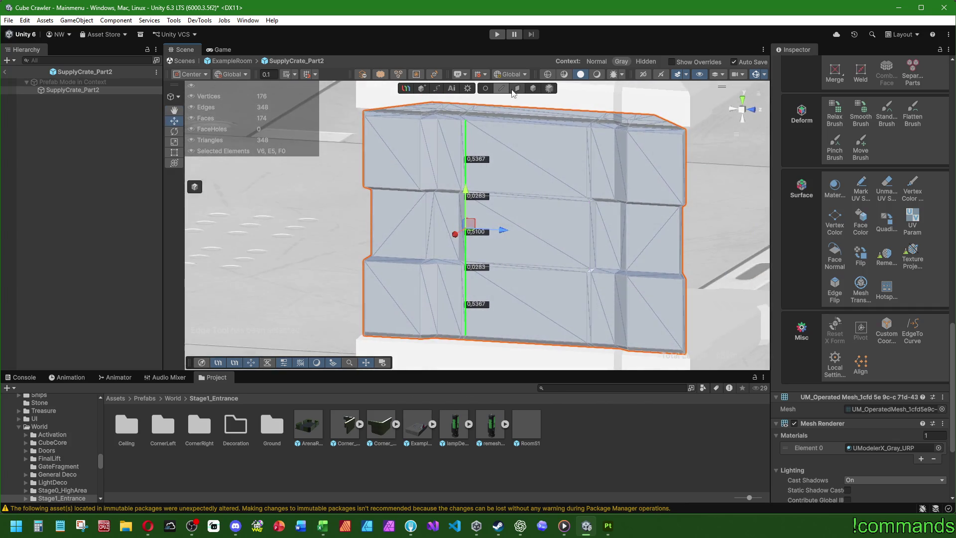
click(588, 166)
scroll(572, 199, up, 5)
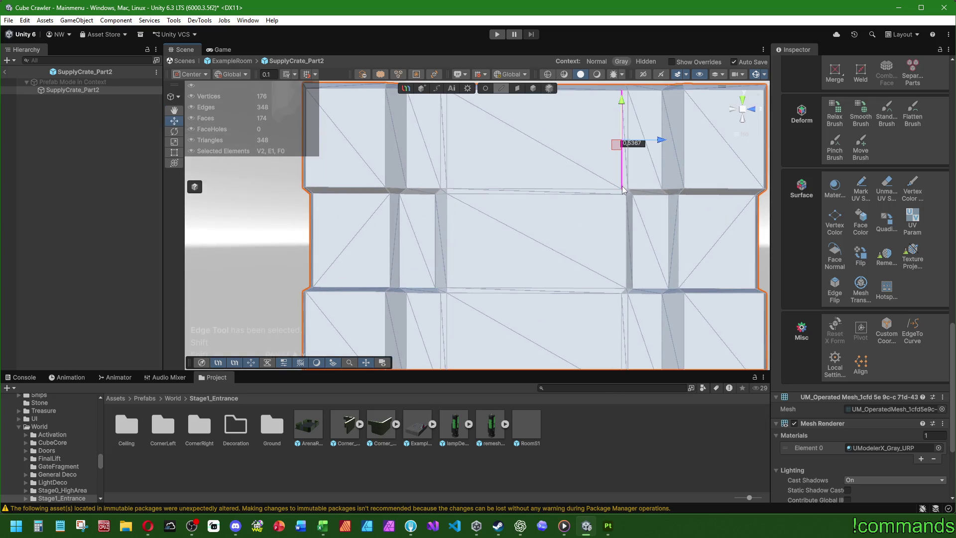
shift+click(625, 199)
shift+click(625, 294)
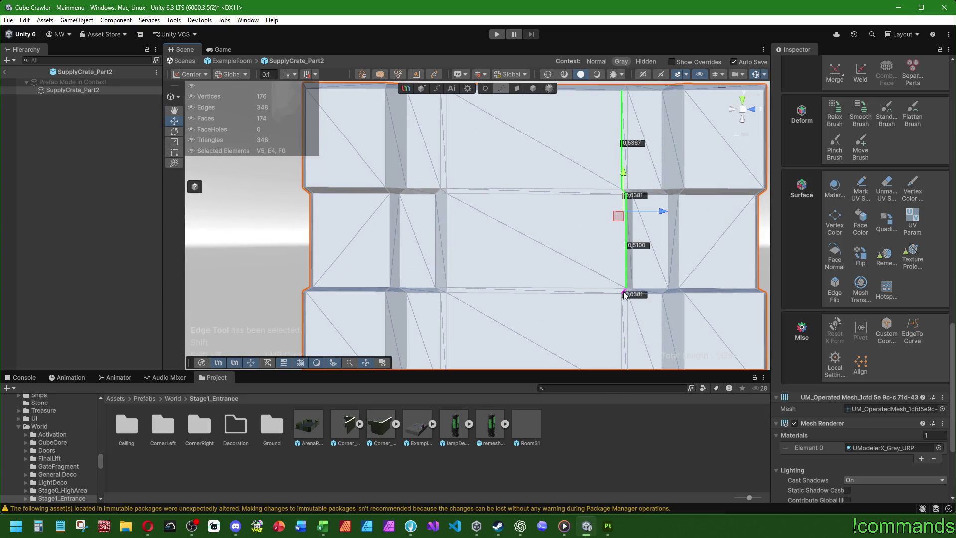
shift+click(625, 296)
- Back in vertex mode, run Align once more on the selected vertices
click(486, 90)
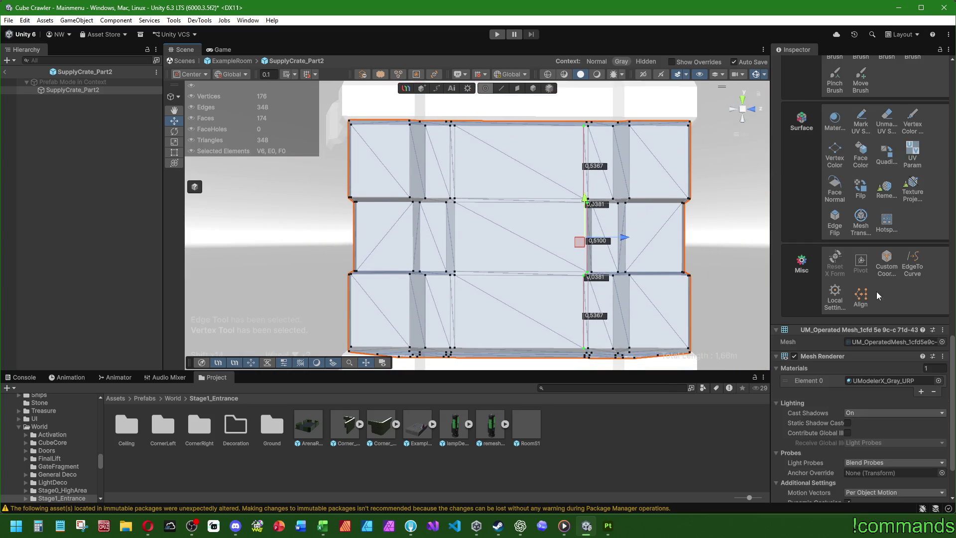
click(860, 365)
scroll(876, 298, down, 4)
click(802, 285)
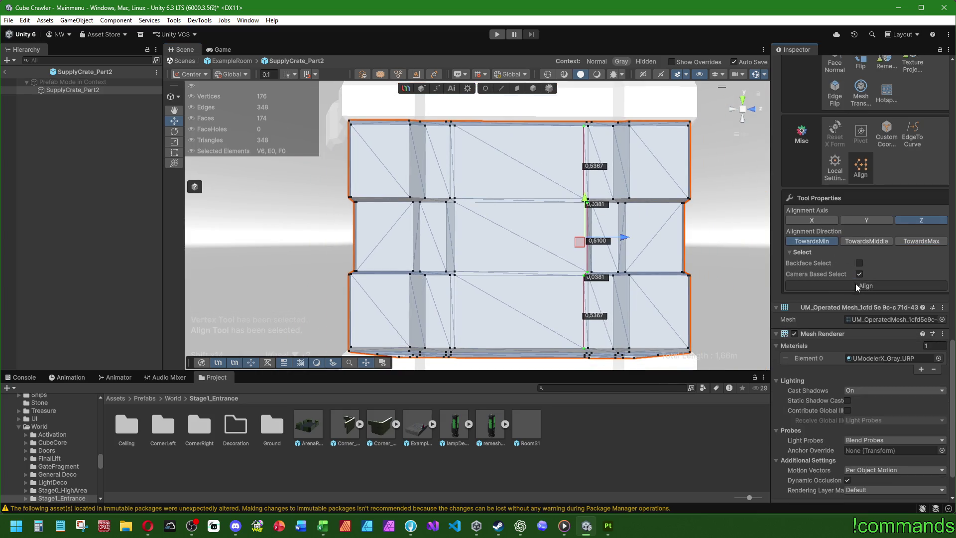
mouse_move(572, 209)
alt+mouse_down()
mouse_move(557, 251)
mouse_move(547, 251)
alt+mouse_up()
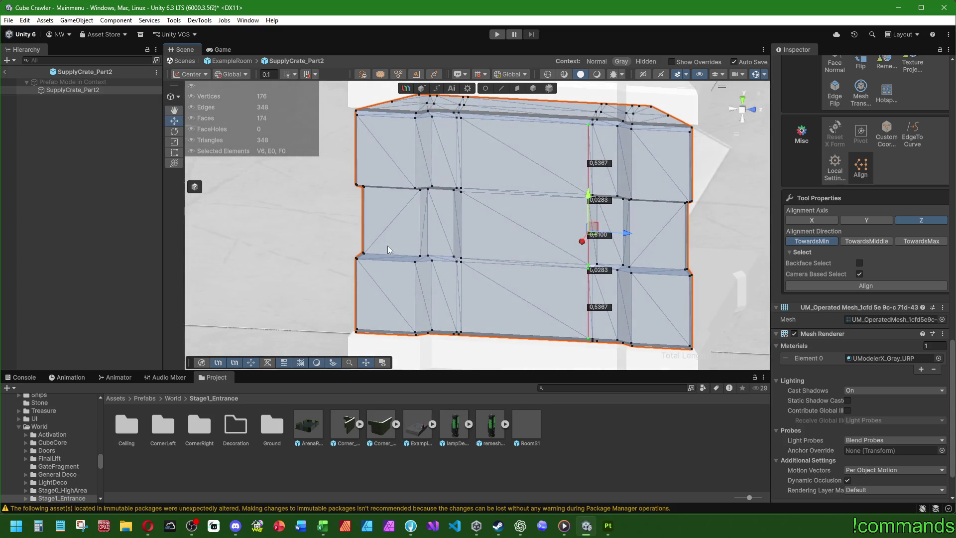
click(523, 88)
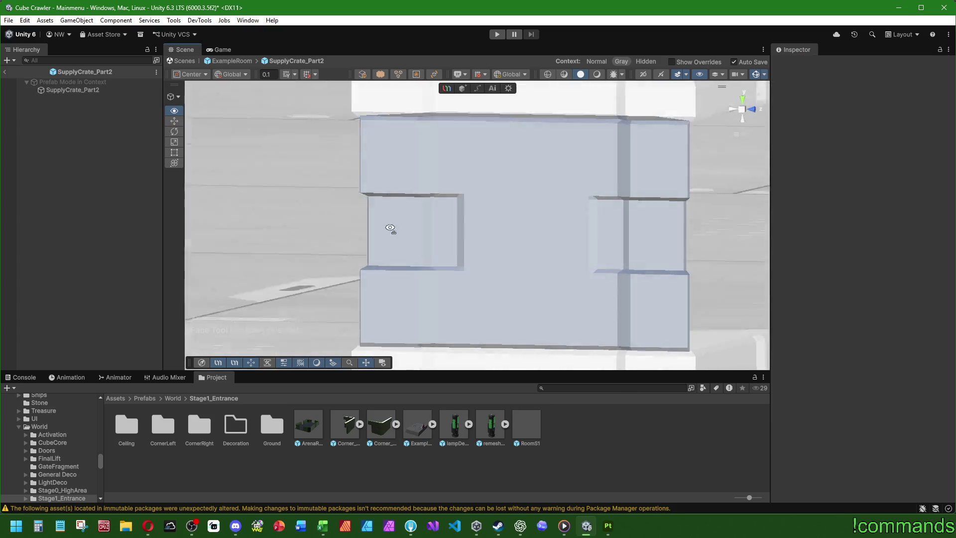
- Reselect the crate part and orbit to a close front view of it
click(101, 91)
mouse_move(378, 239)
alt+mouse_down()
mouse_move(407, 265)
mouse_move(473, 284)
mouse_move(497, 315)
mouse_move(514, 274)
alt+mouse_up()
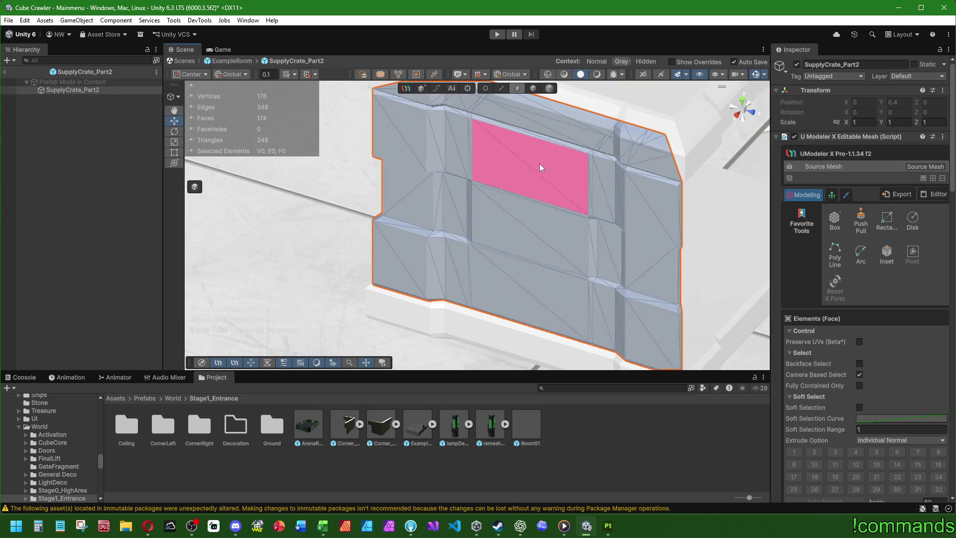
scroll(575, 181, up, 5)
scroll(600, 171, down, 3)
mouse_move(557, 117)
alt+mouse_down()
mouse_move(437, 140)
mouse_move(477, 196)
mouse_move(528, 165)
mouse_move(629, 228)
mouse_move(552, 288)
mouse_move(567, 221)
mouse_move(559, 262)
mouse_move(495, 249)
mouse_move(559, 239)
mouse_move(574, 250)
mouse_move(550, 269)
mouse_move(543, 249)
alt+mouse_up()
- Select the four middle vertical edges and scale them apart along X
click(502, 88)
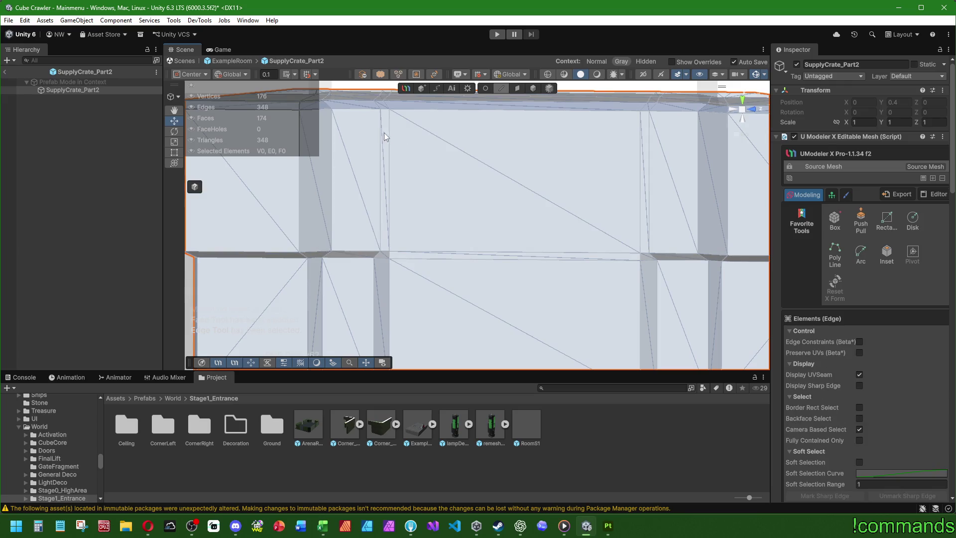
click(381, 130)
shift+click(647, 142)
middle_drag(647, 155, 599, 152)
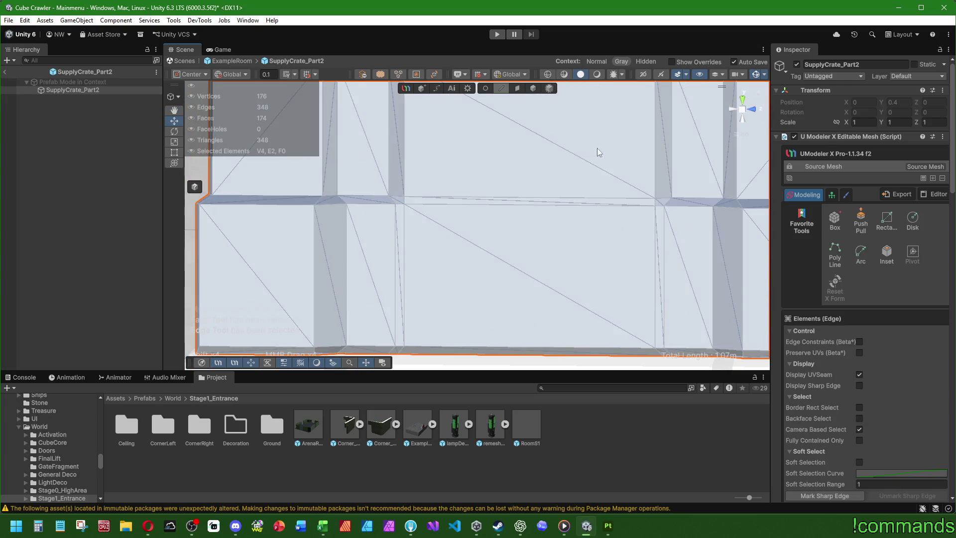
shift+click(665, 232)
shift+click(395, 222)
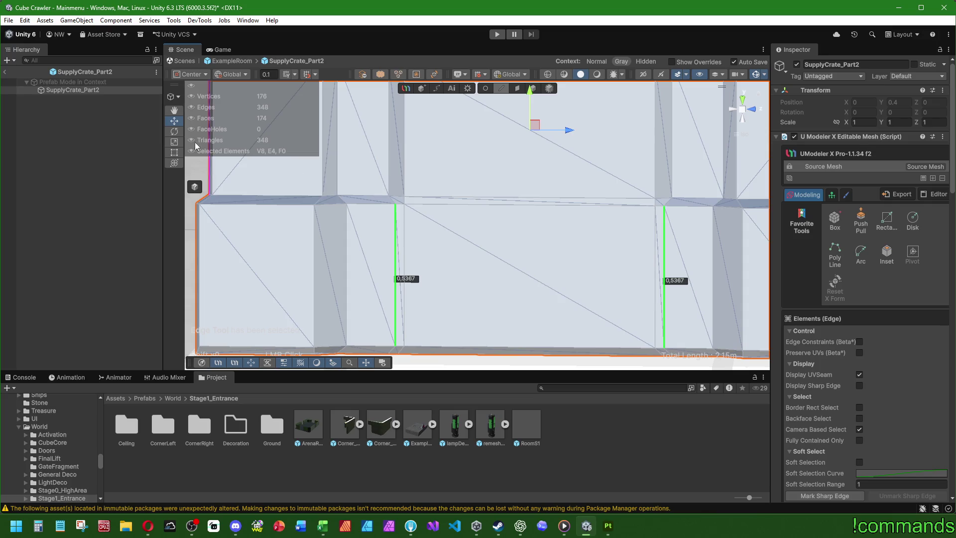
click(174, 143)
drag(571, 135, 577, 136)
- Clear the selection and leave prefab editing back to ExampleRoom
scroll(595, 235, down, 5)
mouse_move(571, 240)
alt+mouse_down()
mouse_move(505, 277)
mouse_move(502, 305)
mouse_move(492, 279)
mouse_move(516, 274)
mouse_move(481, 171)
mouse_move(416, 163)
mouse_move(405, 171)
mouse_move(464, 148)
mouse_move(562, 172)
mouse_move(587, 249)
mouse_move(506, 264)
mouse_move(443, 320)
mouse_move(506, 267)
alt+mouse_up()
click(516, 273)
scroll(463, 292, down, 3)
click(236, 225)
mouse_move(236, 225)
alt+mouse_down()
mouse_move(599, 269)
mouse_move(401, 277)
mouse_move(353, 273)
mouse_move(468, 259)
mouse_move(406, 273)
mouse_move(320, 270)
mouse_move(279, 248)
alt+mouse_up()
click(5, 71)
- Duplicate SupplyCrate_Part2, set the gizmo to Pivot, and rotate the copy 90° on Y
click(128, 312)
click(97, 272)
key(ctrl+d)
click(191, 75)
click(208, 98)
right_drag(213, 93, 168, 121)
click(174, 121)
click(197, 127)
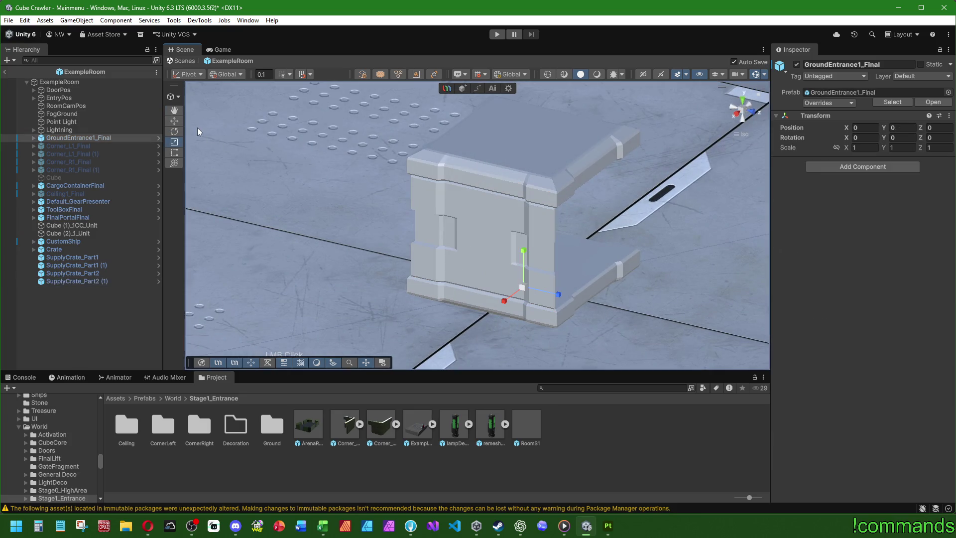
click(92, 281)
click(901, 137)
text(90)
- Duplicate the rotated copy and turn it a further 90° on Y
click(84, 282)
key(ctrl+d)
click(907, 139)
text(90)
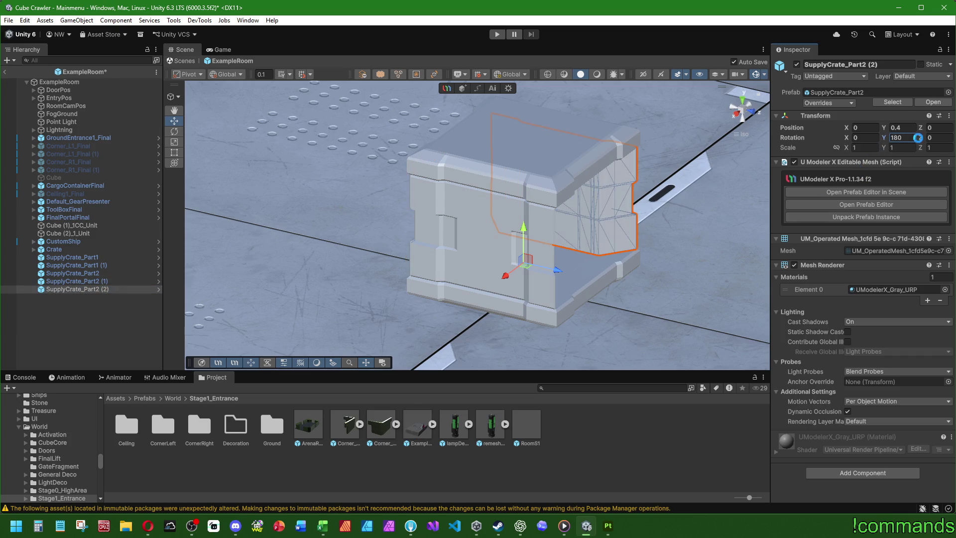
- Duplicate SupplyCrate_Part2 (2) and add +90 to reach 270° on Y
click(78, 289)
key(ctrl+d)
click(906, 137)
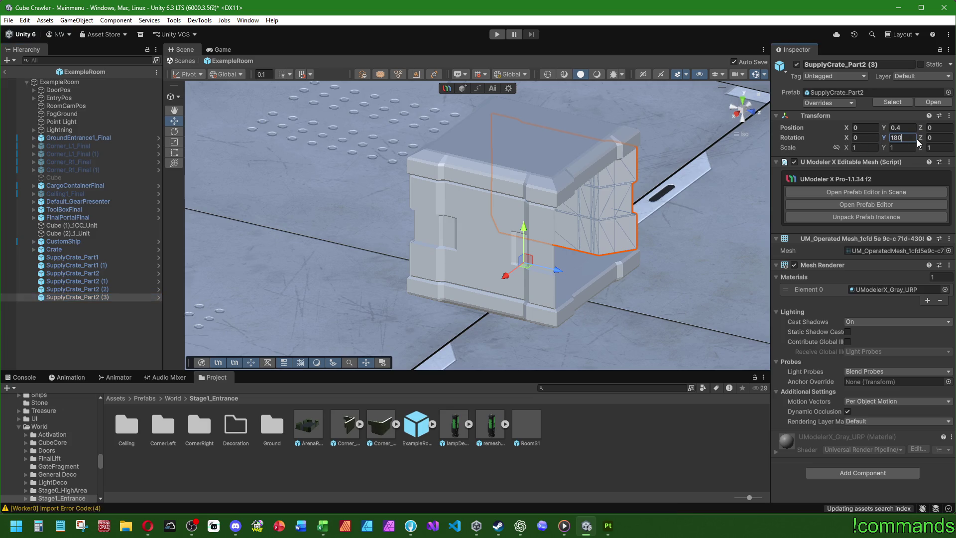
text(+90)
key(Return)
click(60, 334)
mouse_move(349, 200)
right_down()
mouse_move(359, 187)
mouse_move(646, 200)
mouse_move(540, 352)
mouse_move(617, 140)
mouse_move(477, 67)
mouse_move(530, 232)
mouse_move(596, 267)
mouse_move(178, 265)
mouse_move(67, 333)
right_up()
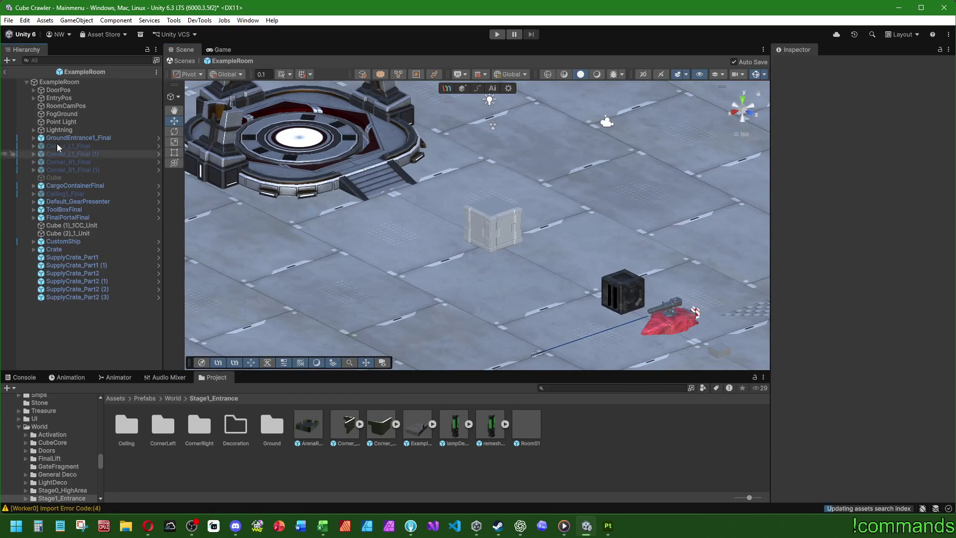
- Return to the Mainmenu scene and save both the project and the scene
click(5, 73)
click(9, 20)
click(35, 128)
click(9, 20)
click(42, 71)
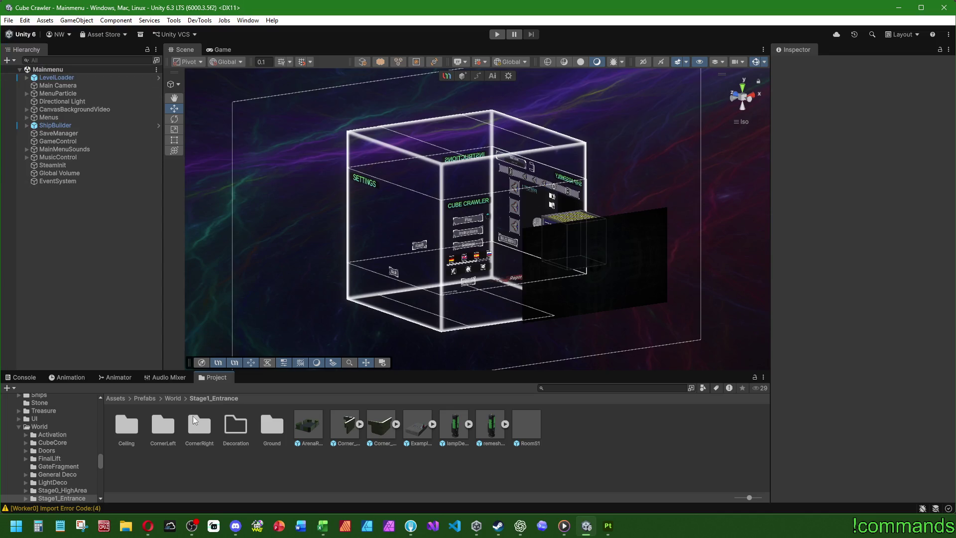
- Browse Prefabs > Destroyable > RunLootProps > Entrance > SupplyCrate and select SupplyCrate_Part2
click(145, 398)
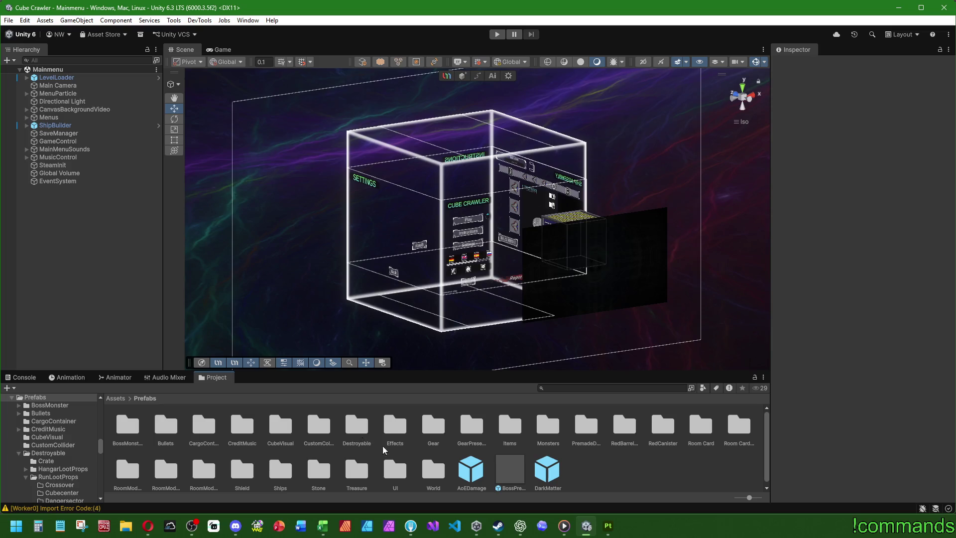
key(alt+Tab)
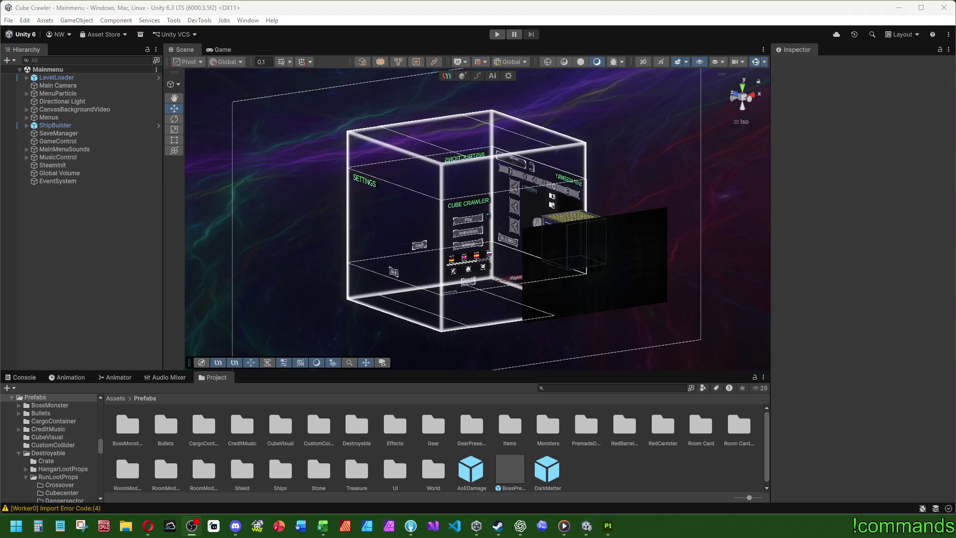
key(alt+Tab)
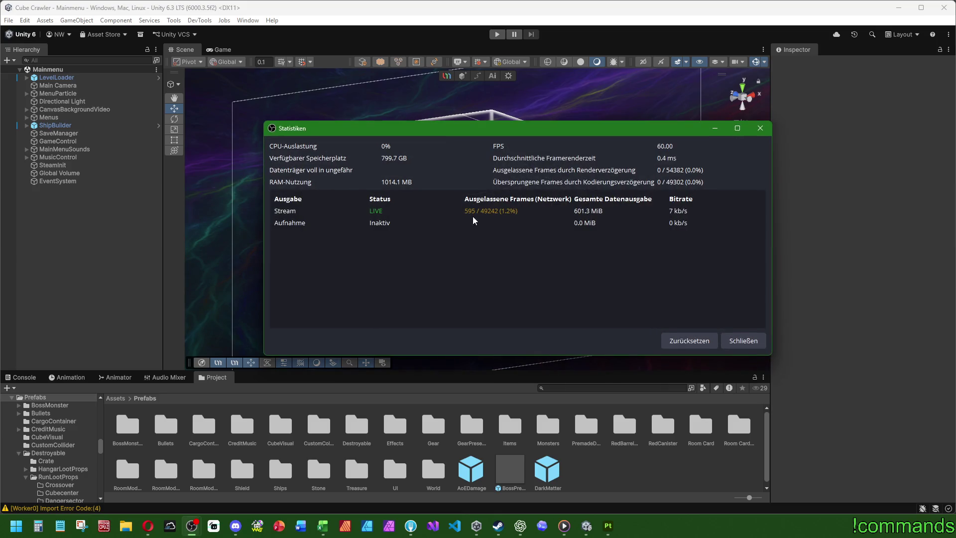
click(760, 128)
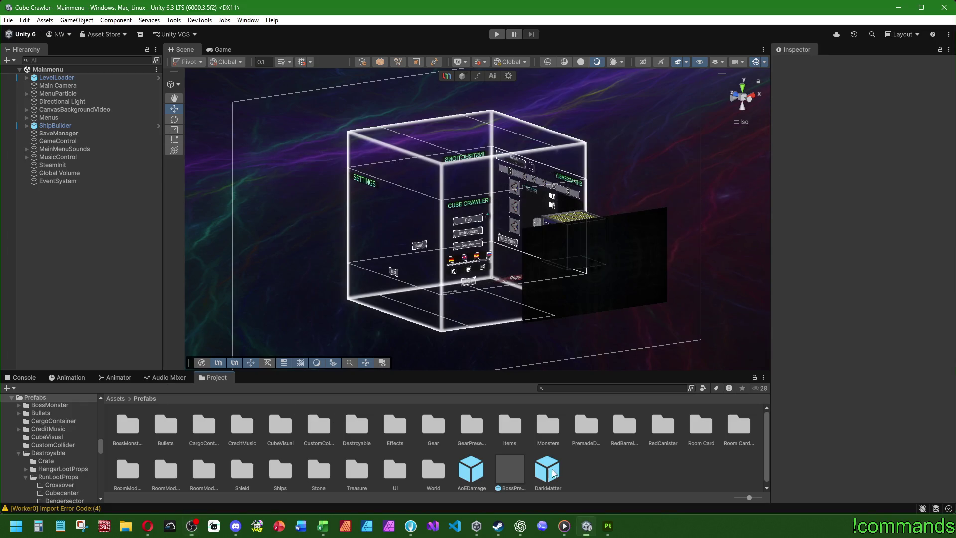
click(357, 425)
double_click(368, 431)
double_click(201, 425)
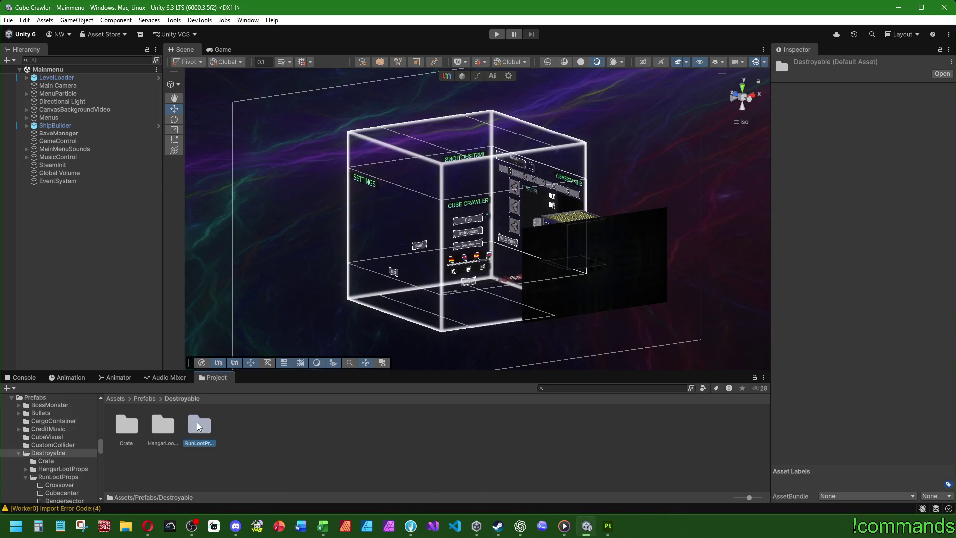
double_click(238, 428)
double_click(126, 428)
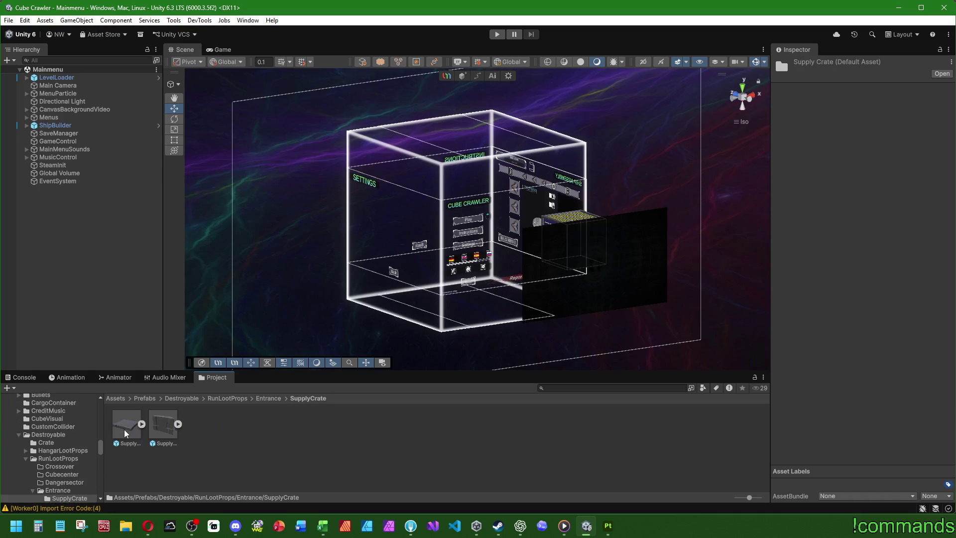
click(160, 426)
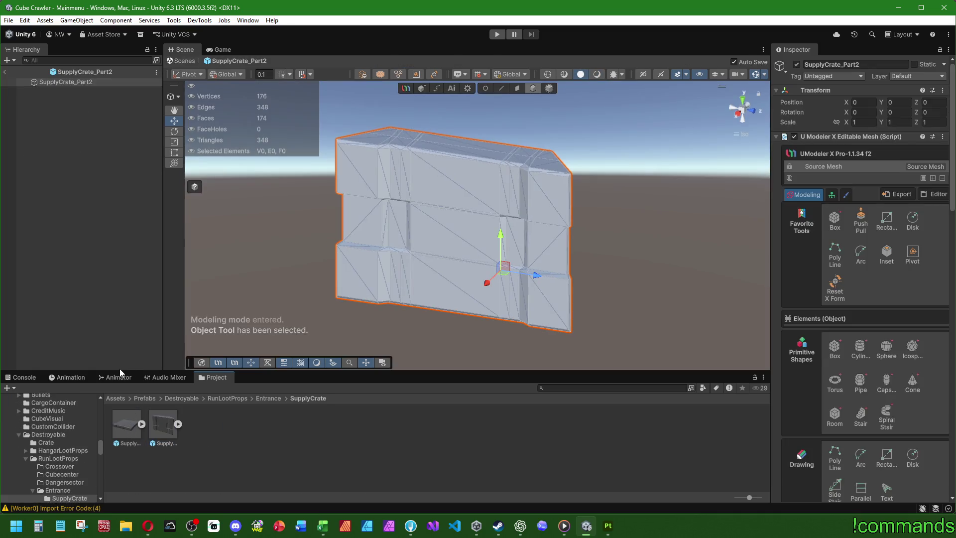
- Open SupplyCrate_Part1 in prefab mode and inspect its faces, edges and sharp-edge display
double_click(128, 422)
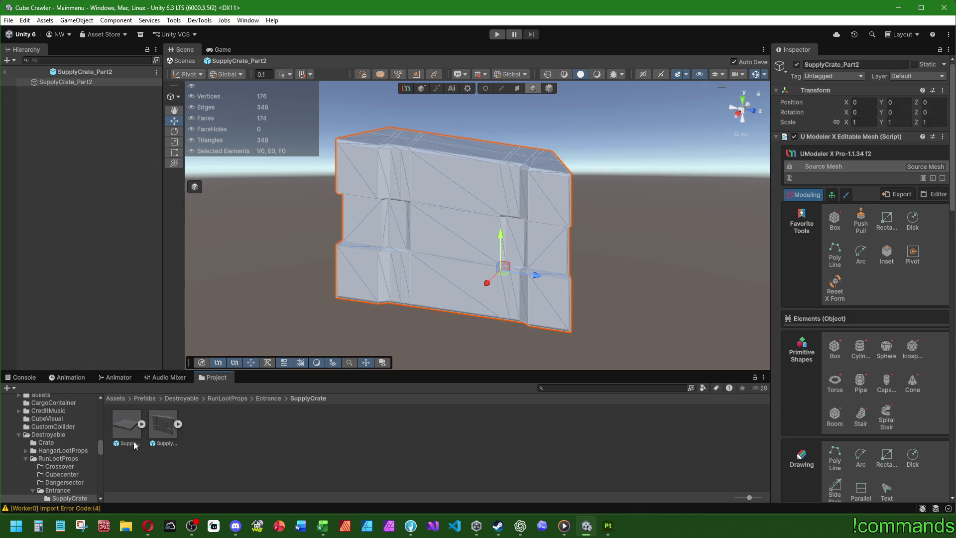
click(517, 88)
click(501, 88)
right_drag(503, 119, 528, 130)
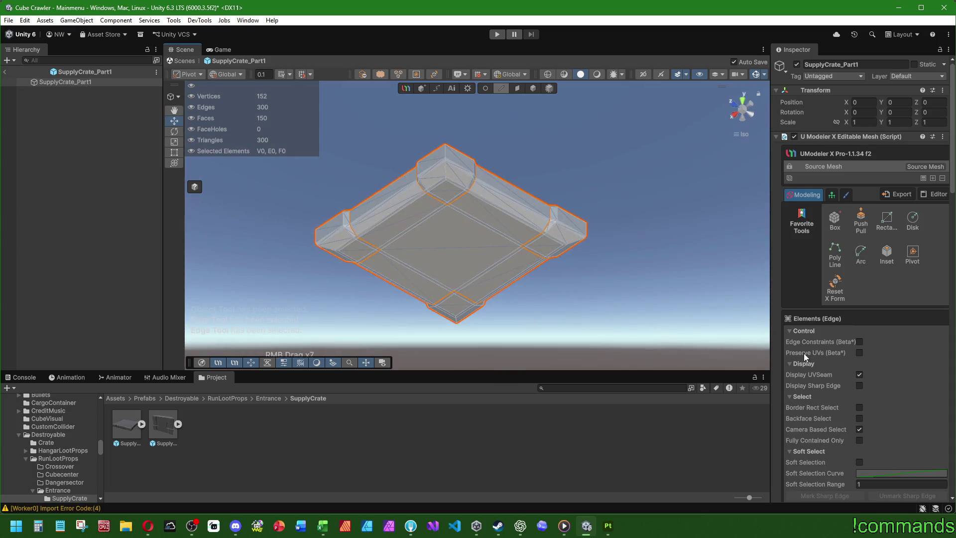
scroll(804, 353, down, 2)
right_drag(423, 244, 503, 189)
click(858, 330)
click(858, 331)
click(517, 88)
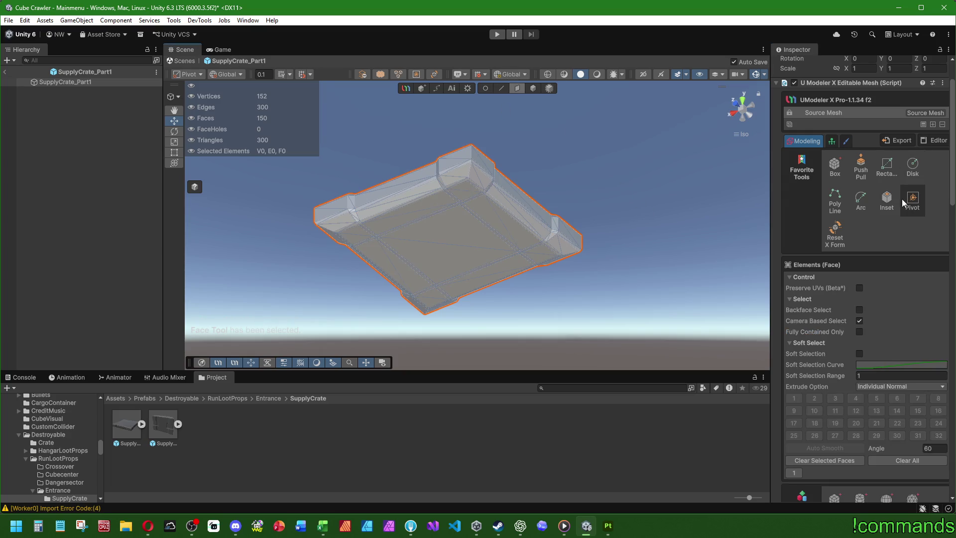
- Open the UV Editor, dock it beside the Scene view, and return to Scene
click(922, 138)
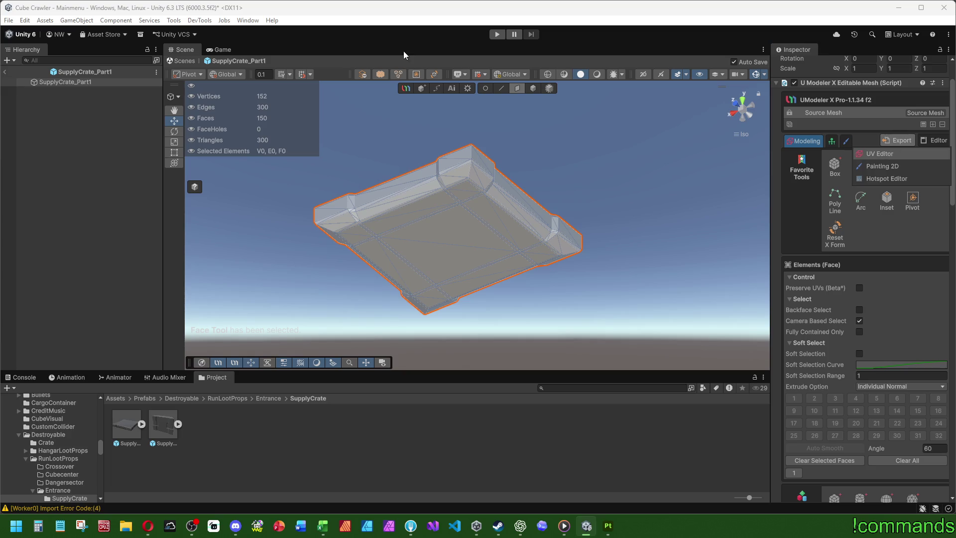
key(Return)
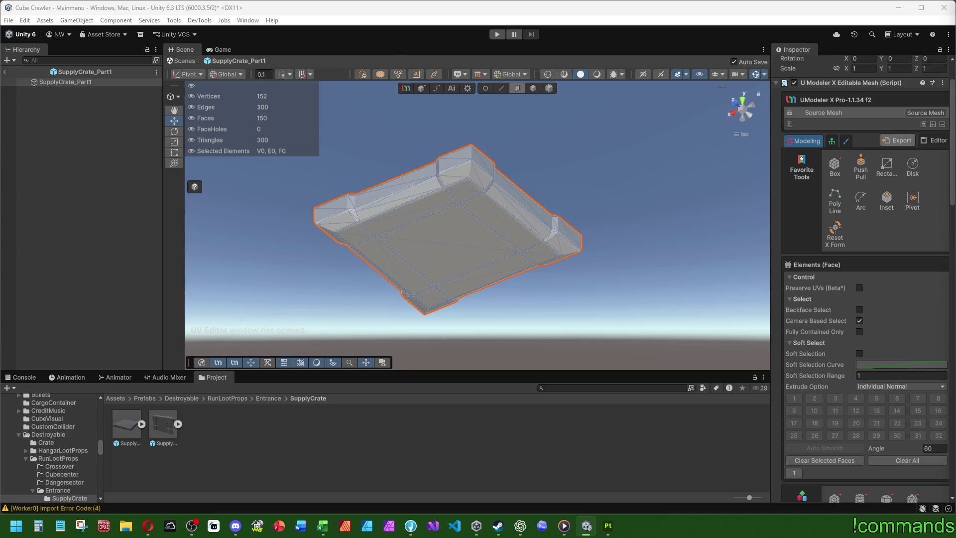
drag(468, 32, 183, 52)
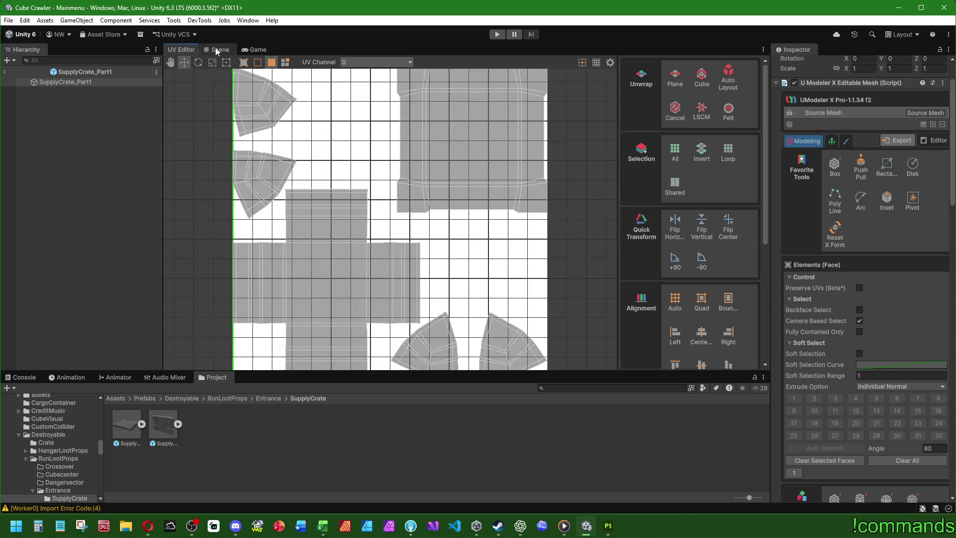
click(216, 50)
double_click(160, 424)
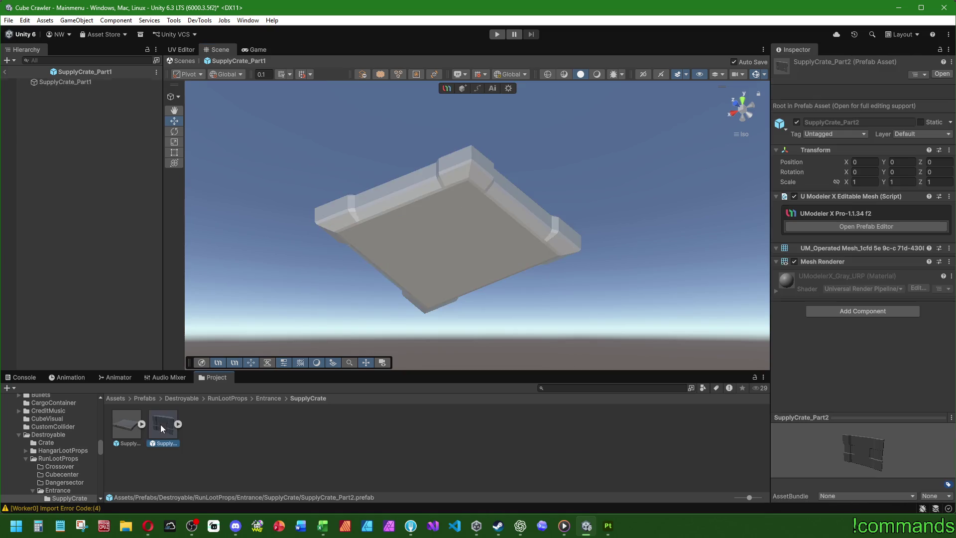
- In edge mode, select the wall's top edge loop and extend it with Ring
key(2)
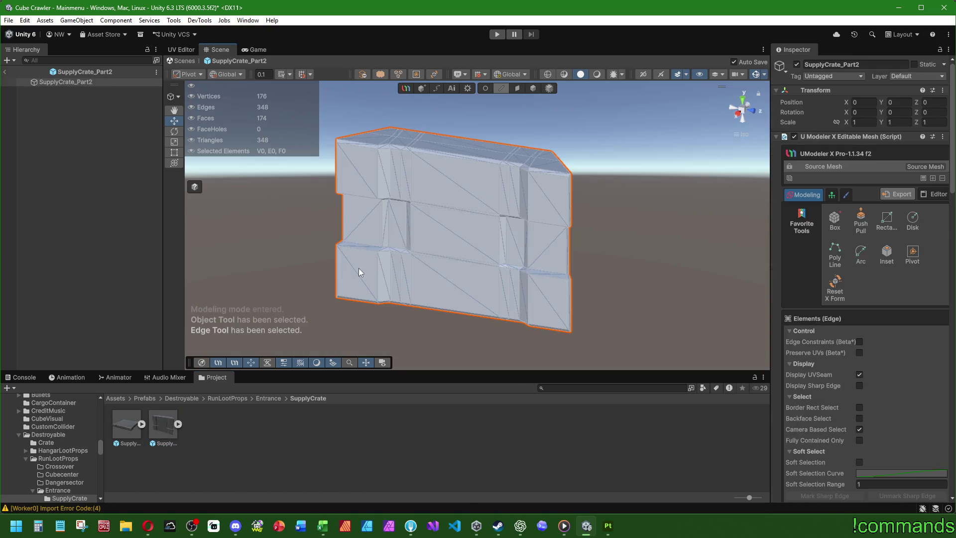
mouse_move(452, 207)
right_down()
mouse_move(392, 302)
mouse_move(459, 157)
right_up()
click(459, 157)
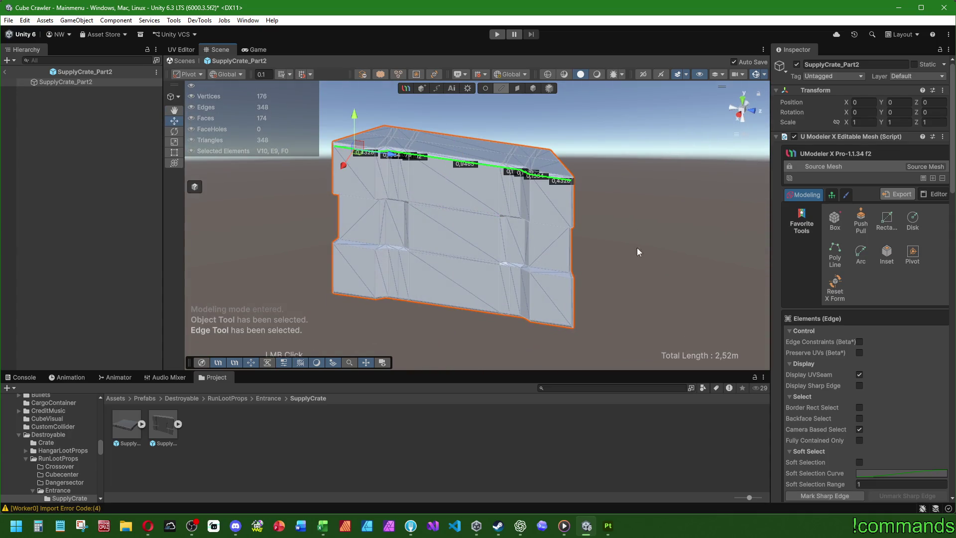
right_drag(637, 252, 504, 237)
scroll(568, 248, up, 4)
scroll(556, 302, down, 4)
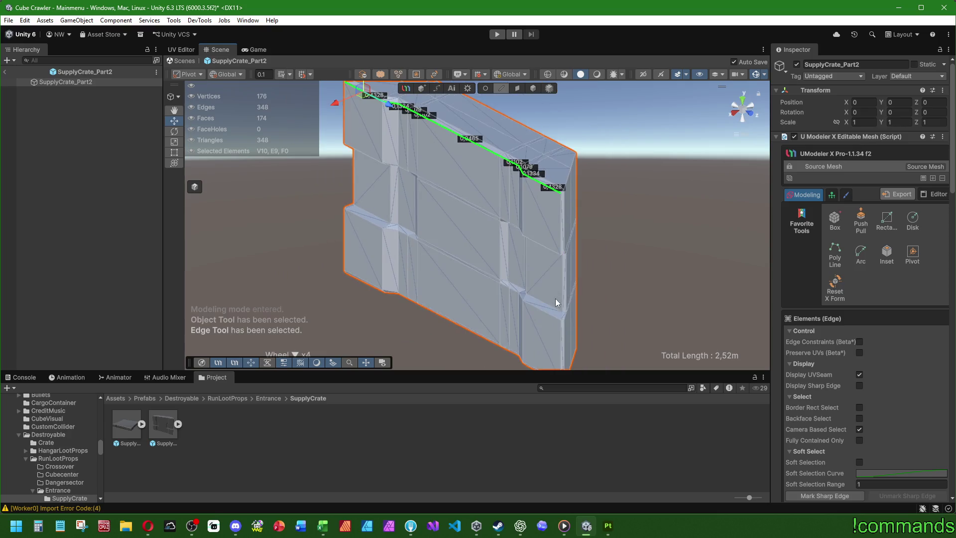
scroll(816, 378, down, 10)
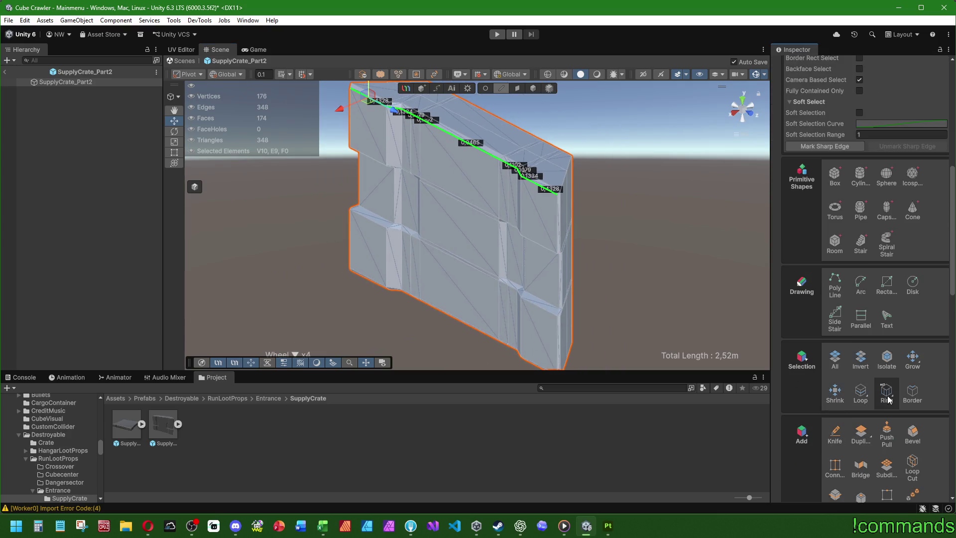
click(886, 394)
- Box-deselect the unwanted edges from the top and bottom views
mouse_move(686, 273)
right_down()
mouse_move(483, 271)
mouse_move(604, 271)
mouse_move(497, 269)
mouse_move(652, 300)
mouse_move(717, 204)
right_up()
click(742, 103)
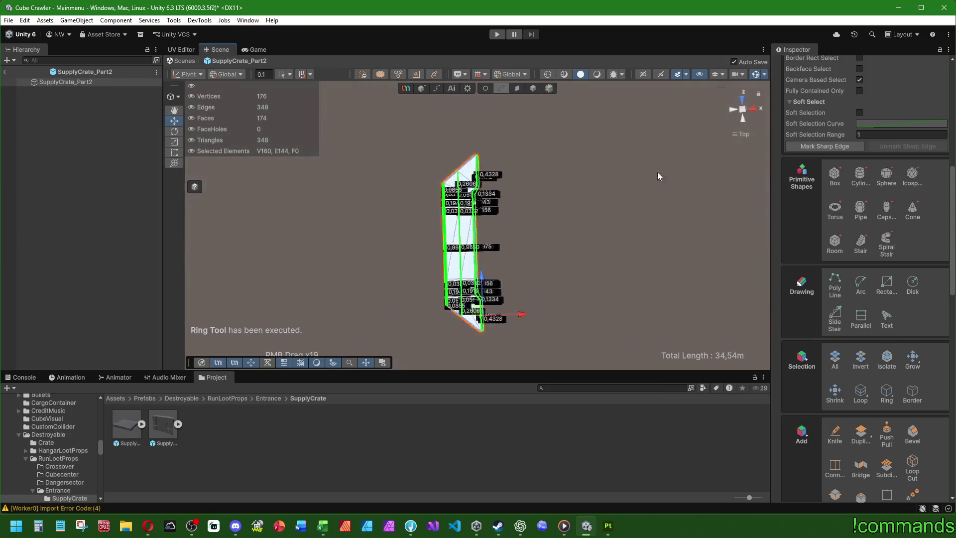
ctrl+drag(378, 138, 463, 346)
click(742, 109)
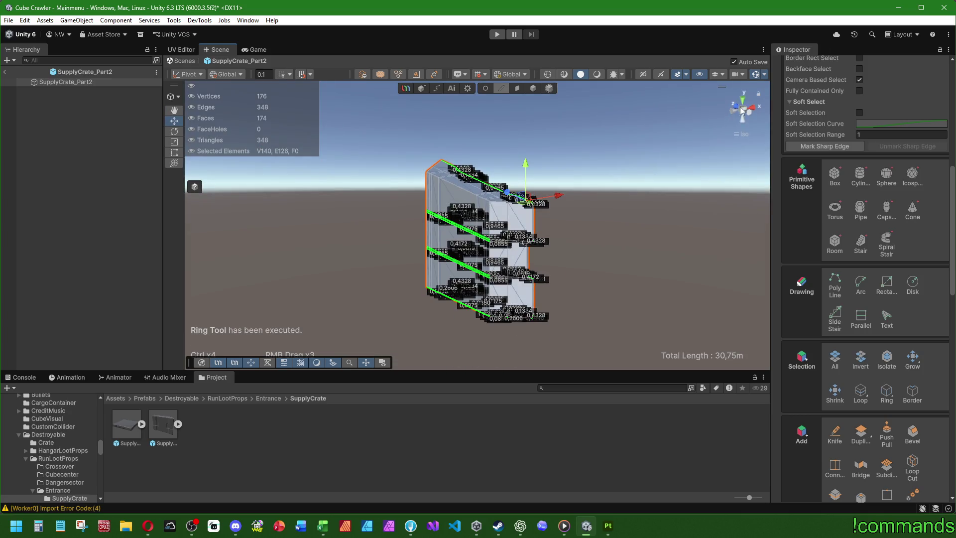
ctrl+drag(381, 99, 463, 315)
mouse_move(463, 314)
right_down()
mouse_move(601, 333)
mouse_move(471, 271)
right_up()
ctrl+drag(418, 184, 548, 277)
mouse_move(548, 277)
right_down()
mouse_move(471, 230)
mouse_move(421, 282)
right_up()
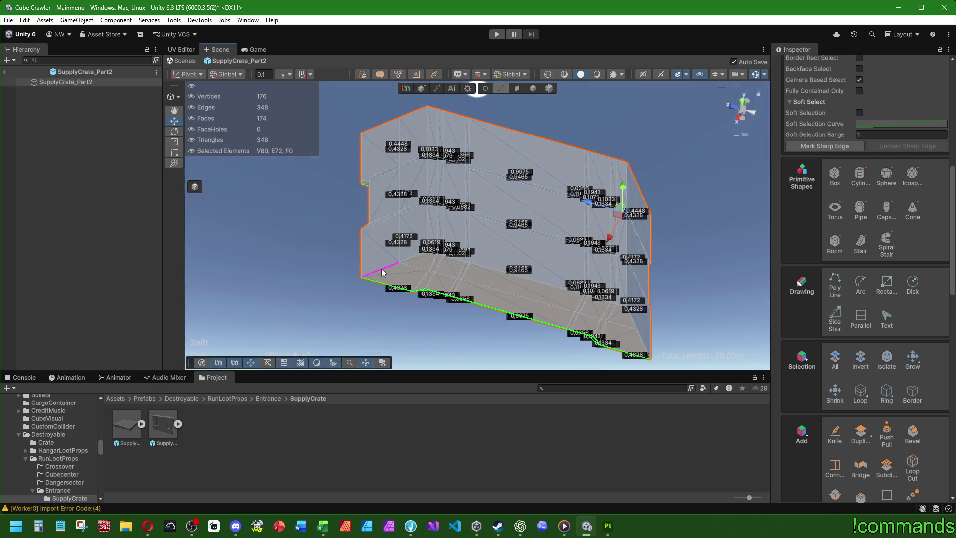
- Add the bottom, border, edge-loop and vertical edges back into the selection
shift+click(420, 282)
shift+click(625, 320)
mouse_move(626, 320)
right_down()
mouse_move(535, 260)
mouse_move(523, 253)
mouse_move(539, 275)
mouse_move(411, 207)
right_up()
shift+click(535, 260)
shift+double_click(410, 196)
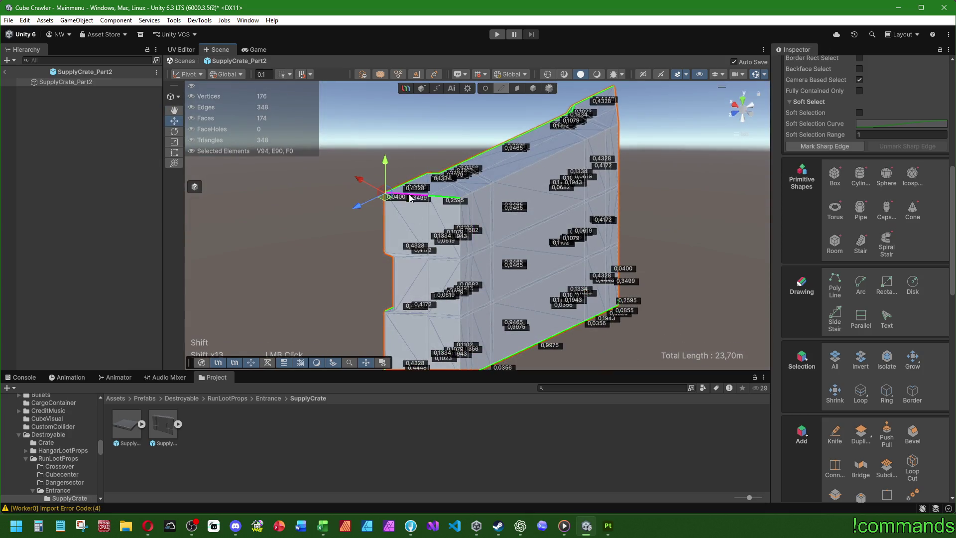
mouse_move(497, 181)
right_down()
mouse_move(560, 240)
mouse_move(557, 196)
mouse_move(427, 199)
right_up()
shift+click(560, 241)
shift+click(428, 199)
shift+click(427, 319)
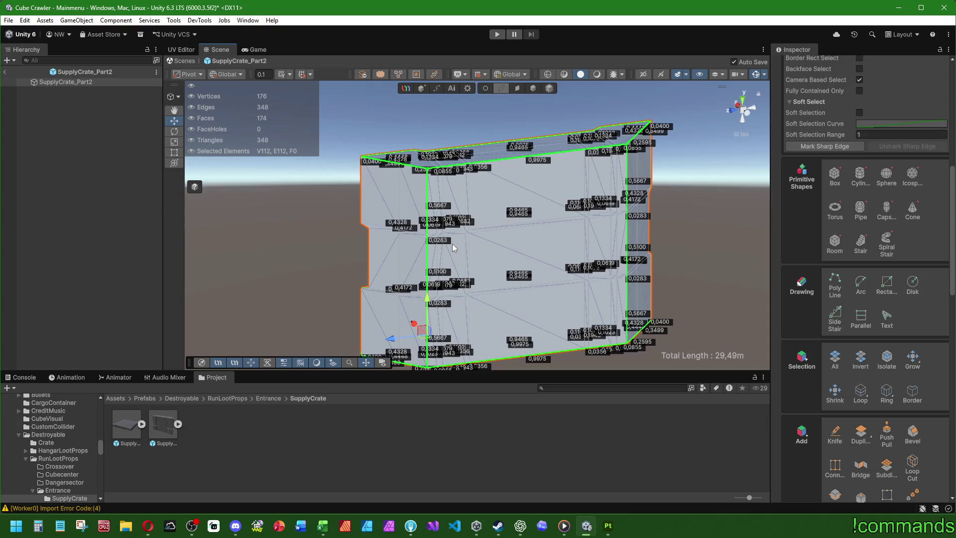
- Add the left-side vertical edges of the crate wall to the selection
mouse_move(455, 244)
right_down()
mouse_move(582, 188)
mouse_move(634, 212)
mouse_move(512, 186)
mouse_move(504, 270)
mouse_move(485, 226)
right_up()
mouse_move(324, 237)
right_down()
mouse_move(351, 197)
mouse_move(342, 208)
mouse_move(500, 196)
right_up()
shift+click(350, 196)
shift+click(351, 197)
shift+click(384, 225)
mouse_move(383, 225)
right_down()
mouse_move(669, 224)
mouse_move(598, 214)
mouse_move(640, 207)
mouse_move(621, 198)
right_up()
- Add two vertical edge loops and the right vertical edge, completing the border selection
shift+double_click(624, 193)
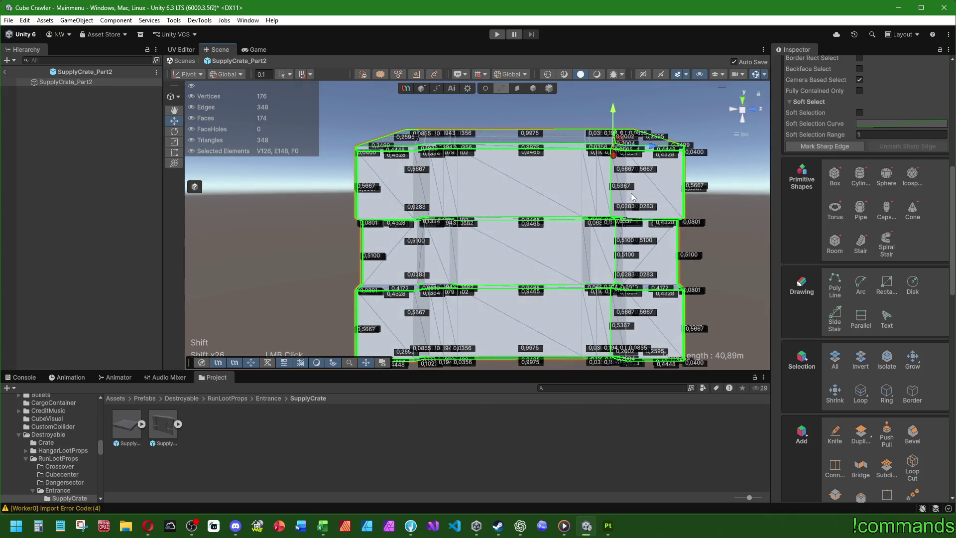
shift+double_click(422, 188)
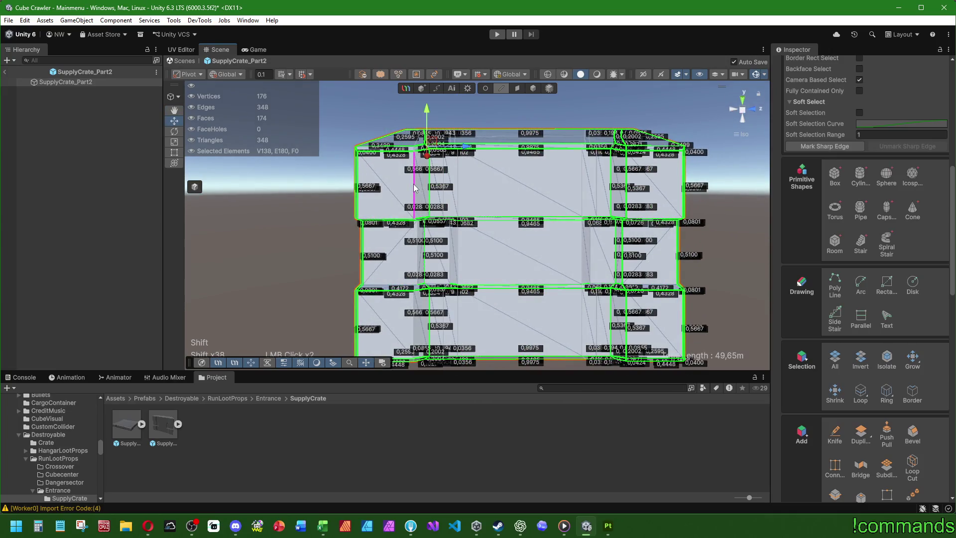
mouse_move(423, 189)
right_down()
mouse_move(523, 154)
mouse_move(455, 270)
right_up()
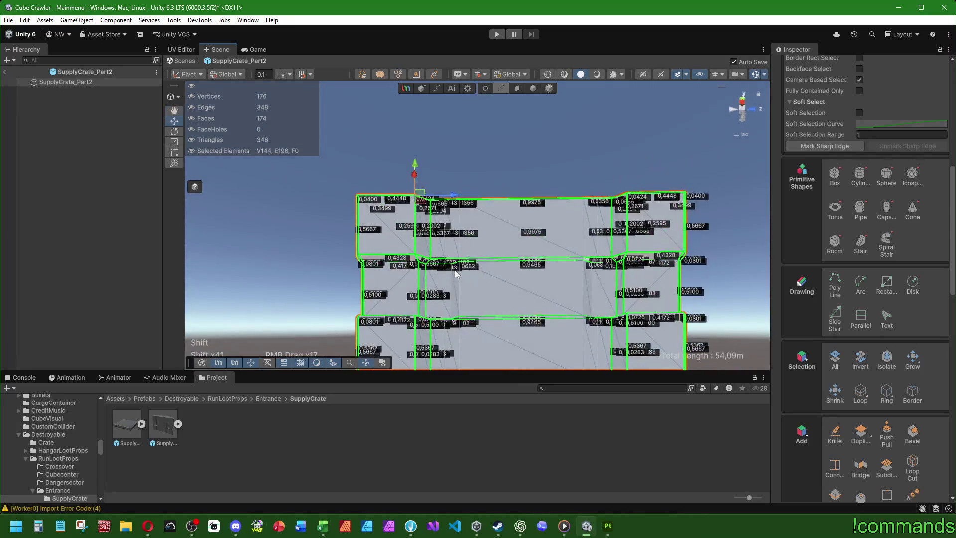
shift+click(591, 277)
mouse_move(592, 276)
right_down()
mouse_move(500, 247)
mouse_move(596, 314)
mouse_move(622, 264)
right_up()
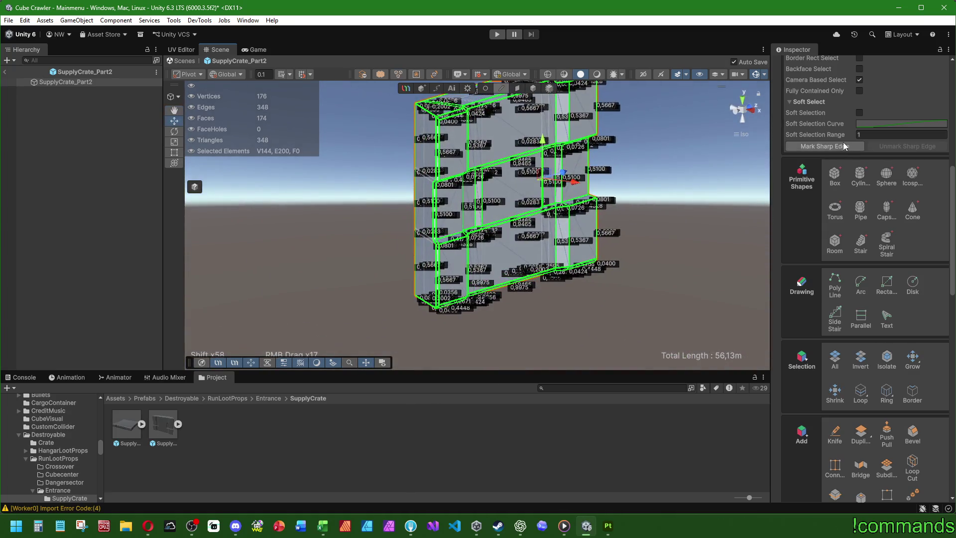
middle_drag(622, 264, 626, 259)
right_drag(626, 259, 723, 151)
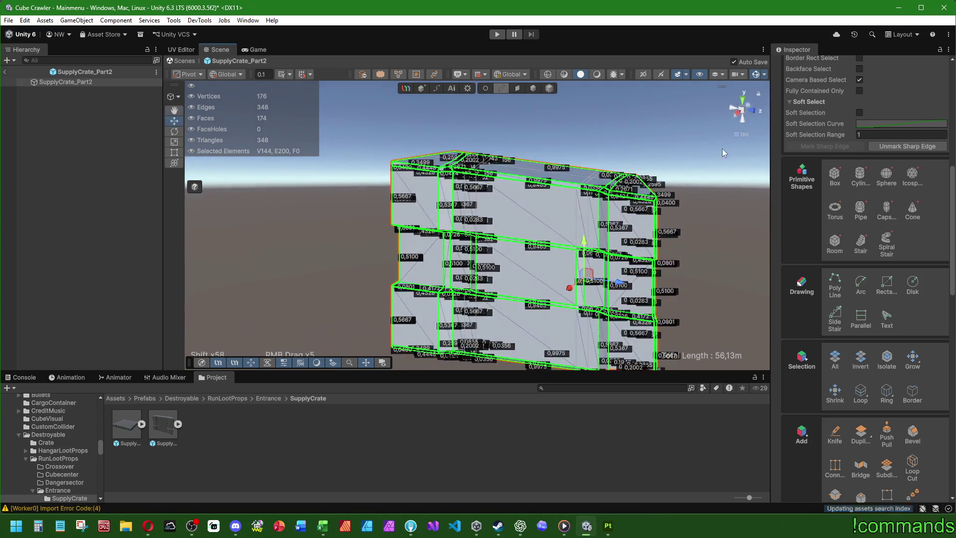
click(518, 89)
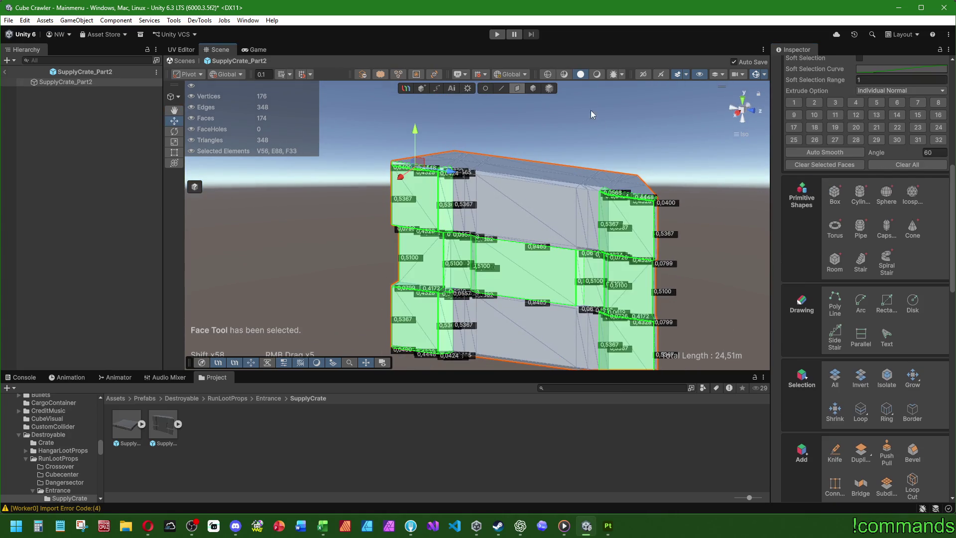
- Apply Auto Smooth to all faces of the crate wall and return to the Object tool
click(835, 377)
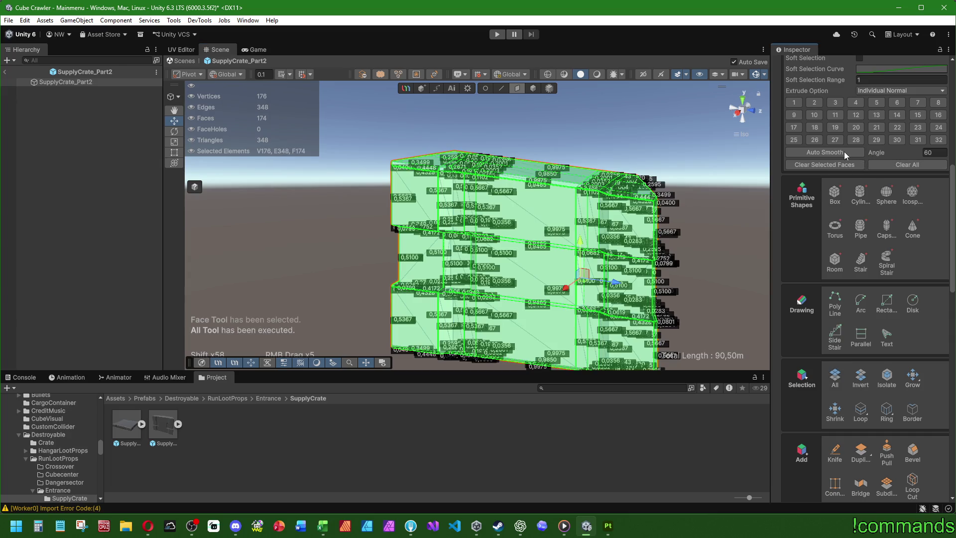
click(844, 151)
click(533, 89)
- Reselect SupplyCrate_Part2 and switch to Edge mode
alt+drag(638, 159, 545, 124)
click(105, 86)
click(501, 88)
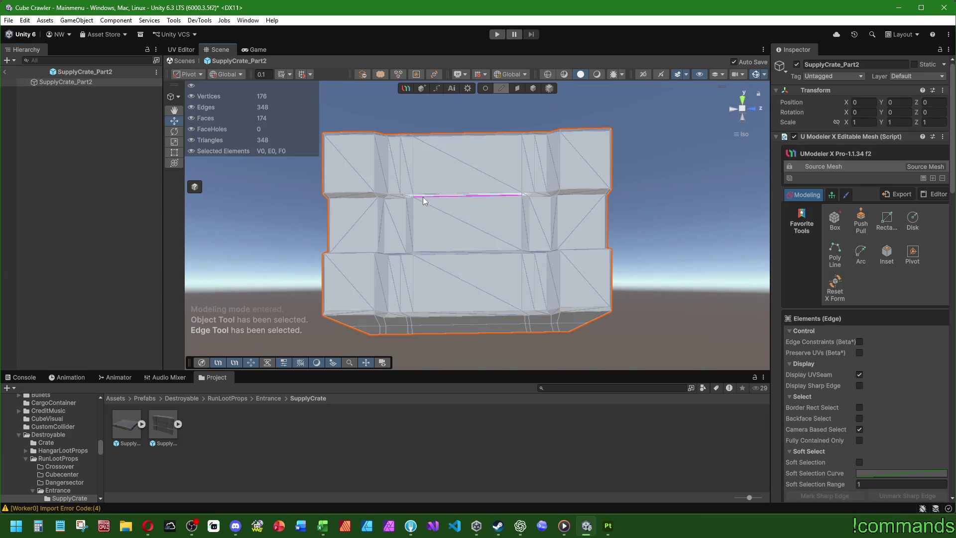
- Select the wall's vertical edge loops, then drop the bottom slanted edges and right loop
right_drag(423, 197, 409, 201)
shift+click(407, 190)
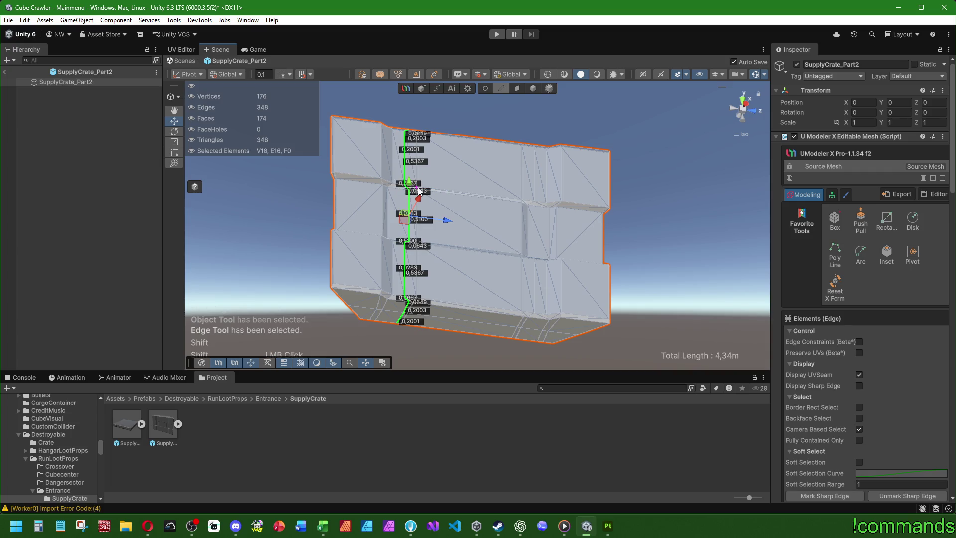
shift+click(418, 172)
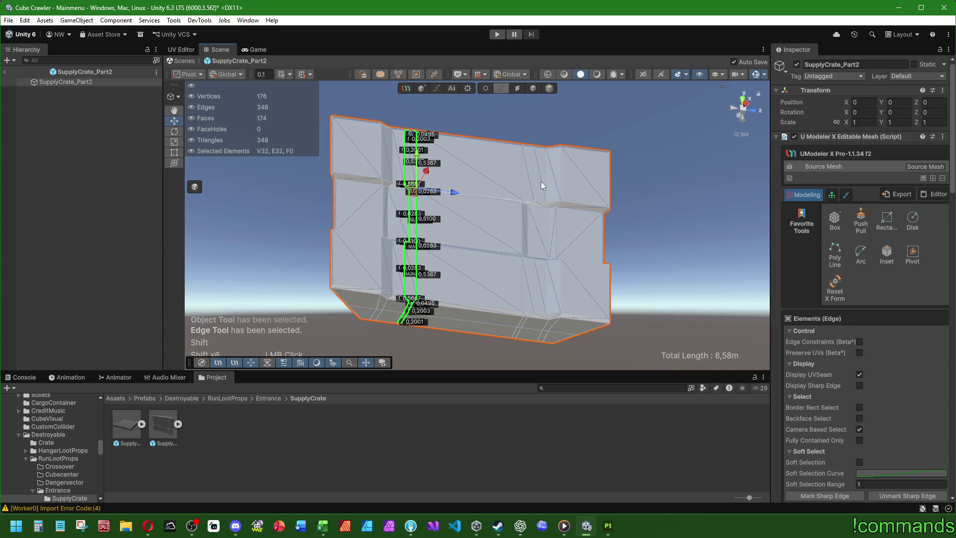
shift+double_click(521, 201)
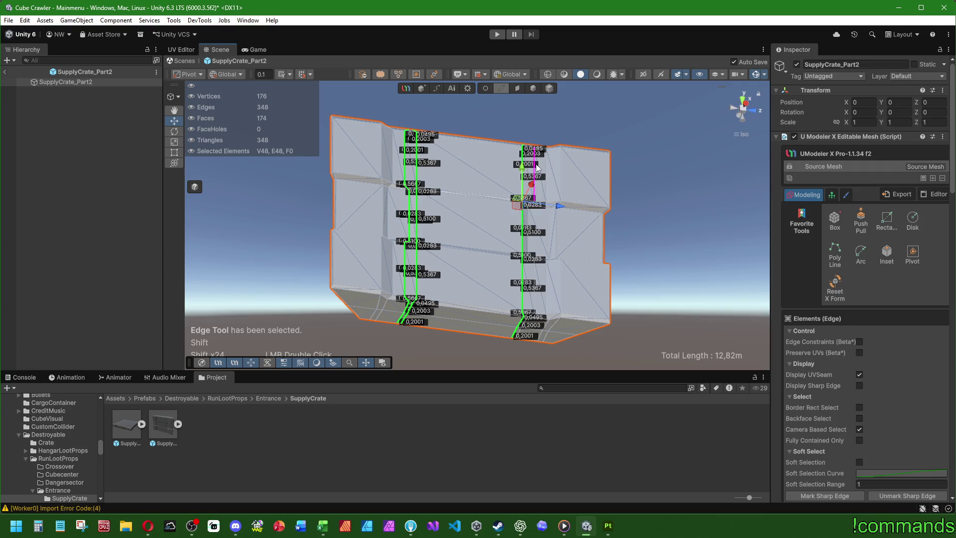
shift+click(536, 165)
mouse_move(459, 326)
right_down()
mouse_move(642, 323)
mouse_move(400, 212)
mouse_move(486, 311)
mouse_move(451, 332)
mouse_move(614, 241)
mouse_move(460, 248)
mouse_move(438, 165)
mouse_move(448, 159)
right_up()
ctrl+click(557, 328)
ctrl+click(514, 279)
ctrl+click(514, 209)
scroll(820, 326, down, 5)
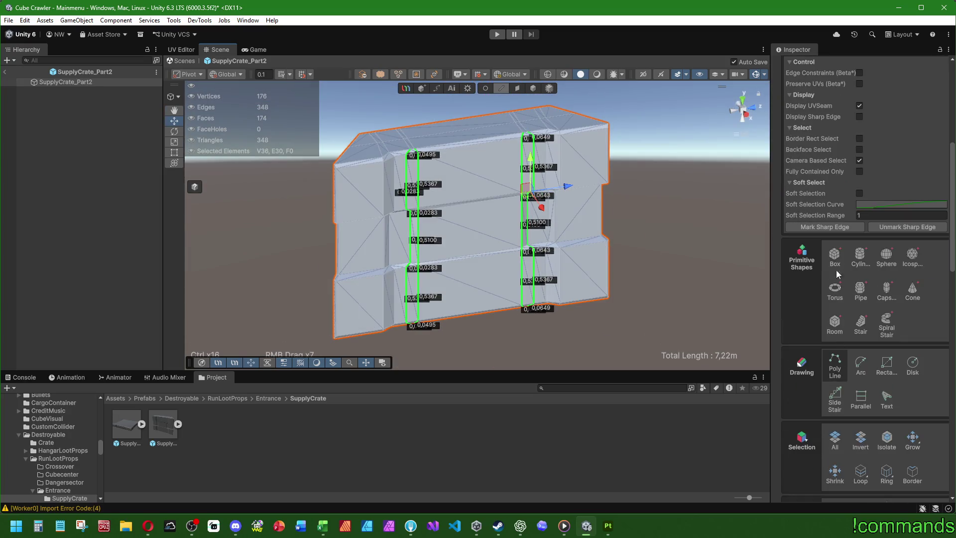
- Clear the edge selection, return to the Object tool, and reselect the crate
click(626, 164)
click(531, 88)
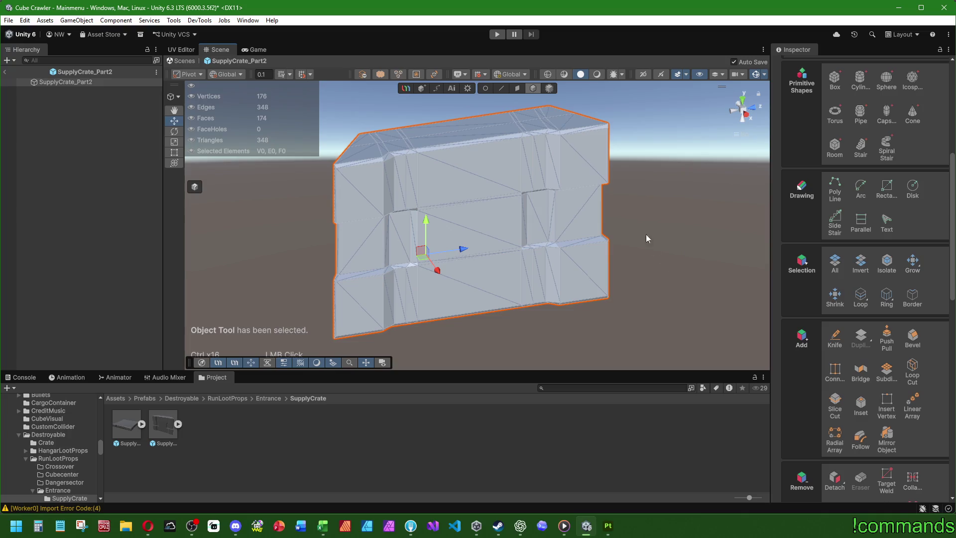
mouse_move(663, 318)
alt+mouse_down()
mouse_move(554, 166)
mouse_move(572, 149)
mouse_move(551, 188)
mouse_move(647, 152)
mouse_move(686, 226)
mouse_move(587, 297)
mouse_move(408, 224)
mouse_move(310, 230)
mouse_move(267, 301)
mouse_move(412, 349)
mouse_move(645, 326)
mouse_move(721, 191)
mouse_move(505, 203)
mouse_move(454, 274)
mouse_move(486, 203)
mouse_move(477, 199)
alt+mouse_up()
click(54, 81)
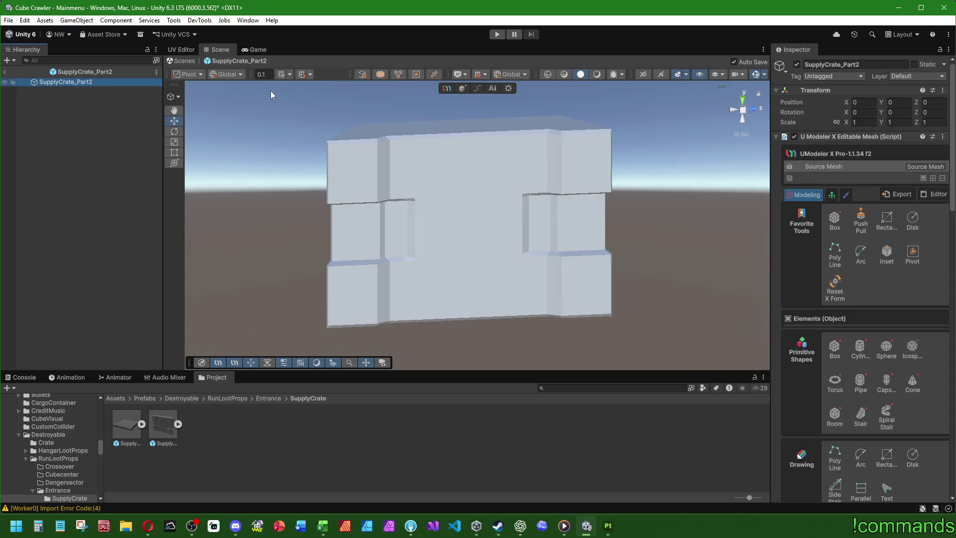
- Enter Edge mode with sharp edges displayed instead of UV seams
click(406, 89)
click(501, 88)
right_drag(572, 279, 616, 303)
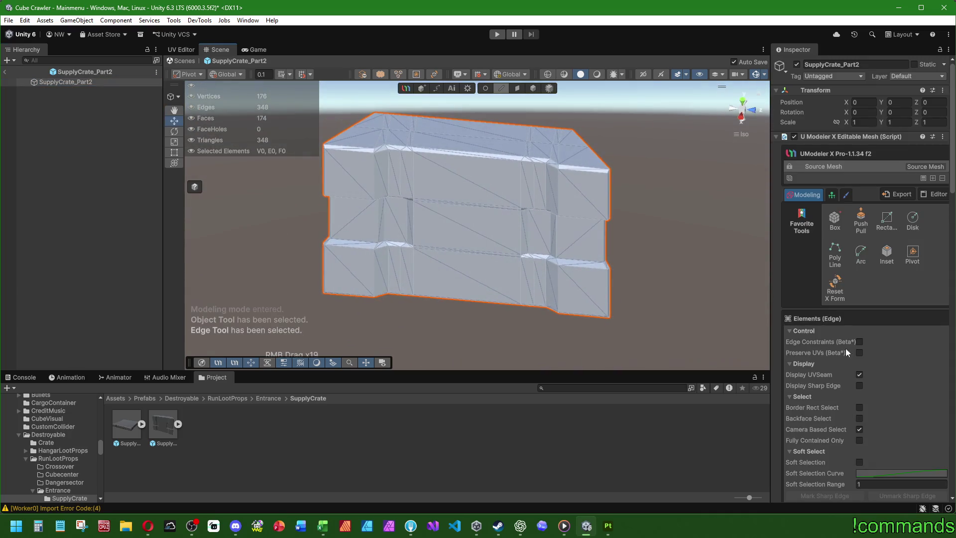
click(859, 385)
click(859, 375)
mouse_move(677, 234)
right_down()
mouse_move(638, 241)
mouse_move(667, 362)
mouse_move(656, 443)
mouse_move(398, 270)
right_up()
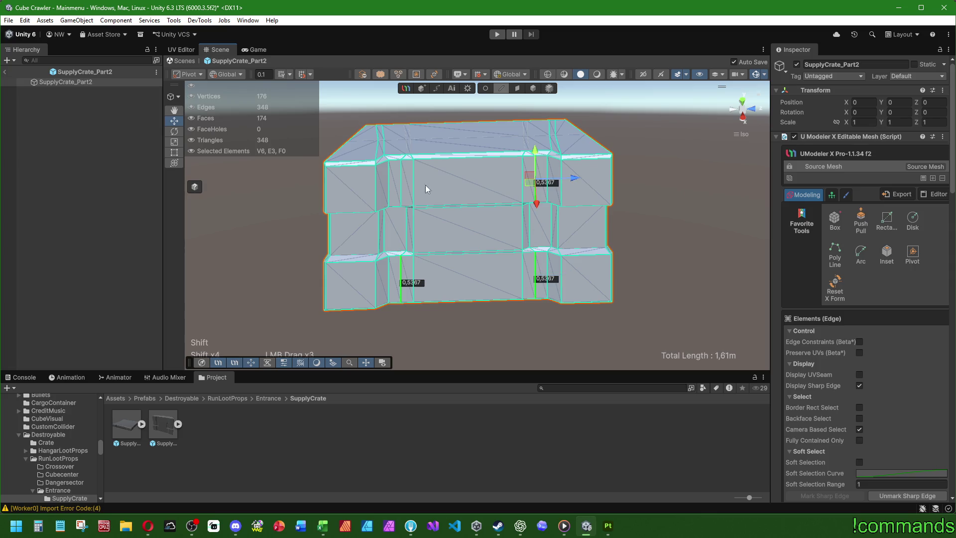
scroll(860, 372, down, 5)
- Select two wall edges, centre the handle on them, and unmark them as sharp
click(727, 284)
mouse_move(727, 284)
right_down()
mouse_move(528, 352)
mouse_move(548, 320)
mouse_move(535, 214)
mouse_move(495, 298)
mouse_move(471, 217)
mouse_move(608, 199)
right_up()
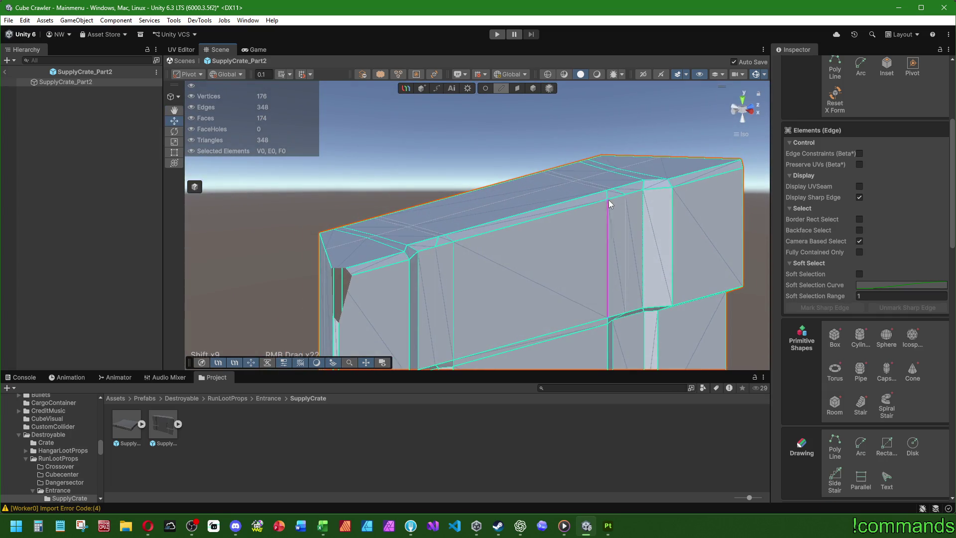
click(607, 198)
shift+click(439, 244)
click(188, 74)
click(198, 86)
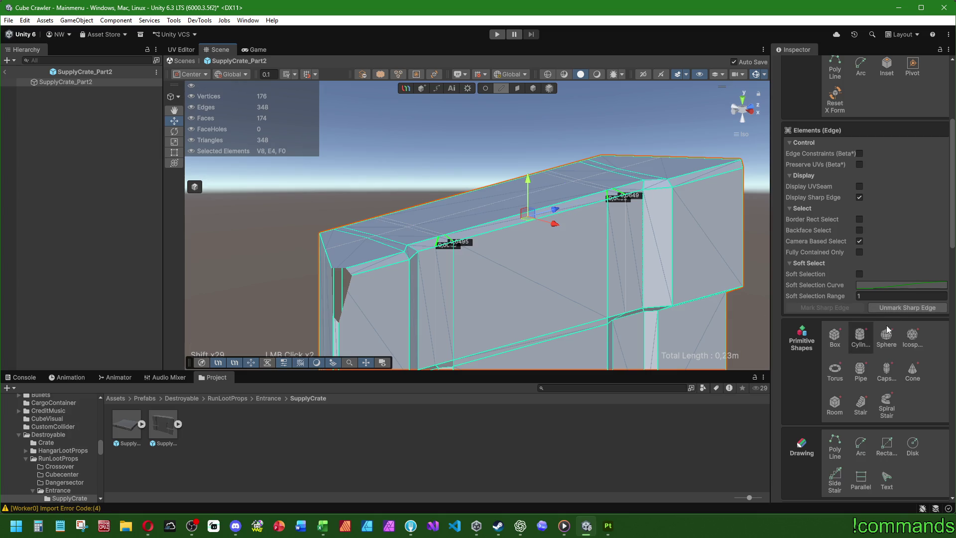
click(907, 307)
- Select a short top edge, undo its accidental move, and select the top-left corner edges
click(662, 139)
mouse_move(661, 139)
right_down()
mouse_move(604, 199)
mouse_move(607, 160)
right_up()
click(611, 163)
drag(621, 176, 636, 184)
key(ctrl+z)
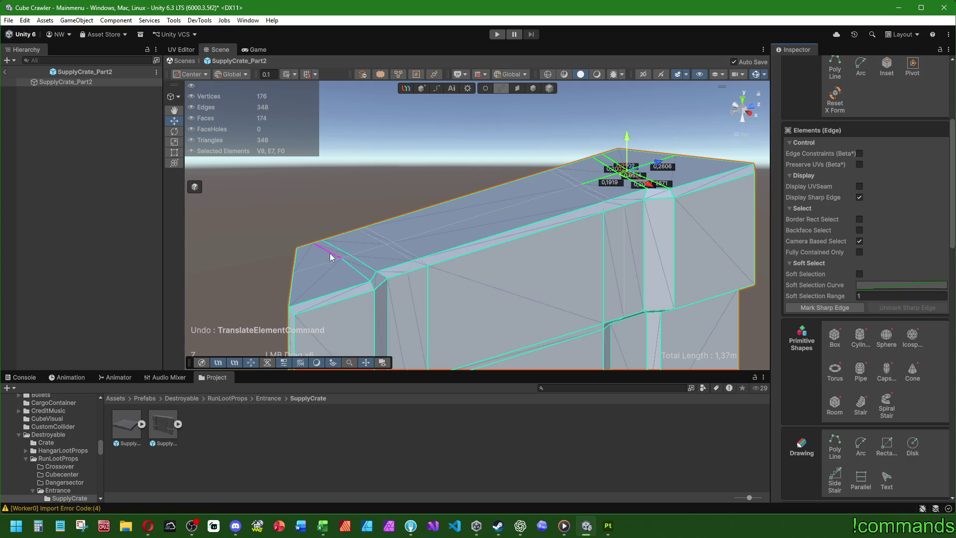
drag(354, 270, 354, 271)
- Box-select the front seam edges plus a vertical edge and unmark them as sharp
click(665, 134)
alt+drag(563, 272, 491, 324)
mouse_move(491, 323)
right_down()
mouse_move(550, 258)
mouse_move(565, 300)
mouse_move(538, 308)
mouse_move(551, 260)
right_up()
mouse_move(550, 260)
alt+mouse_down()
mouse_move(602, 204)
mouse_move(563, 188)
mouse_move(424, 224)
alt+mouse_up()
drag(424, 224, 470, 246)
shift+click(632, 182)
mouse_move(632, 183)
middle_down()
mouse_move(596, 294)
mouse_move(620, 204)
middle_up()
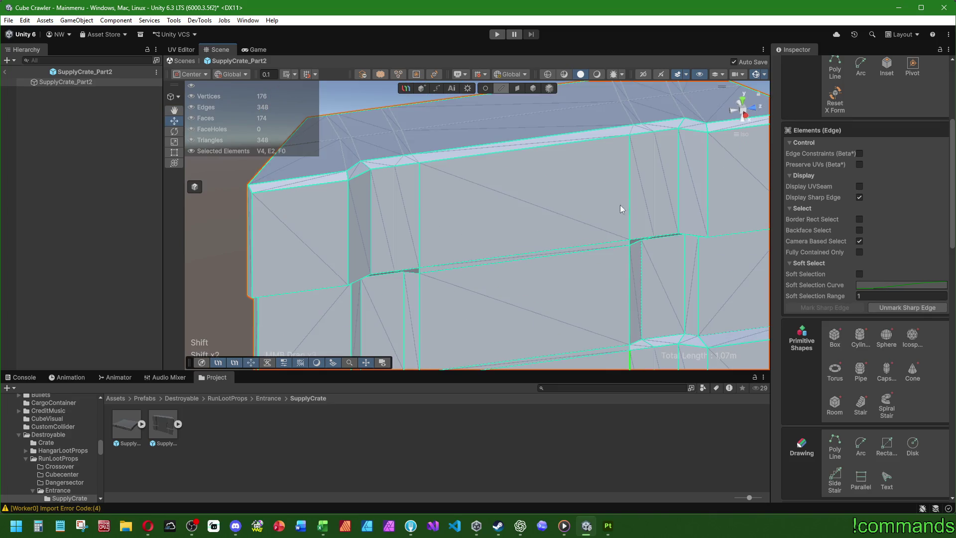
shift+click(413, 204)
click(887, 308)
- Remove the sharp marking from the wall's middle seam
mouse_move(662, 328)
right_down()
mouse_move(623, 342)
mouse_move(547, 333)
mouse_move(601, 235)
mouse_move(571, 209)
mouse_move(755, 257)
mouse_move(520, 211)
right_up()
click(540, 333)
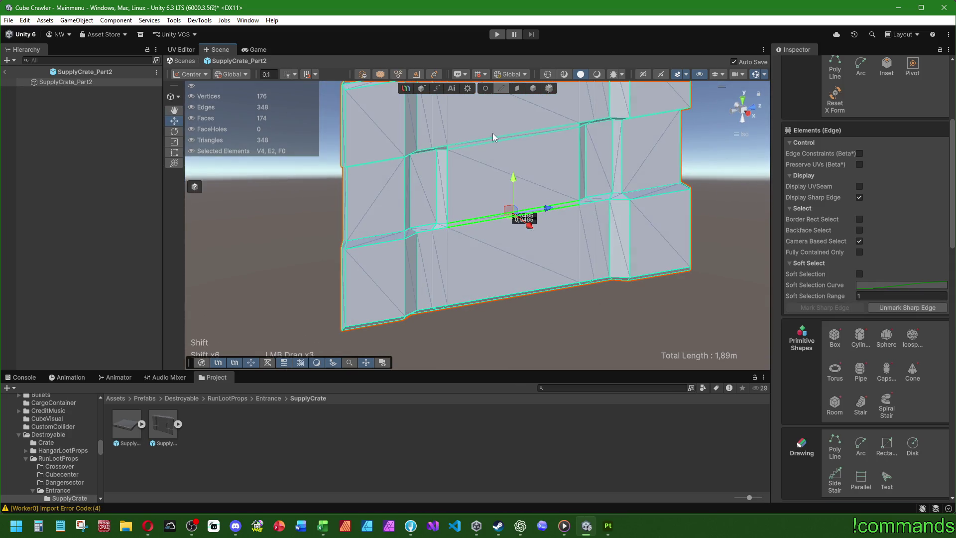
click(885, 309)
click(600, 315)
mouse_move(599, 316)
right_down()
mouse_move(435, 215)
mouse_move(489, 194)
mouse_move(435, 134)
mouse_move(416, 253)
right_up()
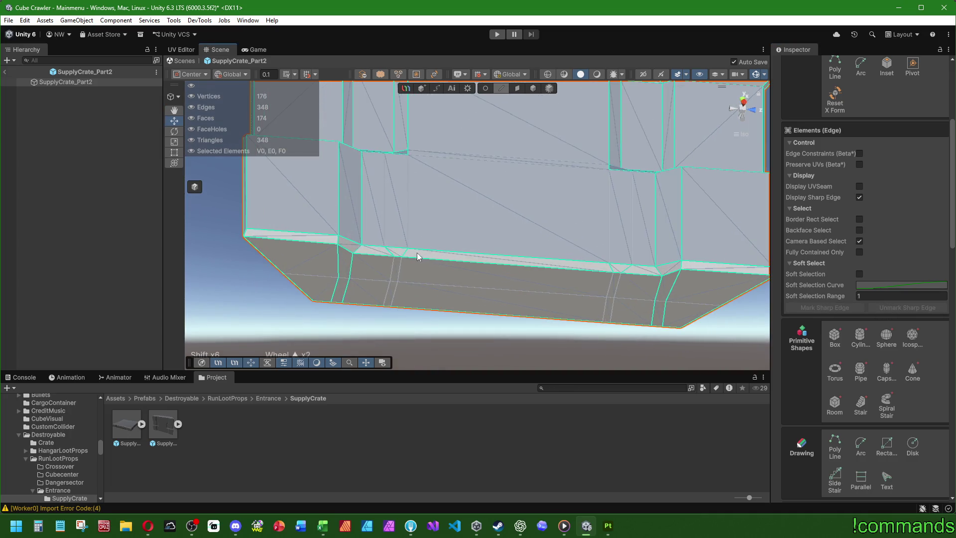
- Select three bottom edges of the wall and unmark them as sharp
click(377, 249)
mouse_move(533, 264)
right_down()
mouse_move(465, 347)
mouse_move(571, 331)
mouse_move(475, 180)
mouse_move(397, 272)
right_up()
click(465, 348)
shift+click(398, 275)
shift+click(618, 297)
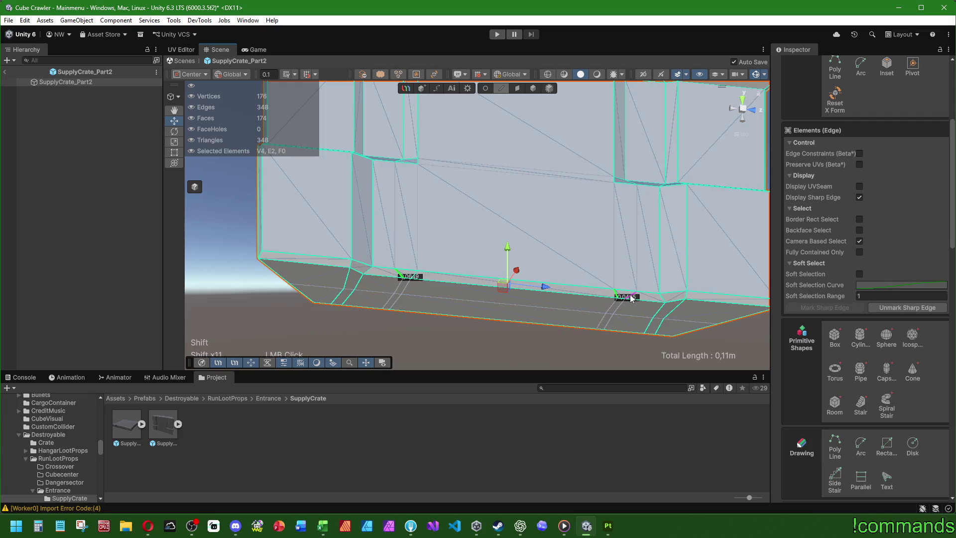
shift+click(413, 278)
click(891, 308)
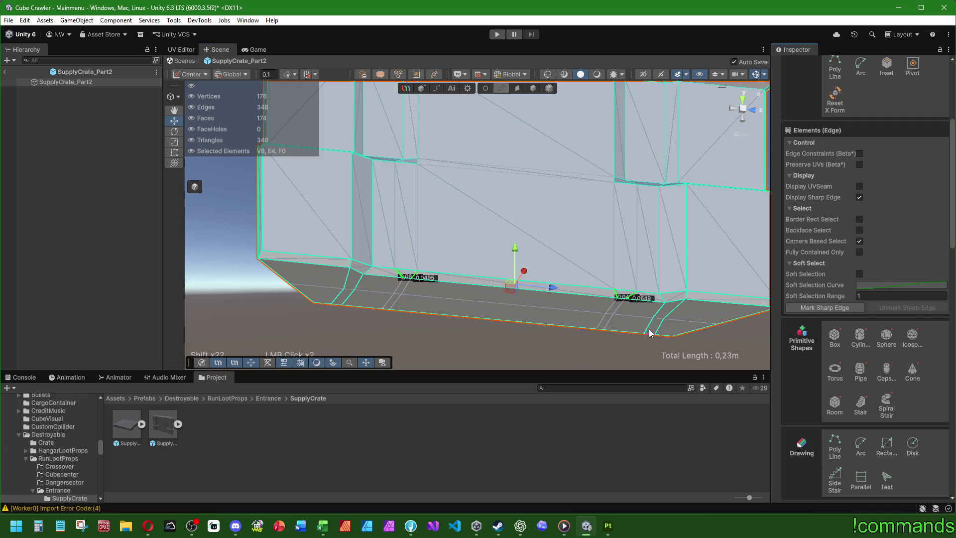
- Unmark the bottom-left and bottom-right corner edges as sharp
shift+drag(647, 311, 675, 332)
shift+drag(349, 298, 351, 298)
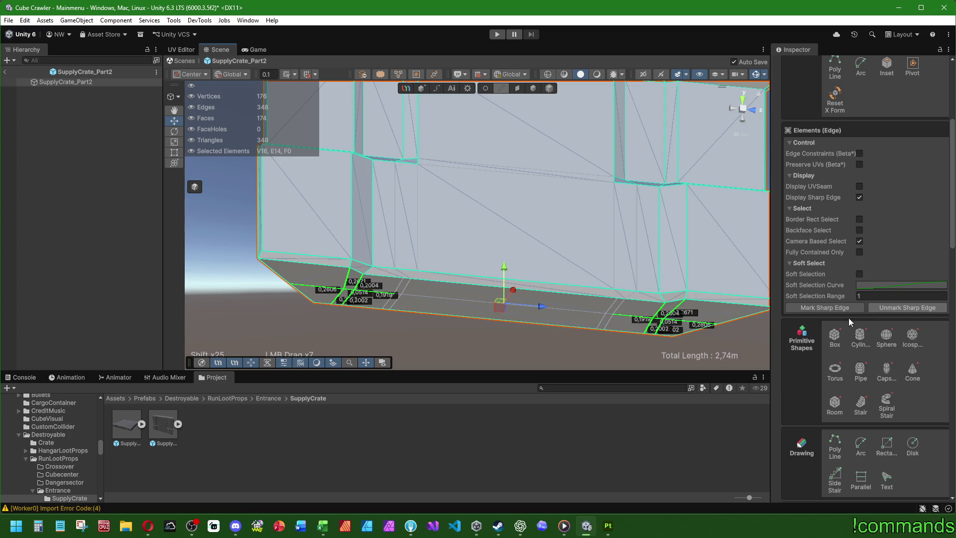
click(918, 309)
click(704, 348)
- Return to the Object tool and deselect the crate wall
scroll(614, 255, down, 2)
mouse_move(615, 255)
right_down()
mouse_move(427, 262)
mouse_move(406, 279)
mouse_move(418, 299)
mouse_move(492, 308)
mouse_move(450, 277)
mouse_move(522, 209)
mouse_move(608, 302)
mouse_move(604, 258)
mouse_move(548, 249)
mouse_move(505, 293)
mouse_move(460, 248)
mouse_move(535, 179)
mouse_move(635, 214)
mouse_move(509, 107)
right_up()
click(501, 88)
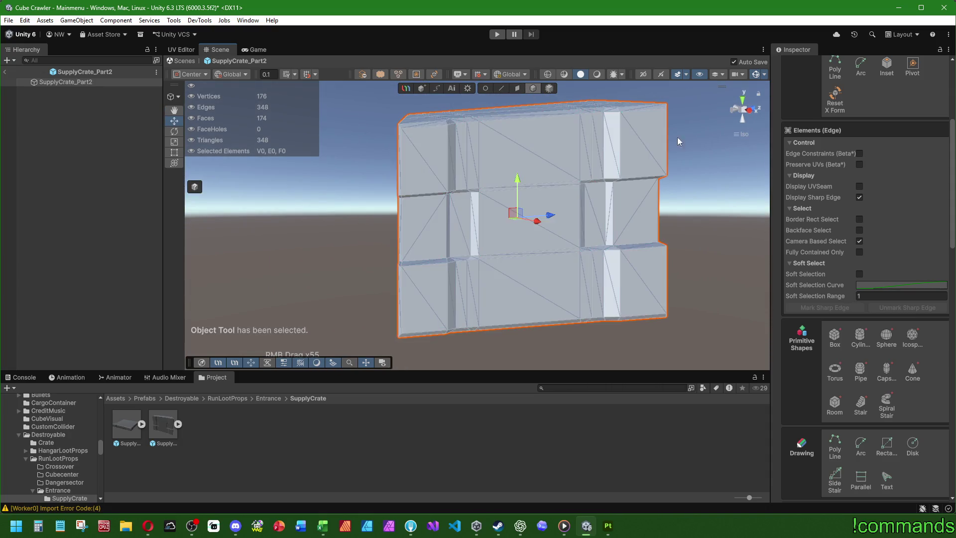
click(688, 258)
mouse_move(688, 259)
right_down()
mouse_move(571, 155)
mouse_move(478, 211)
mouse_move(472, 256)
mouse_move(448, 283)
mouse_move(558, 190)
mouse_move(604, 279)
mouse_move(721, 213)
mouse_move(503, 136)
mouse_move(466, 264)
right_up()
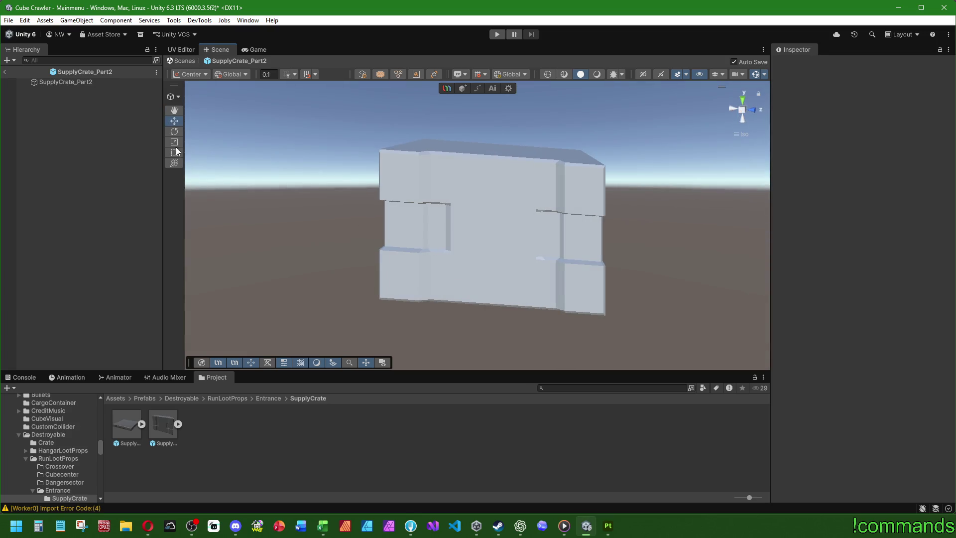
- Reselect SupplyCrate_Part2 in Edge mode, then open the SupplyCrate_Part1 prefab
click(94, 81)
click(501, 88)
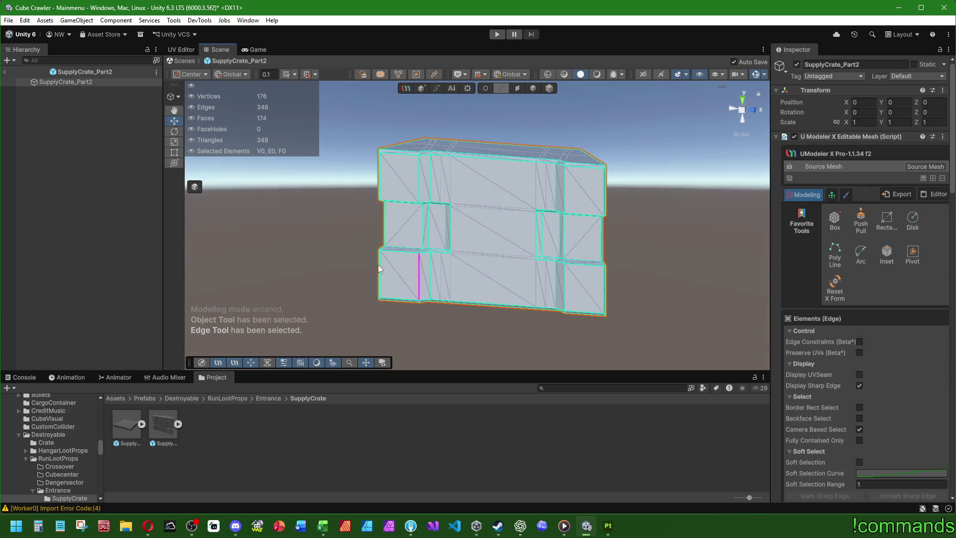
click(519, 526)
mouse_move(479, 196)
middle_down()
mouse_move(461, 187)
mouse_move(511, 224)
middle_up()
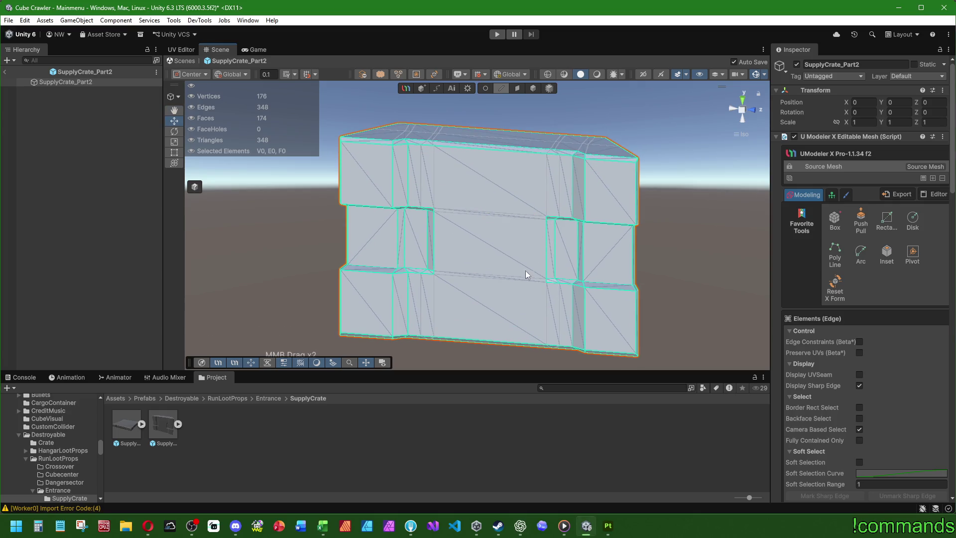
double_click(126, 423)
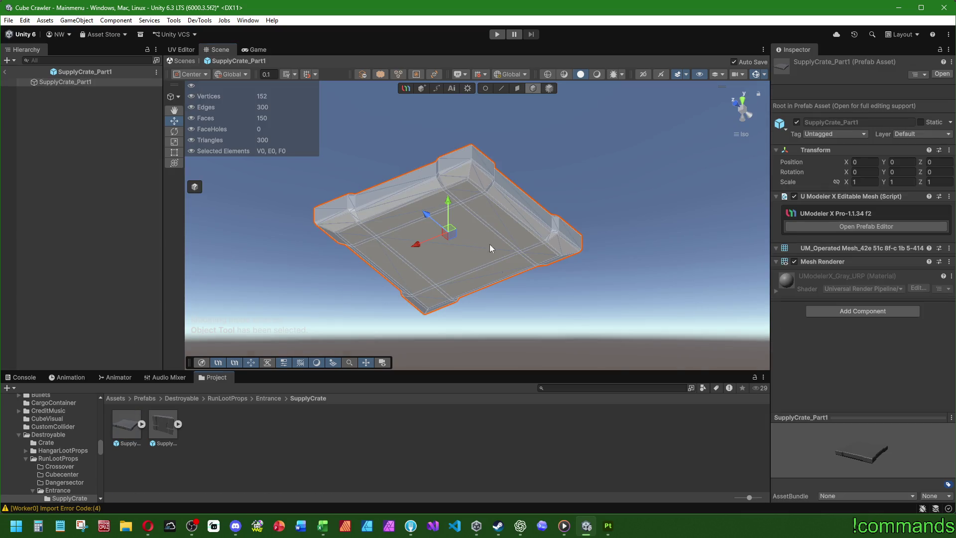
- Put the SupplyCrate_Part1 tray in Edge mode with sharp edge highlights hidden
right_click(489, 244)
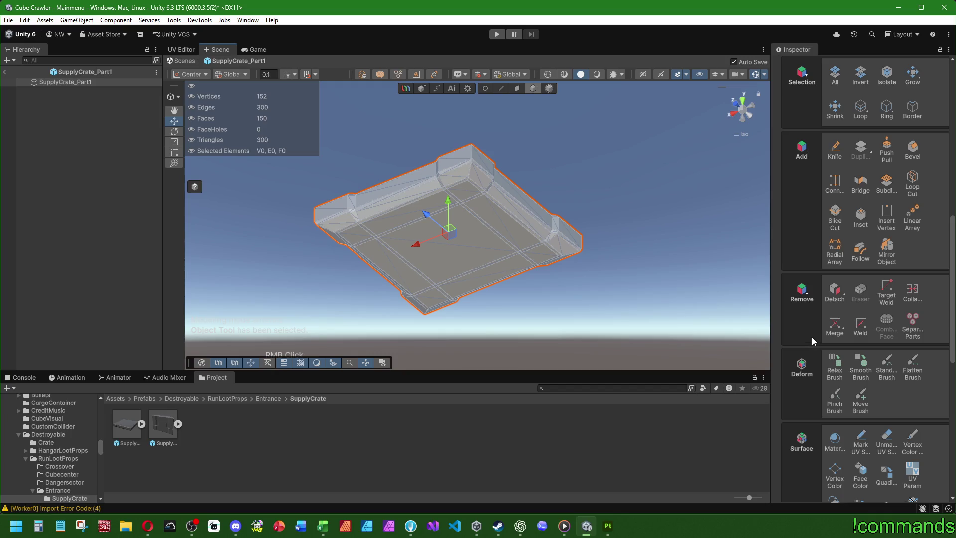
scroll(820, 342, down, 5)
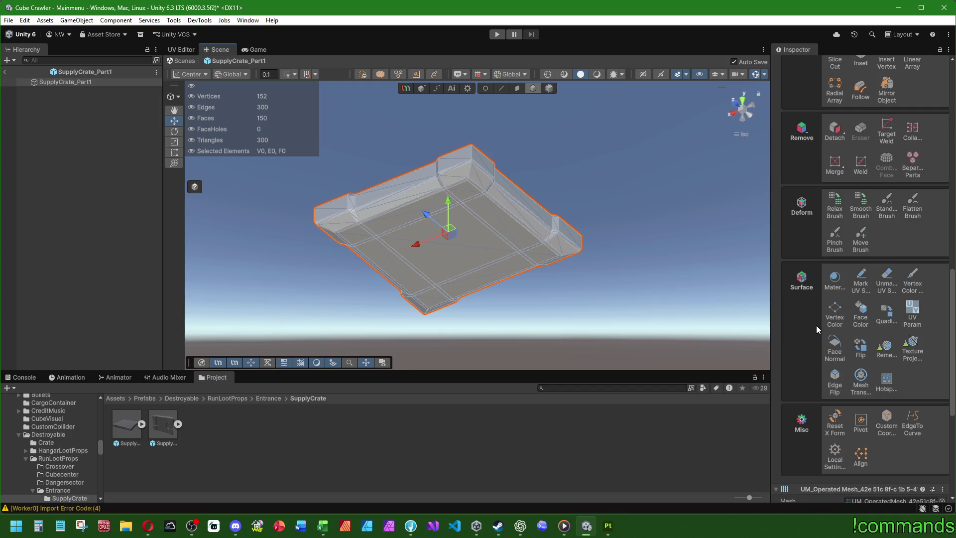
scroll(841, 306, up, 10)
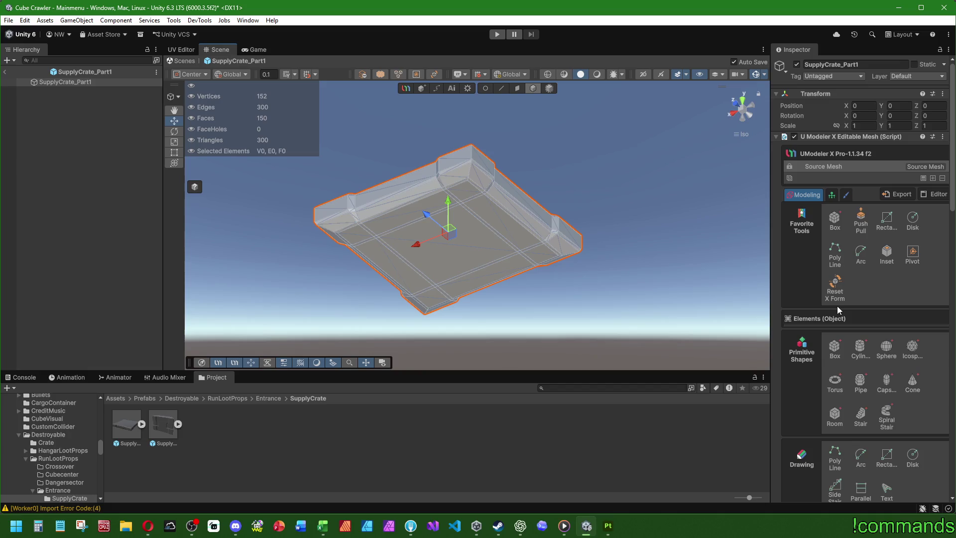
click(503, 88)
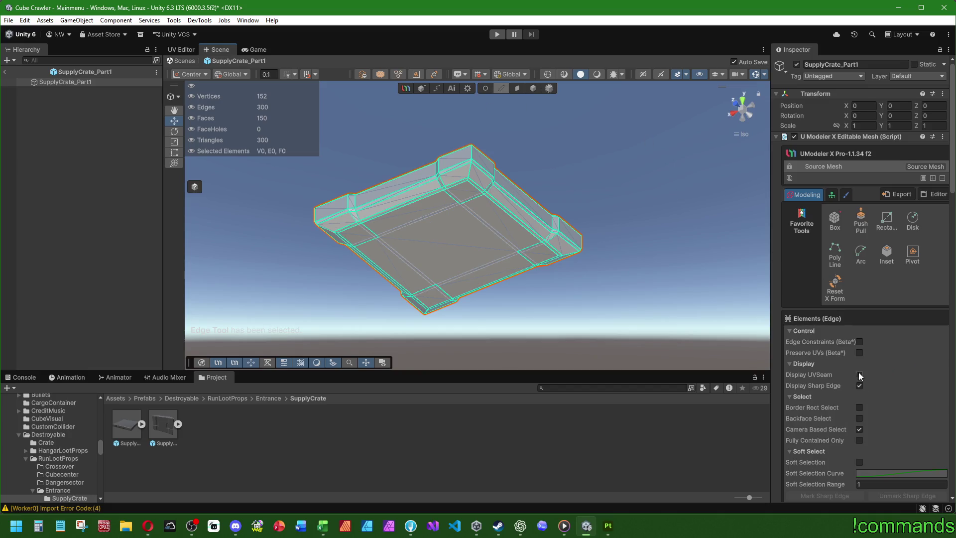
click(860, 384)
- Widen the properties panel, view the tray from above, then open the SupplyCrate_Part2 prefab
mouse_move(769, 253)
mouse_down()
mouse_move(751, 252)
mouse_move(762, 250)
mouse_up()
mouse_move(562, 309)
right_down()
mouse_move(551, 300)
mouse_move(615, 184)
mouse_move(627, 232)
mouse_move(522, 157)
right_up()
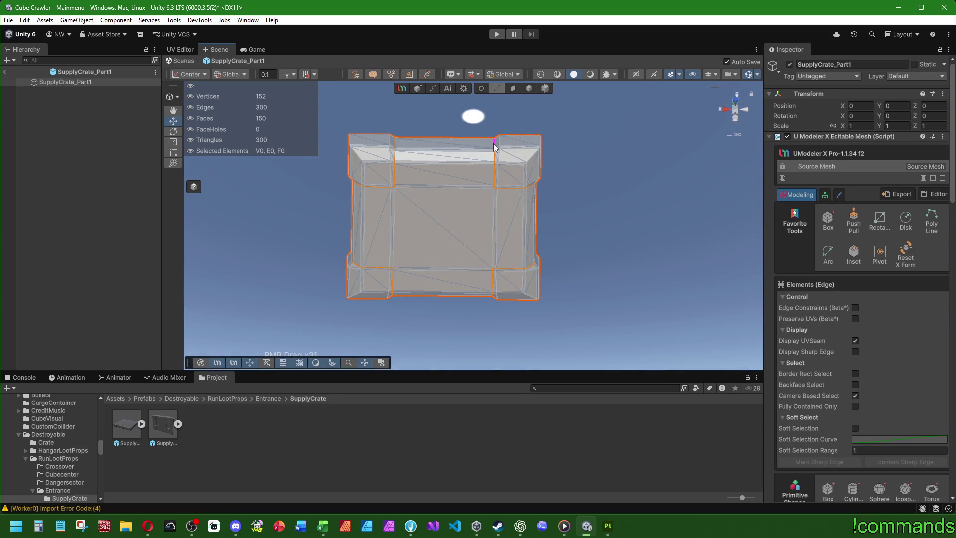
double_click(164, 426)
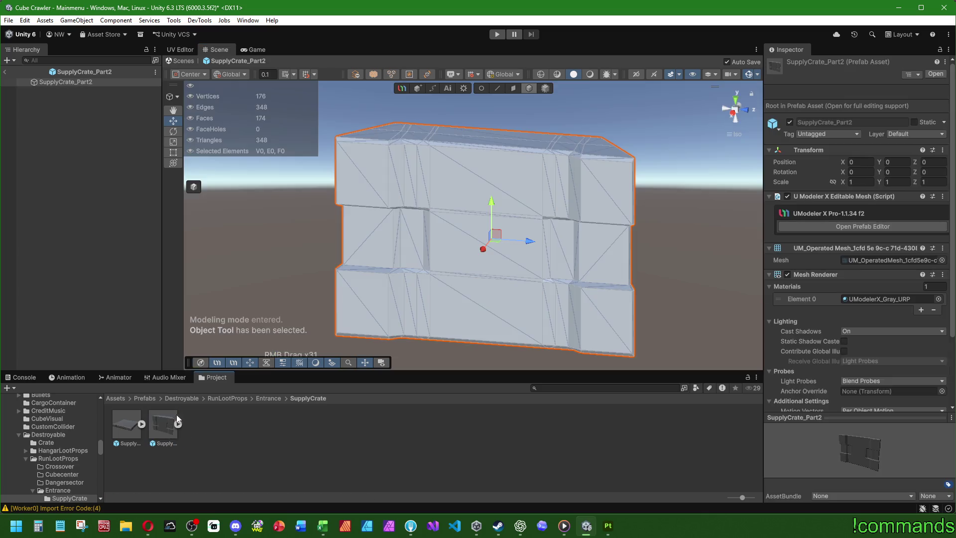
- In edge mode, select the crate wall's vertical edges and the upper block's bottom edges
middle_drag(436, 272, 532, 283)
click(502, 90)
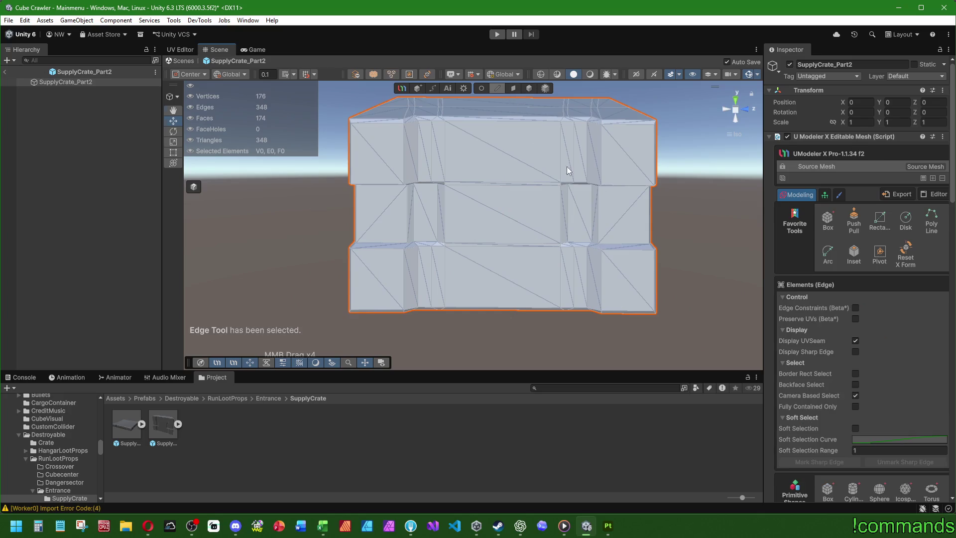
right_drag(566, 166, 569, 196)
shift+click(597, 124)
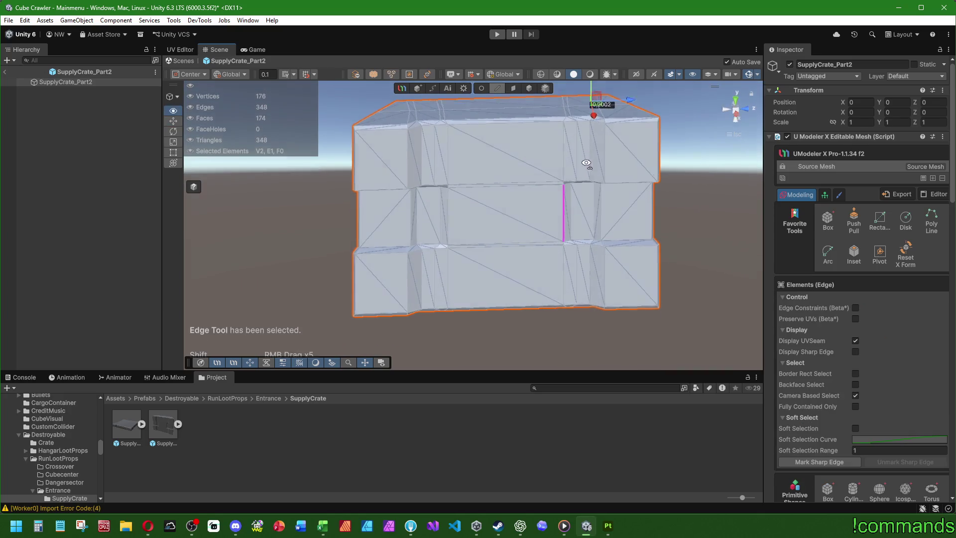
shift+click(592, 118)
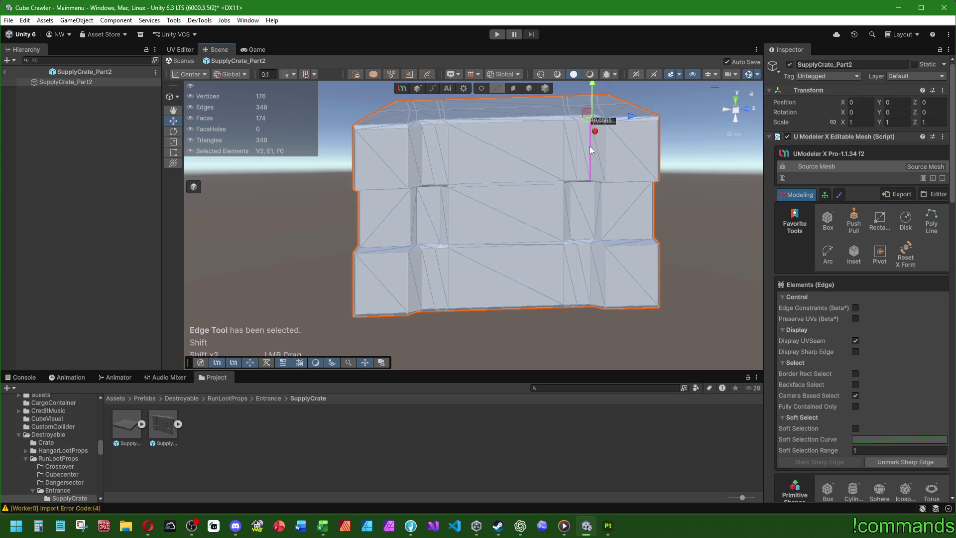
right_drag(589, 145, 592, 161)
shift+click(593, 162)
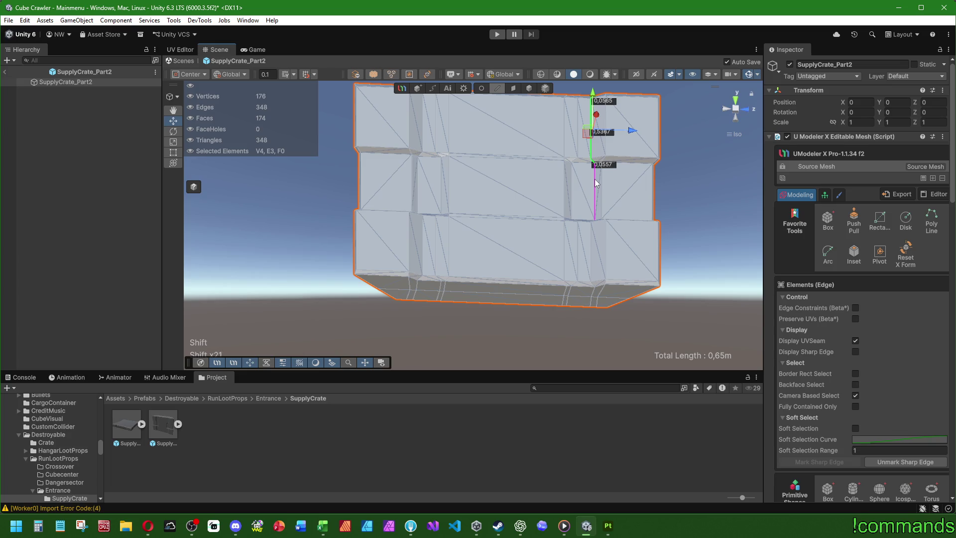
shift+click(608, 161)
shift+click(639, 160)
mouse_move(710, 160)
right_down()
mouse_move(552, 244)
mouse_move(569, 335)
mouse_move(602, 163)
right_up()
mouse_move(601, 163)
middle_down()
mouse_move(568, 130)
mouse_move(498, 243)
middle_up()
shift+click(545, 225)
- Add more front panel edges, undoing an accidental single-edge pick
right_drag(574, 211, 439, 275)
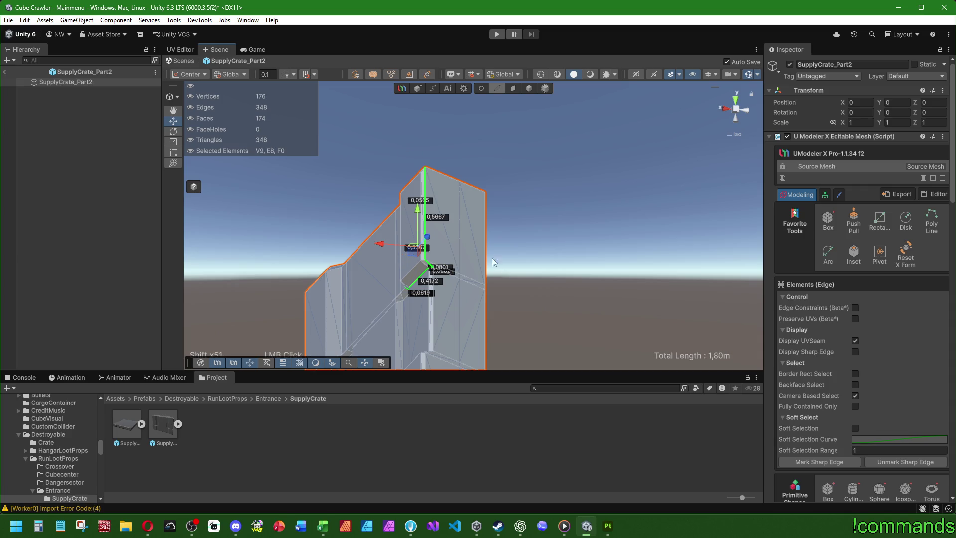
mouse_move(458, 243)
right_down()
mouse_move(503, 326)
mouse_move(583, 323)
right_up()
shift+click(515, 332)
middle_drag(584, 323, 613, 224)
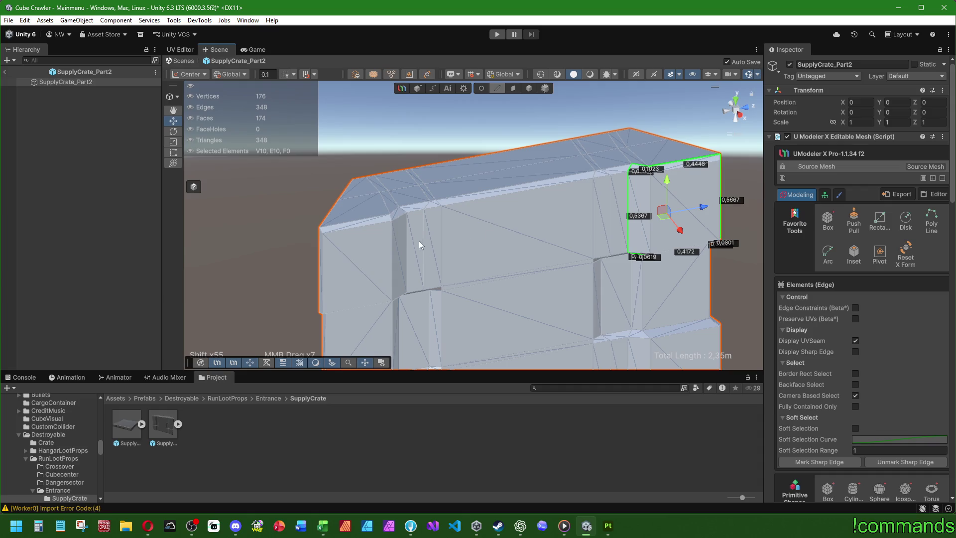
click(414, 203)
key(ctrl+z)
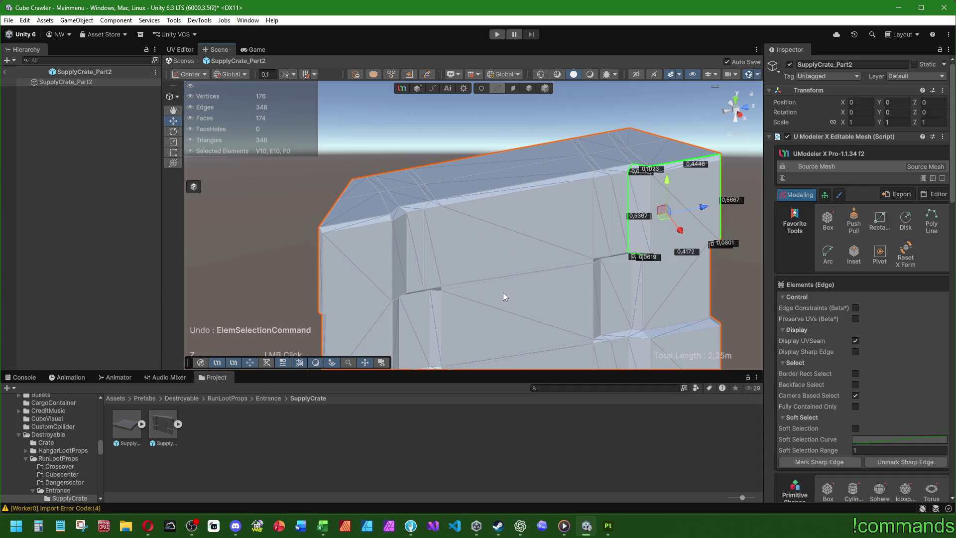
scroll(847, 342, down, 10)
scroll(787, 339, down, 4)
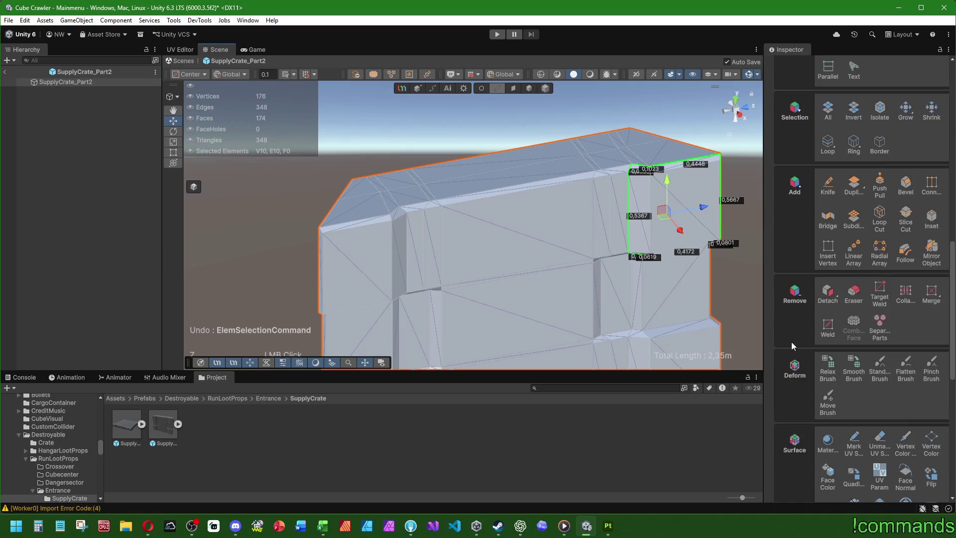
mouse_move(412, 292)
right_down()
mouse_move(422, 203)
mouse_move(443, 179)
right_up()
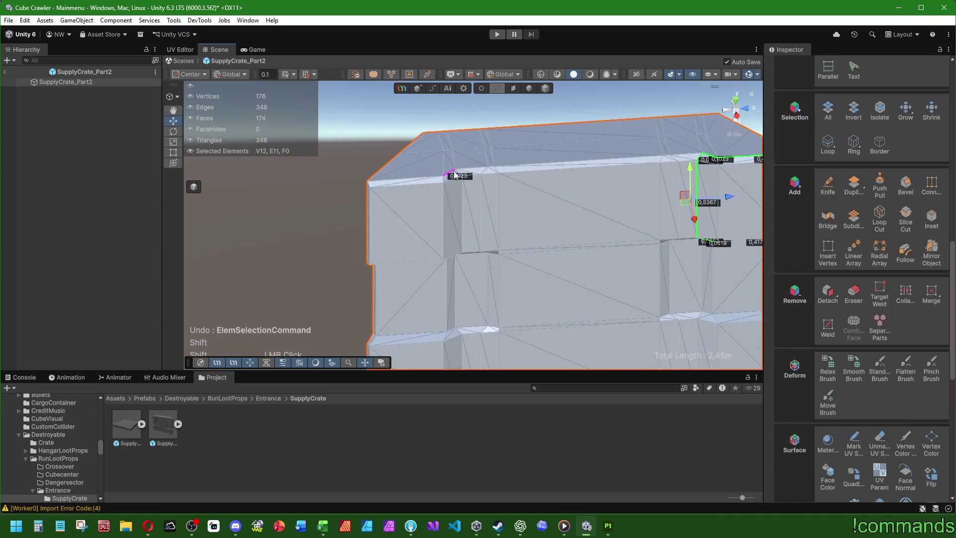
shift+click(463, 184)
shift+click(433, 182)
mouse_move(433, 182)
right_down()
mouse_move(587, 120)
mouse_move(403, 168)
mouse_move(361, 202)
mouse_move(550, 204)
mouse_move(563, 240)
mouse_move(584, 258)
mouse_move(604, 166)
mouse_move(425, 252)
mouse_move(545, 291)
mouse_move(553, 284)
right_up()
- Add the remaining upper panel edges and mark the selection as UV seams
shift+click(428, 179)
shift+click(587, 119)
shift+click(404, 159)
shift+click(405, 162)
shift+click(440, 165)
shift+click(417, 195)
shift+click(433, 190)
scroll(865, 313, down, 5)
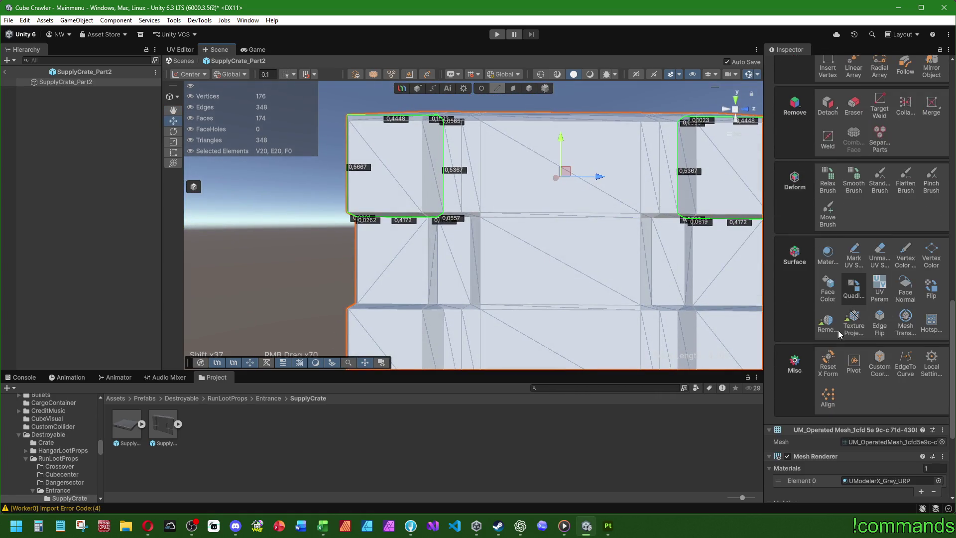
click(847, 246)
- Start a new selection on the lower panel and side panel edges around the corner
mouse_move(747, 248)
right_down()
mouse_move(546, 175)
mouse_move(608, 252)
mouse_move(466, 243)
right_up()
click(452, 238)
shift+click(475, 232)
shift+drag(475, 233, 526, 317)
mouse_move(526, 317)
right_down()
mouse_move(688, 334)
mouse_move(544, 238)
mouse_move(512, 251)
right_up()
click(515, 251)
shift+click(516, 252)
shift+click(538, 230)
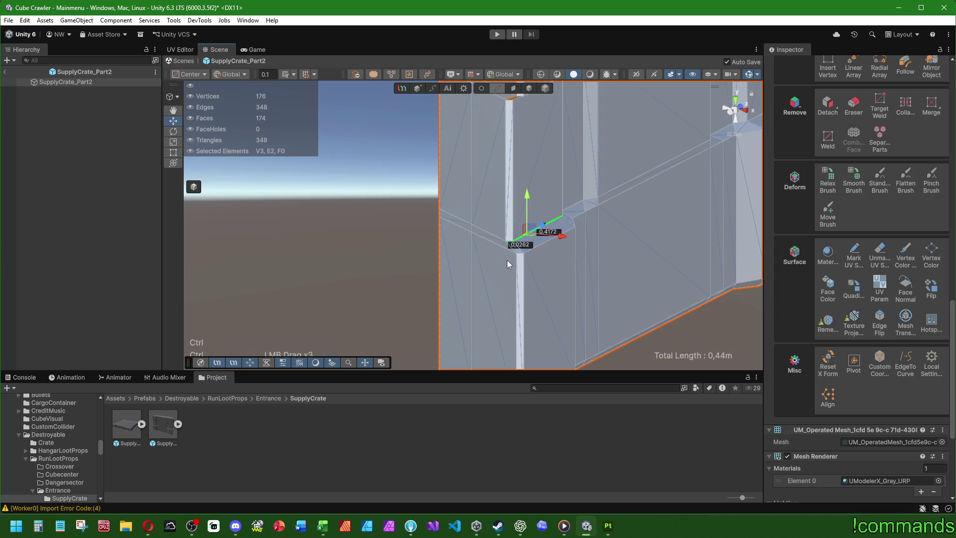
shift+click(519, 277)
mouse_move(519, 277)
right_down()
mouse_move(542, 171)
mouse_move(466, 172)
right_up()
shift+click(466, 172)
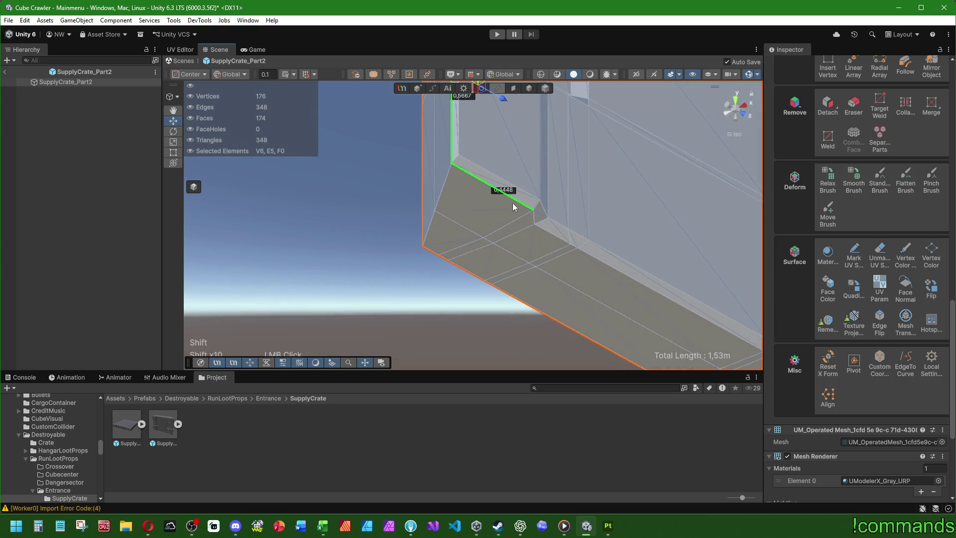
shift+click(533, 217)
- Add the bottom, right-column and top panel edges, reaching 20 edges totalling 4,70m
mouse_move(533, 216)
right_down()
mouse_move(558, 203)
mouse_move(490, 239)
right_up()
shift+click(496, 237)
shift+click(508, 192)
scroll(527, 231, up, 3)
middle_drag(527, 231, 501, 255)
shift+click(499, 248)
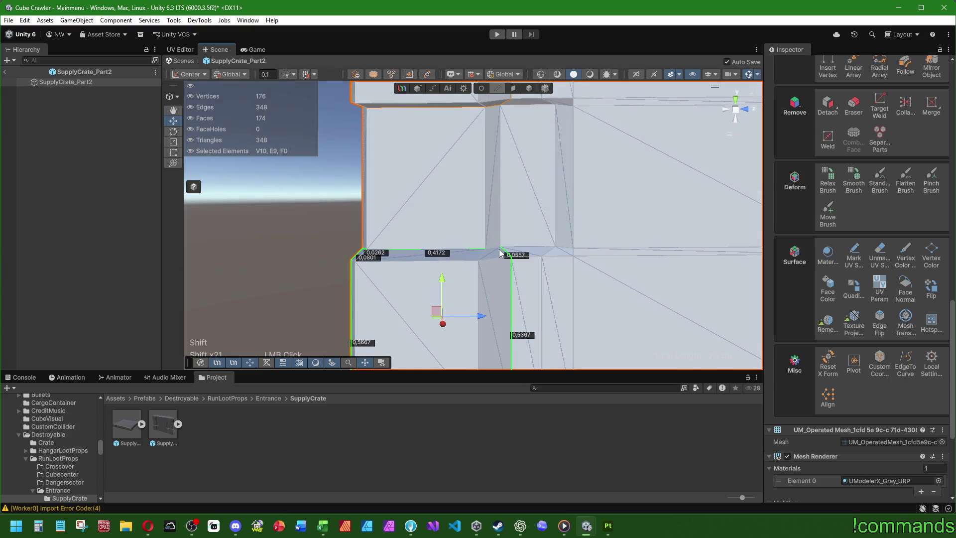
mouse_move(625, 271)
middle_down()
mouse_move(565, 248)
mouse_move(575, 270)
middle_up()
shift+click(611, 191)
shift+click(603, 193)
shift+click(593, 206)
shift+click(637, 194)
right_drag(640, 199, 627, 259)
shift+click(623, 331)
shift+click(626, 332)
mouse_move(626, 331)
right_down()
mouse_move(629, 294)
mouse_move(593, 299)
right_up()
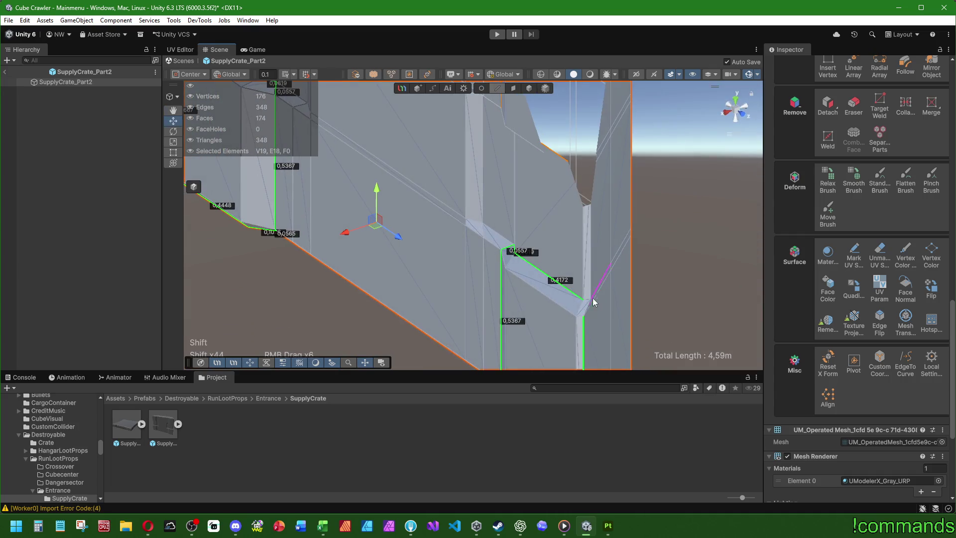
shift+click(588, 305)
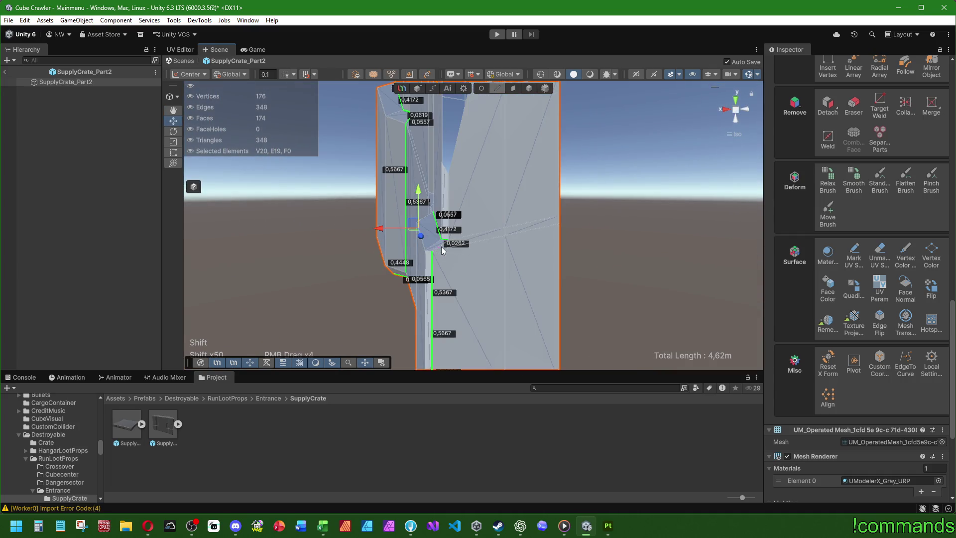
scroll(443, 249, down, 2)
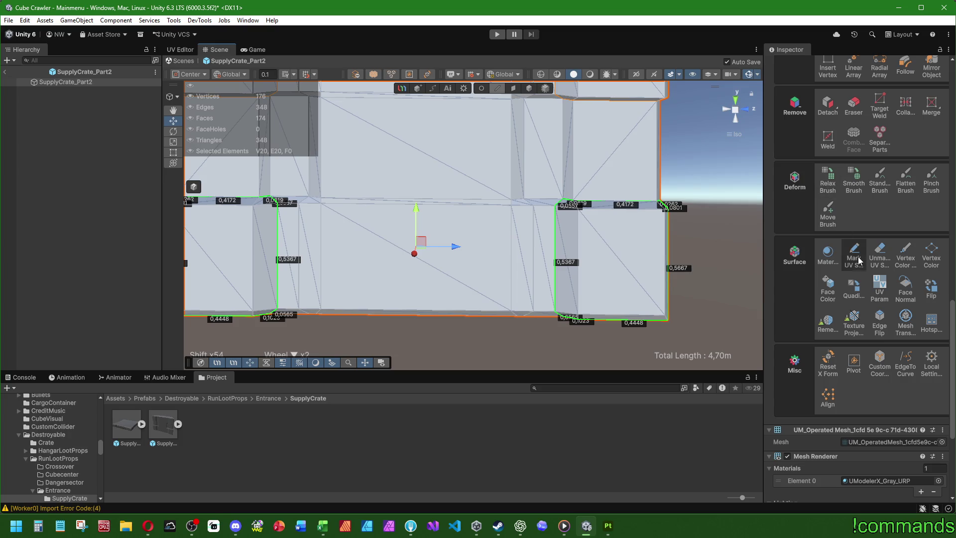
- Mark the selected panel edges as UV seams and pick the edge loop around the crate's top and sides
click(854, 257)
right_drag(617, 156, 472, 219)
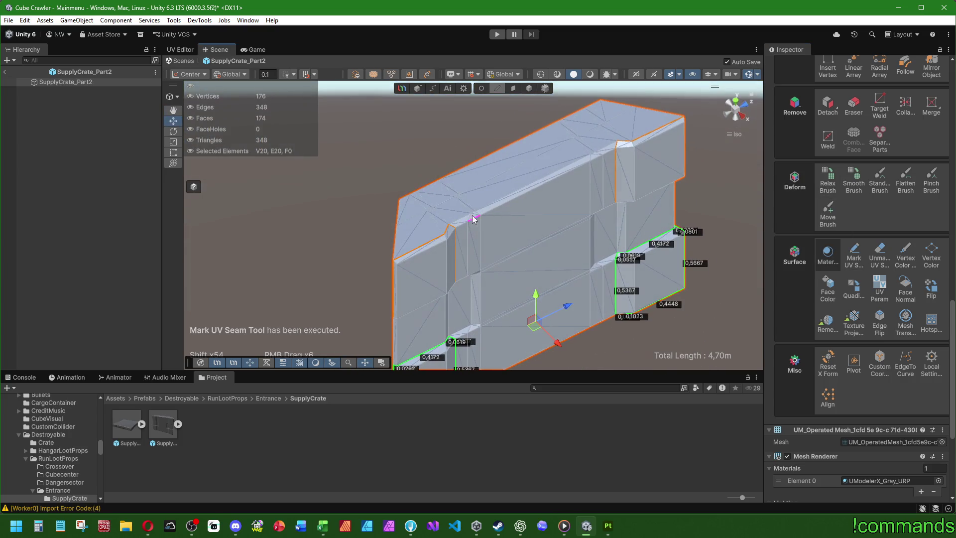
click(468, 219)
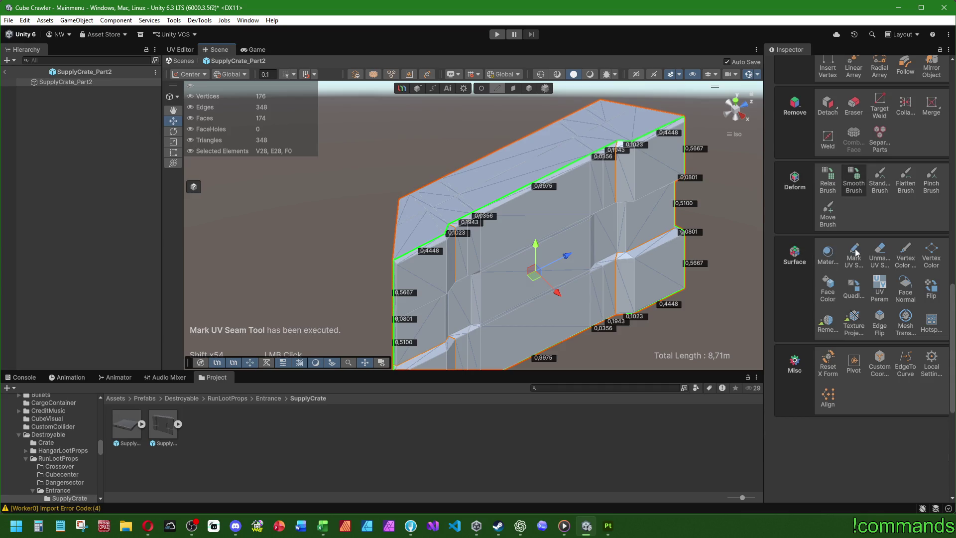
mouse_move(689, 239)
right_down()
mouse_move(707, 216)
mouse_move(581, 274)
mouse_move(637, 328)
mouse_move(540, 164)
mouse_move(500, 256)
right_up()
scroll(499, 256, down, 2)
- Switch to face mode and select all 174 faces of the crate part
click(513, 89)
click(516, 219)
right_drag(647, 174, 817, 287)
scroll(825, 290, up, 5)
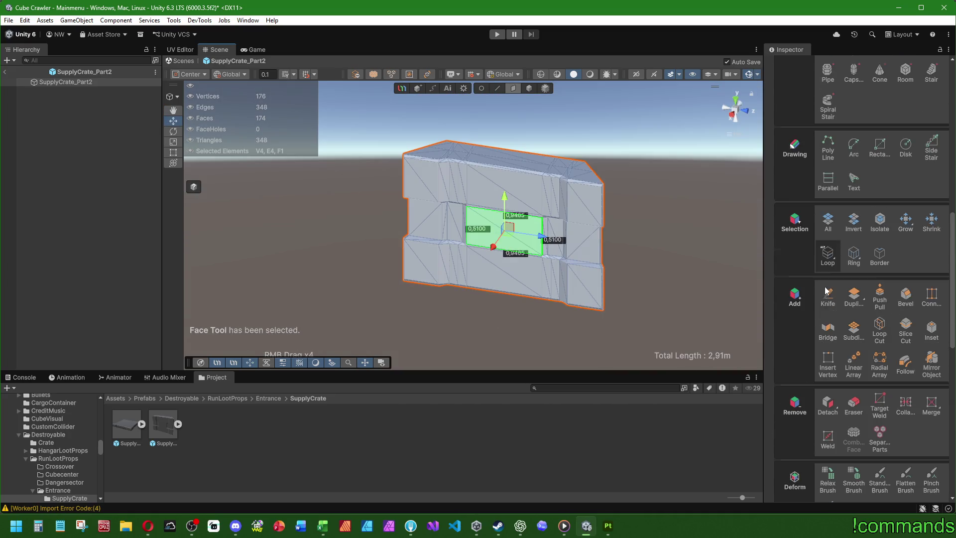
click(827, 221)
- Unwrap the selected faces with LSCM in the UV Editor
click(179, 50)
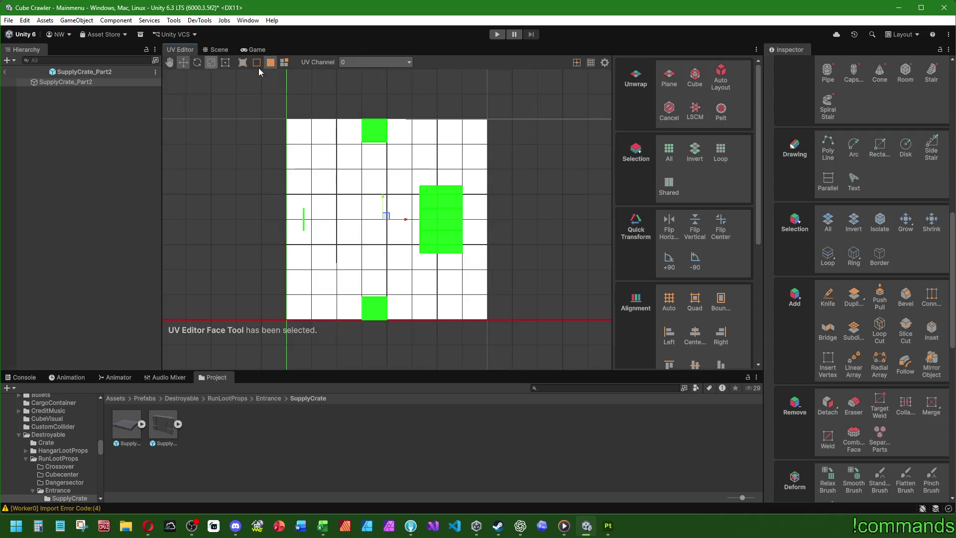
middle_drag(508, 123, 529, 164)
click(693, 113)
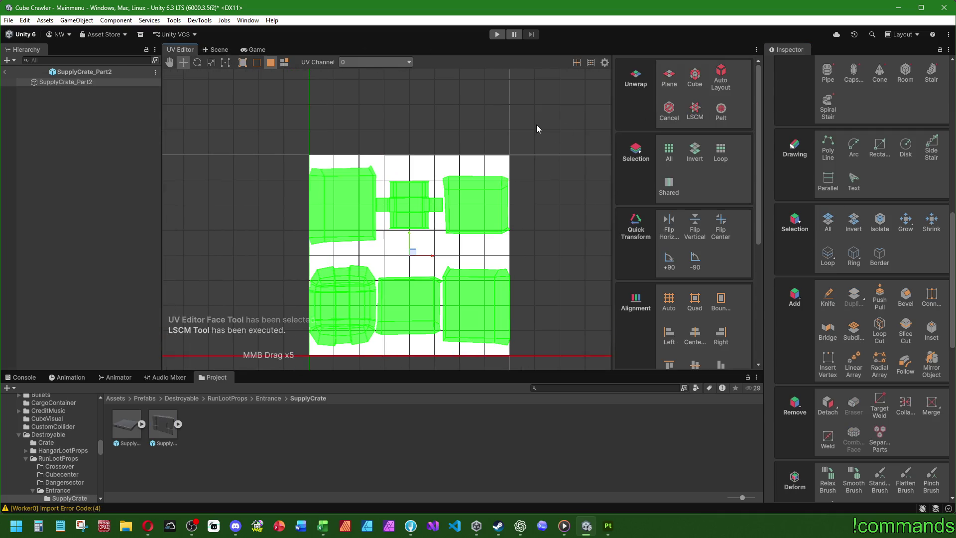
scroll(654, 253, down, 3)
- Pack and fit the UV islands into the square, deselect, and exit prefab mode to the scene
click(669, 306)
scroll(662, 354, down, 3)
click(663, 318)
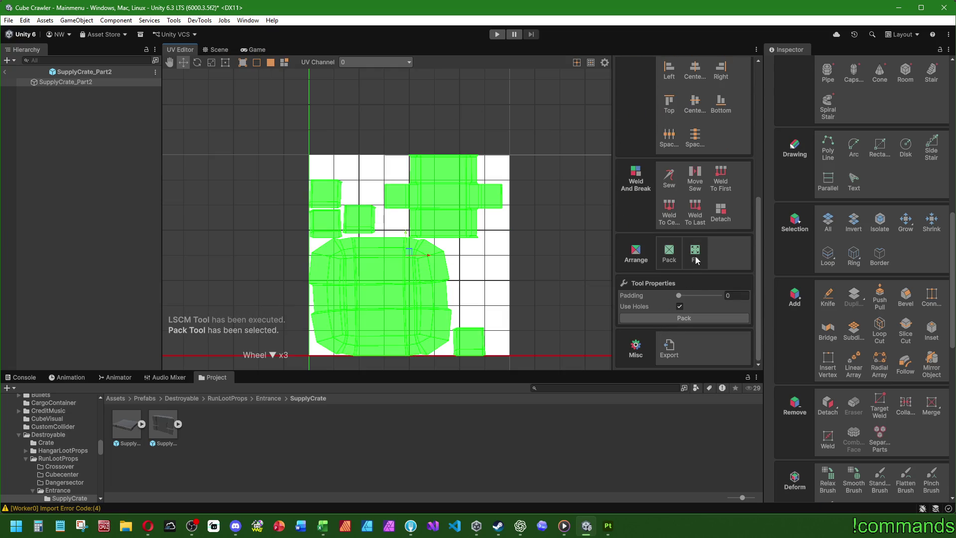
click(695, 252)
click(677, 318)
click(554, 131)
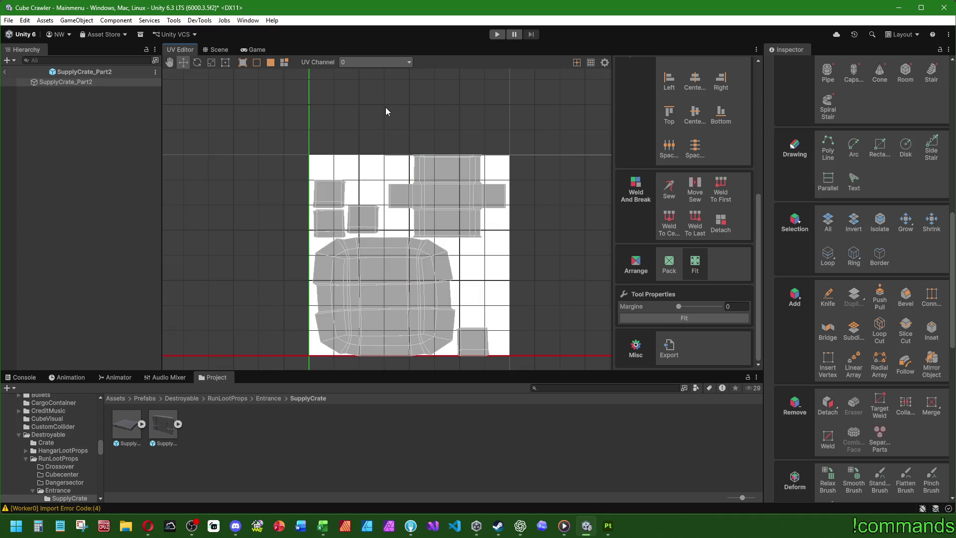
click(4, 71)
click(212, 50)
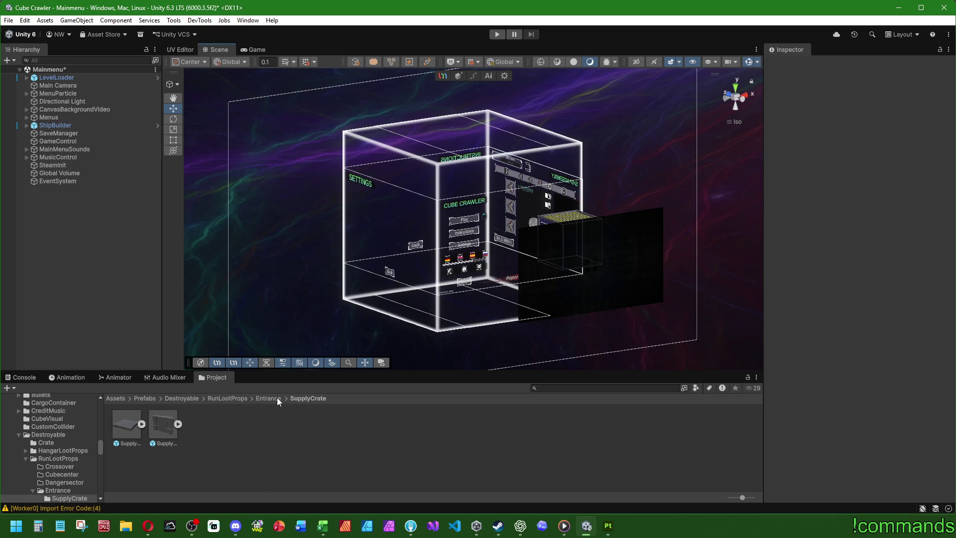
- Check the HangarLootProps folder, then go back to Assets and open SubstanceObj
click(182, 399)
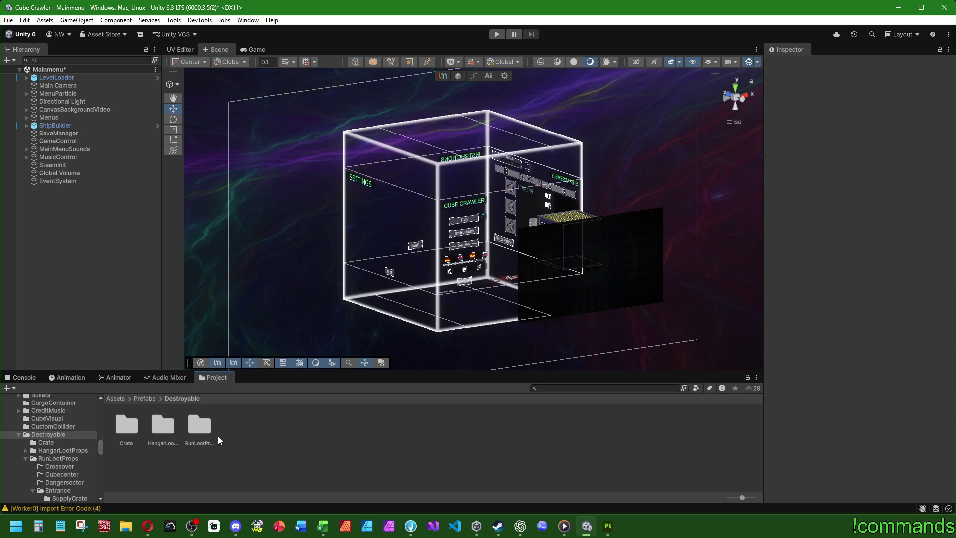
double_click(163, 425)
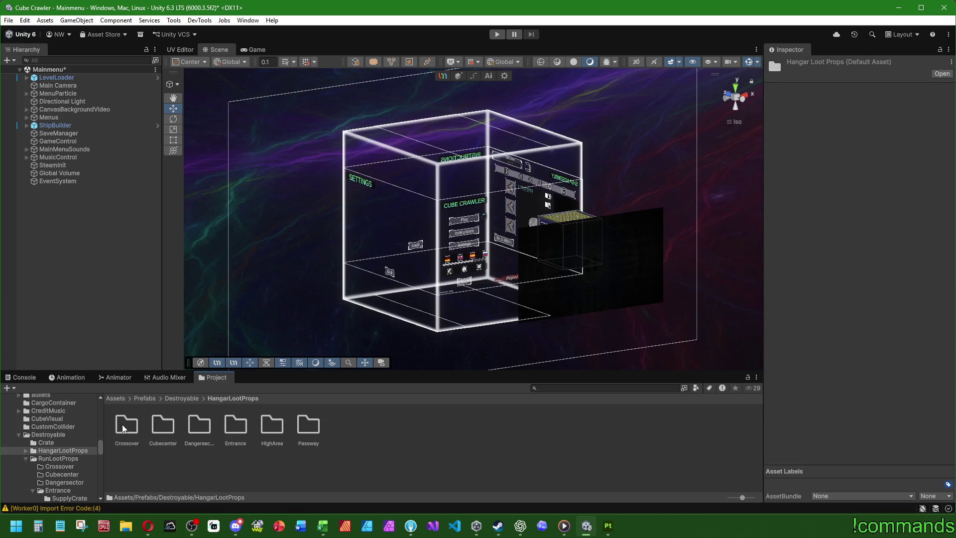
click(173, 399)
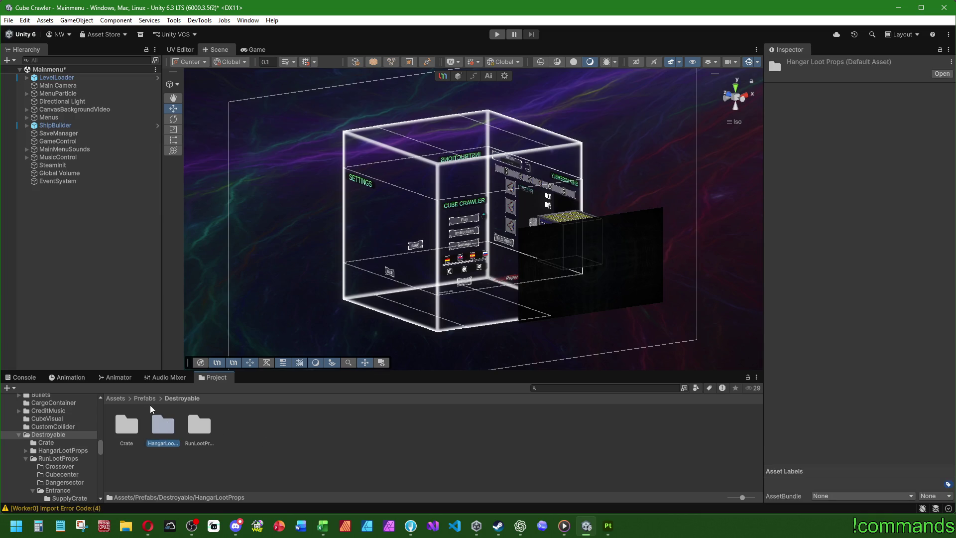
click(129, 398)
scroll(249, 448, down, 2)
scroll(248, 448, up, 1)
click(278, 453)
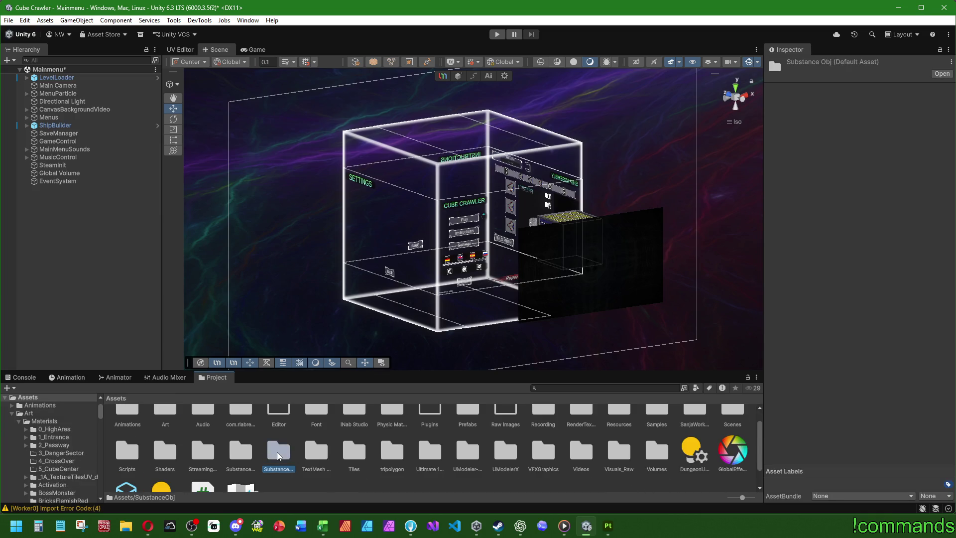
double_click(278, 453)
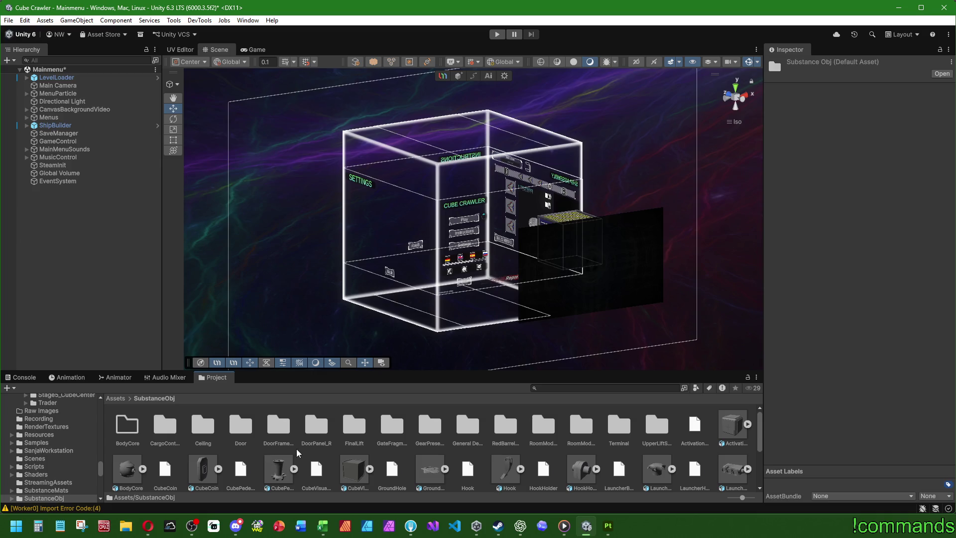
- Create a new folder named Destroyable inside SubstanceObj
right_click(300, 452)
mouse_move(342, 168)
click(497, 166)
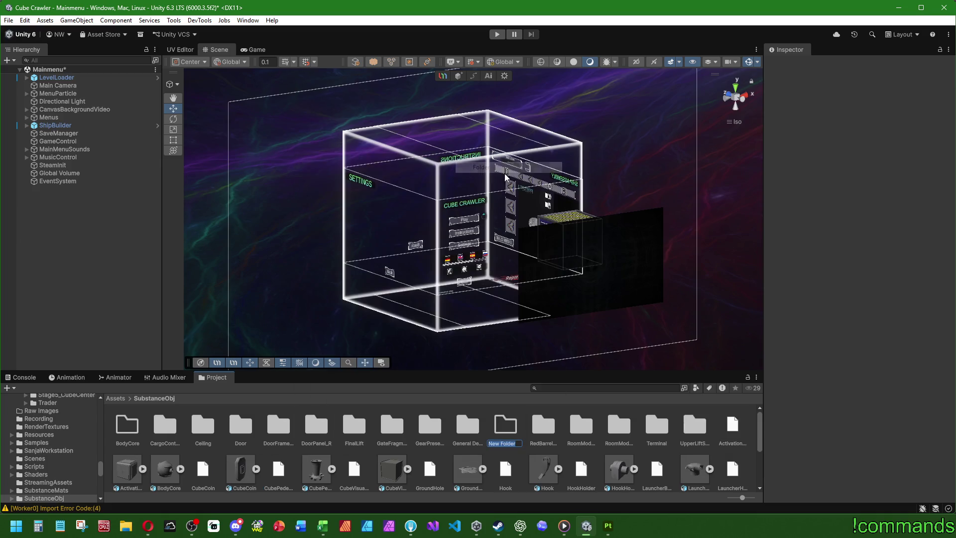
text(Destroyable)
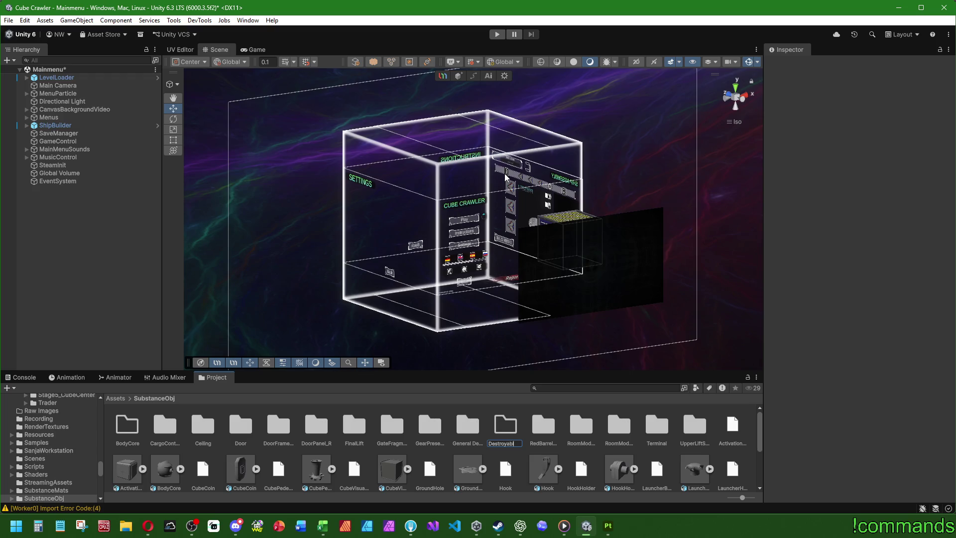
key(Return)
key(Return)
- Paste the copied HangarLootProps folder into Destroyable
click(156, 428)
key(ctrl+v)
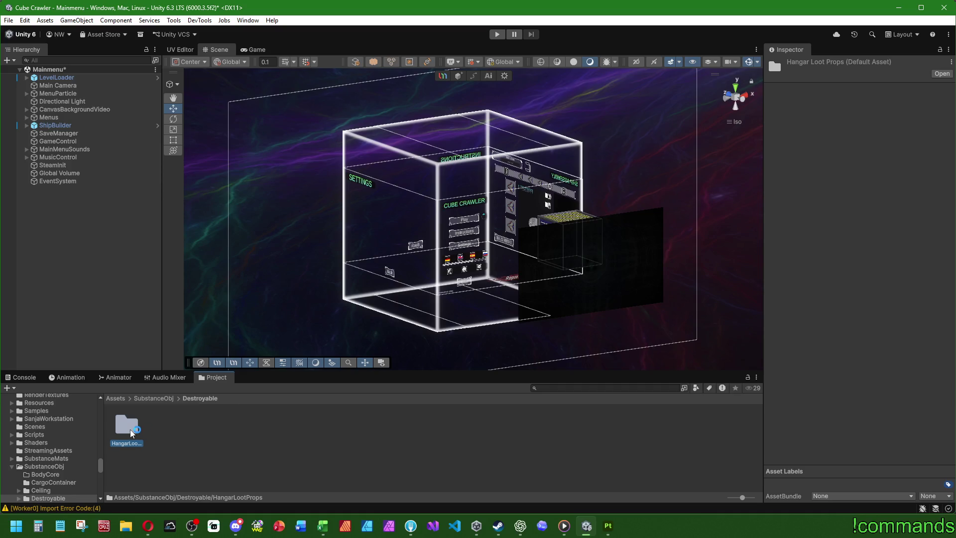
double_click(132, 427)
click(199, 398)
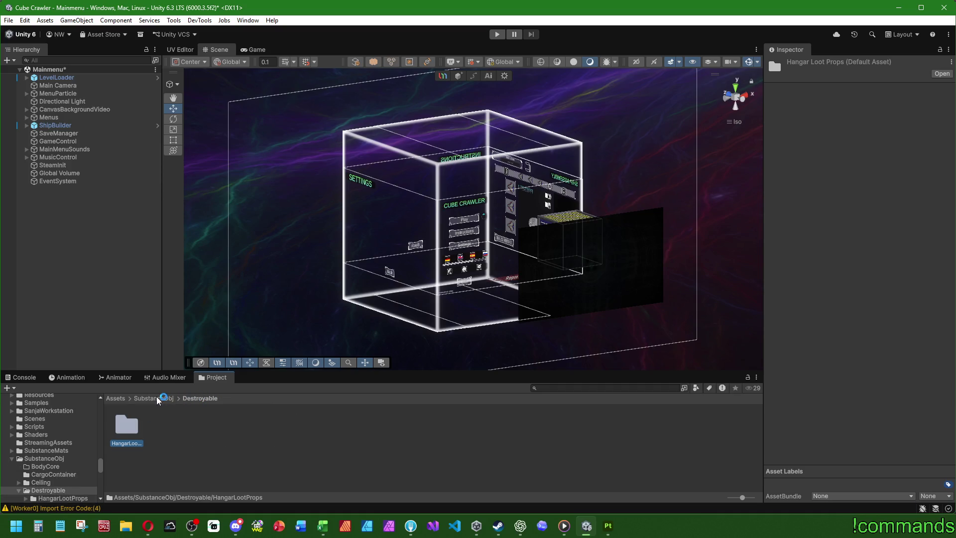
- Duplicate HangarLootProps, rename the copy RunLootProps, then open Assets/Prefabs
key(ctrl+d)
key(F2)
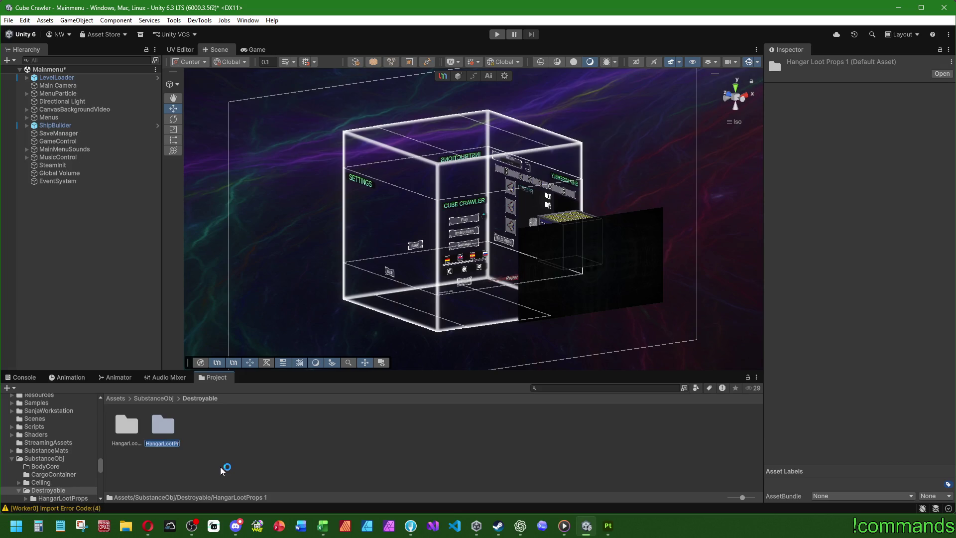
text(RunLo)
key(Return)
click(133, 434)
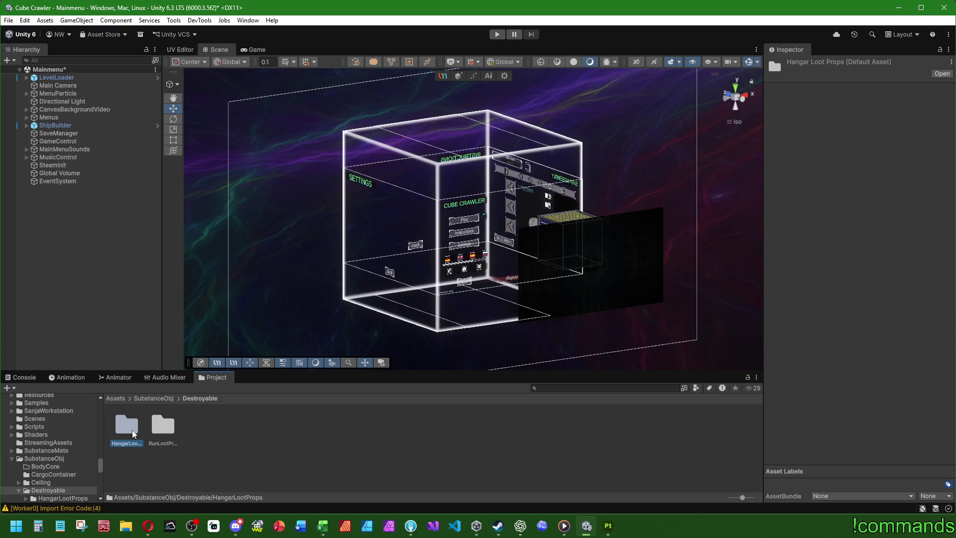
key(Right)
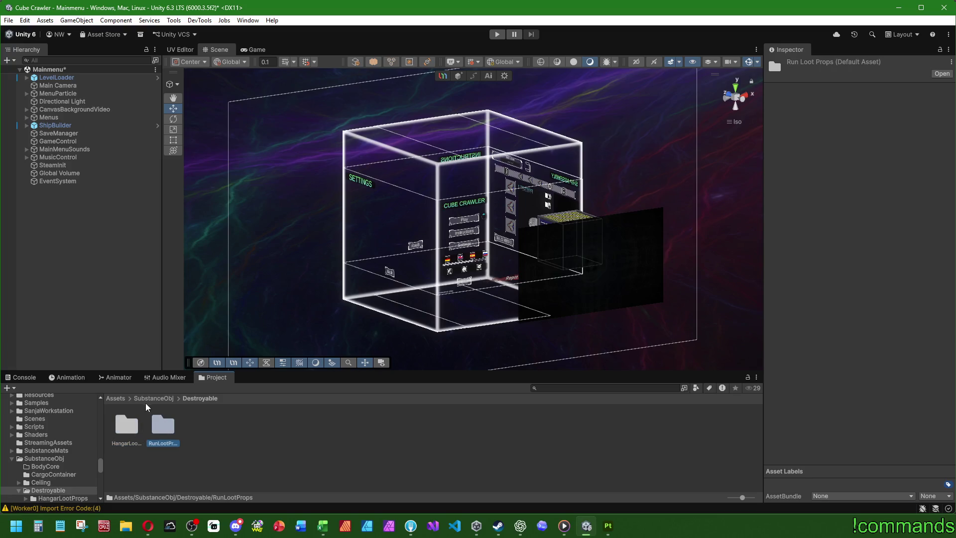
click(115, 398)
double_click(475, 427)
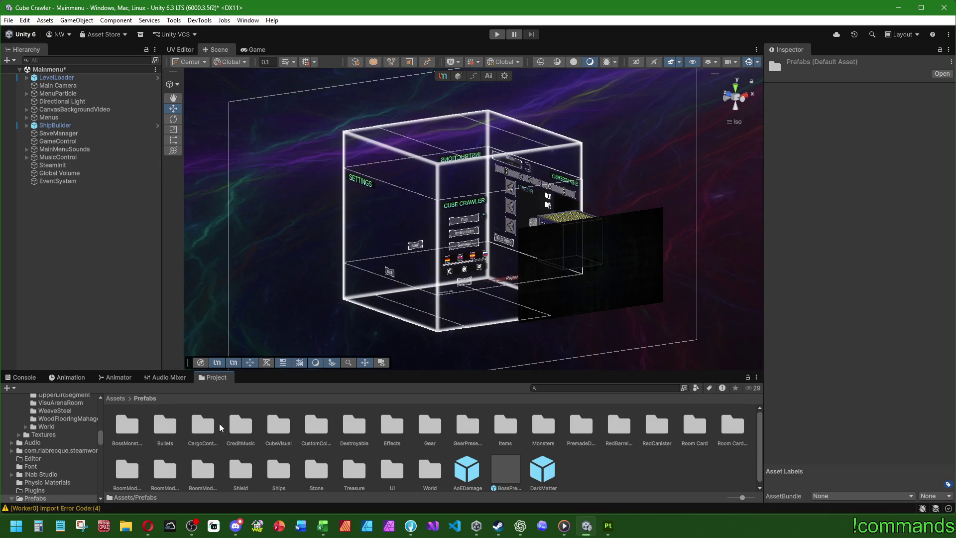
- Browse Prefabs/Destroyable/RunLootProps/Entrance to inspect the SupplyCrate prefab folder layout
double_click(431, 468)
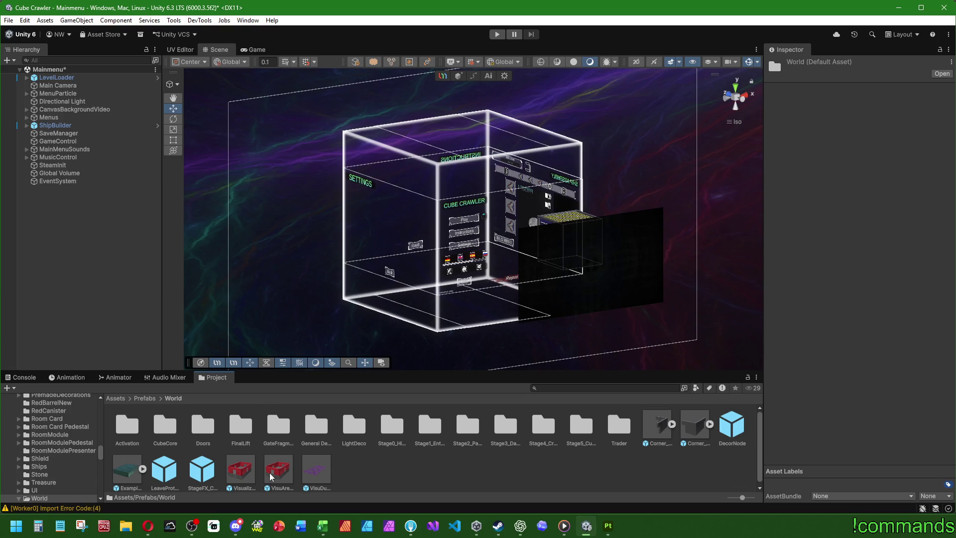
click(144, 398)
double_click(354, 433)
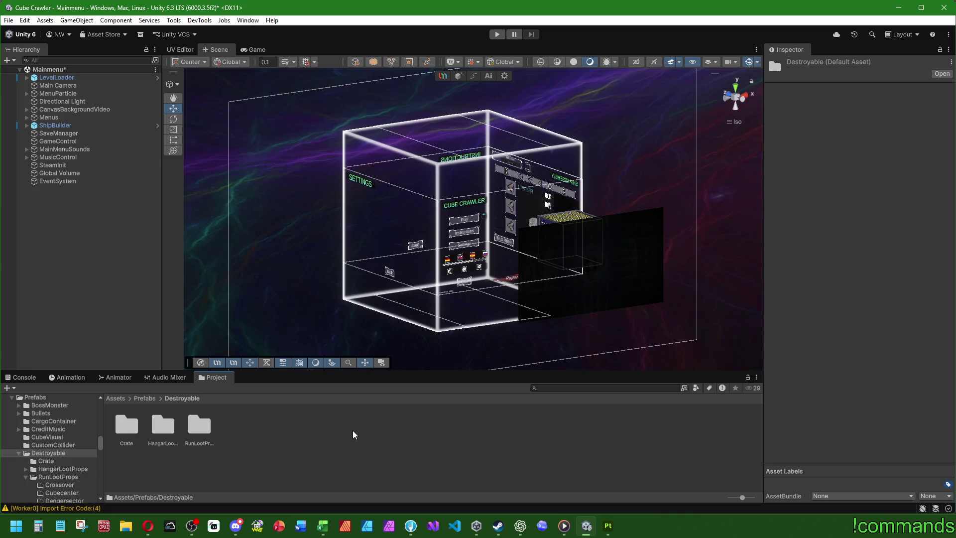
double_click(163, 424)
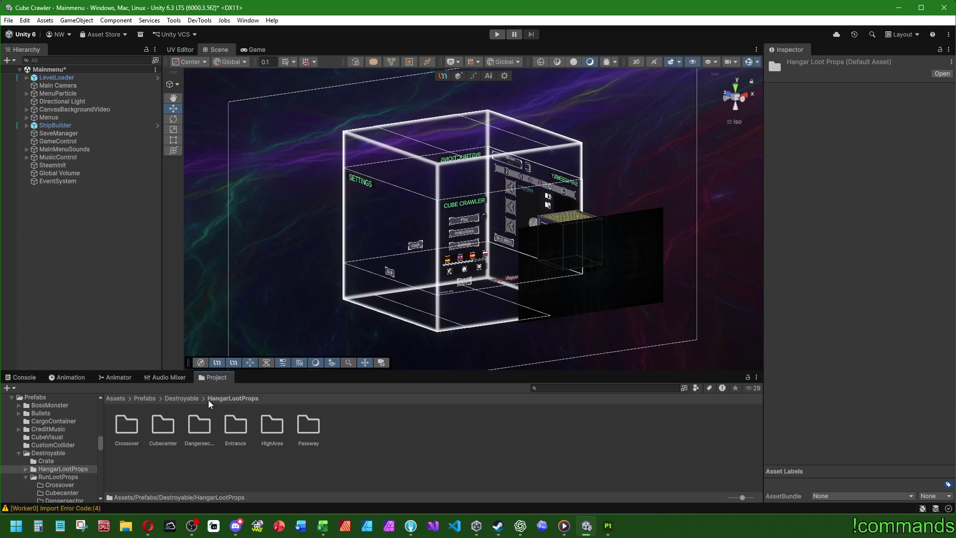
click(183, 398)
key(Return)
click(184, 398)
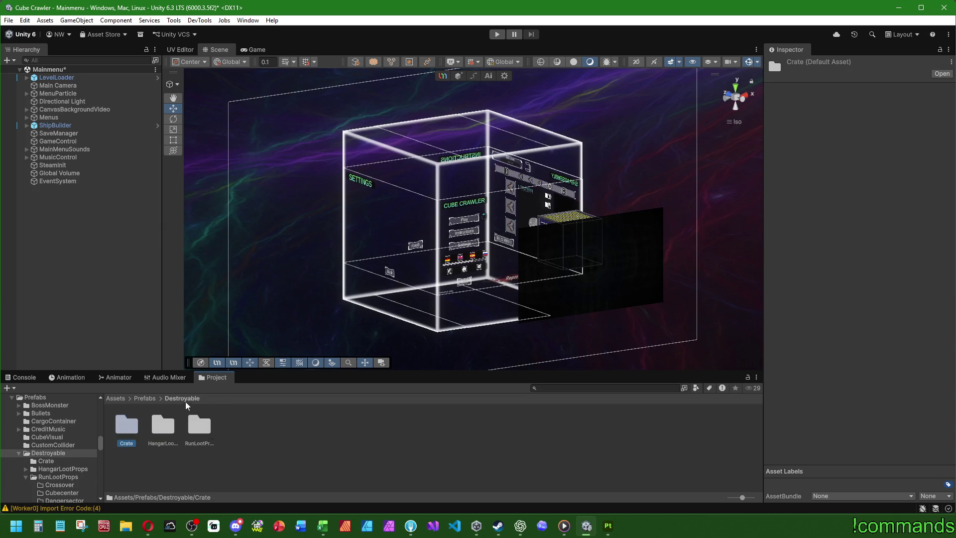
double_click(190, 417)
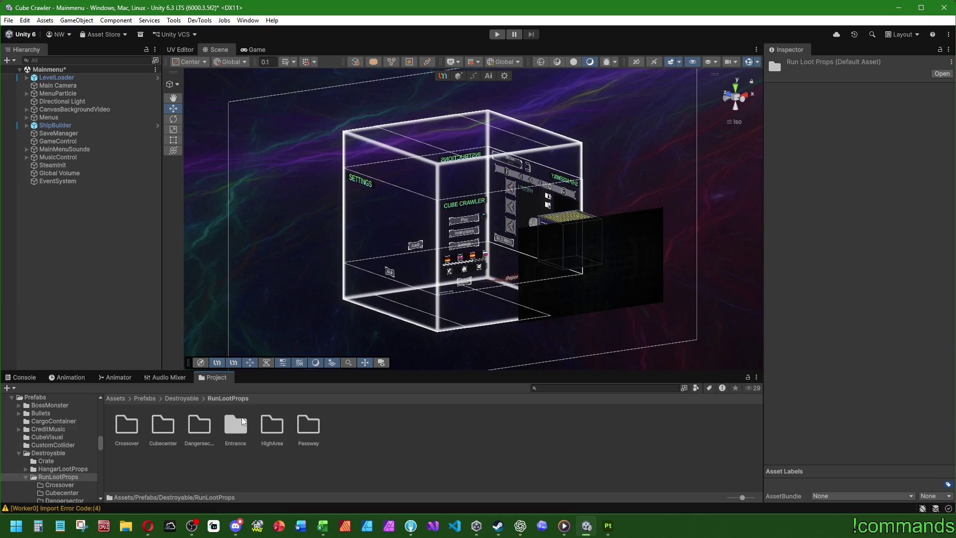
double_click(242, 420)
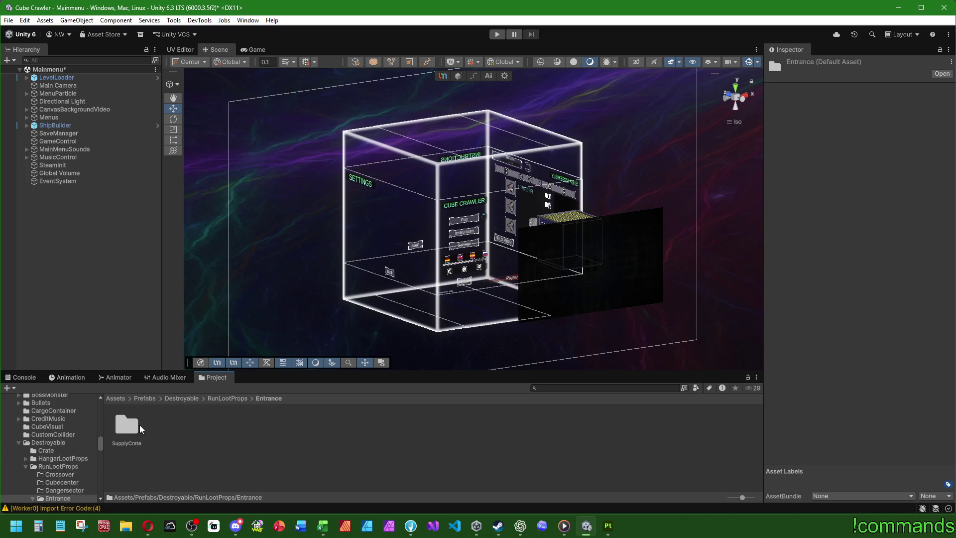
double_click(127, 426)
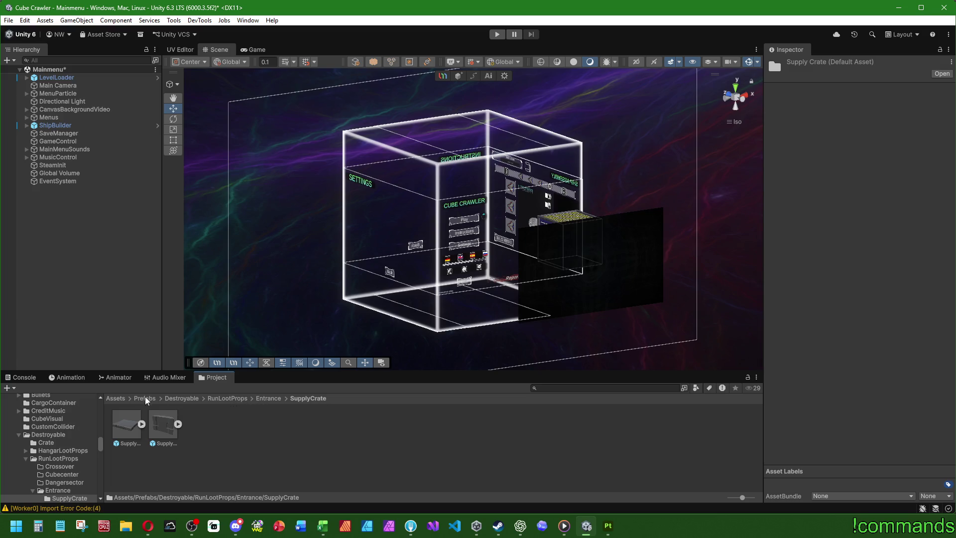
- Navigate to SubstanceObj/Destroyable/RunLootProps/Entrance
click(115, 398)
scroll(384, 444, down, 1)
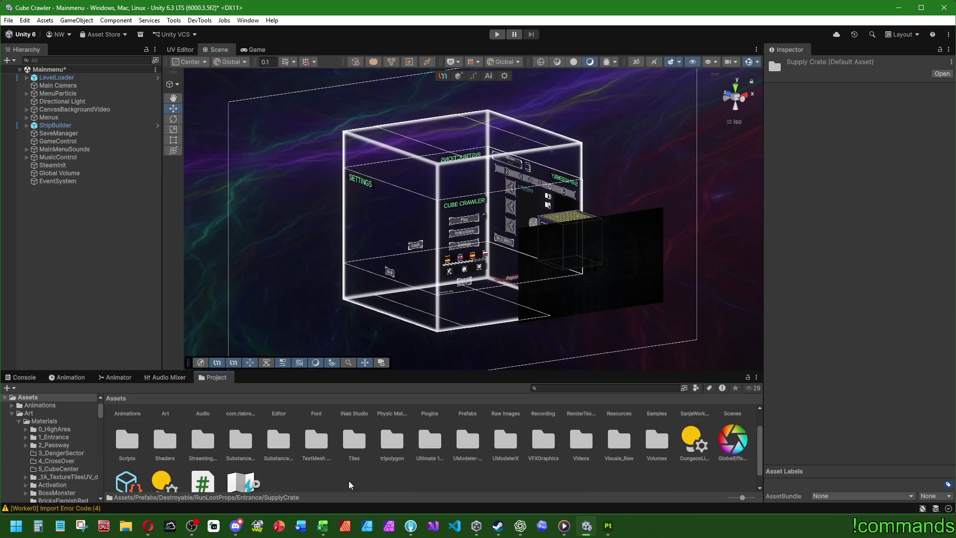
double_click(289, 445)
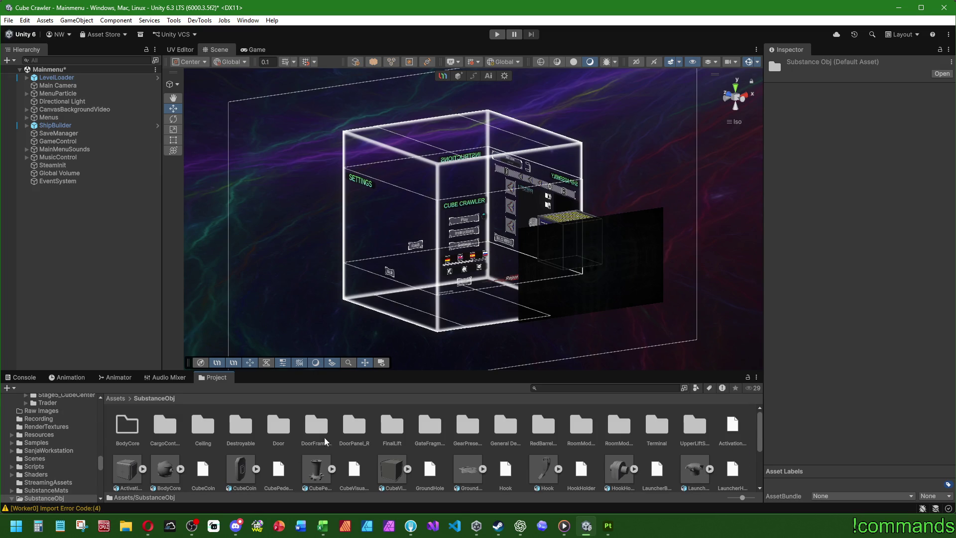
double_click(240, 425)
double_click(164, 426)
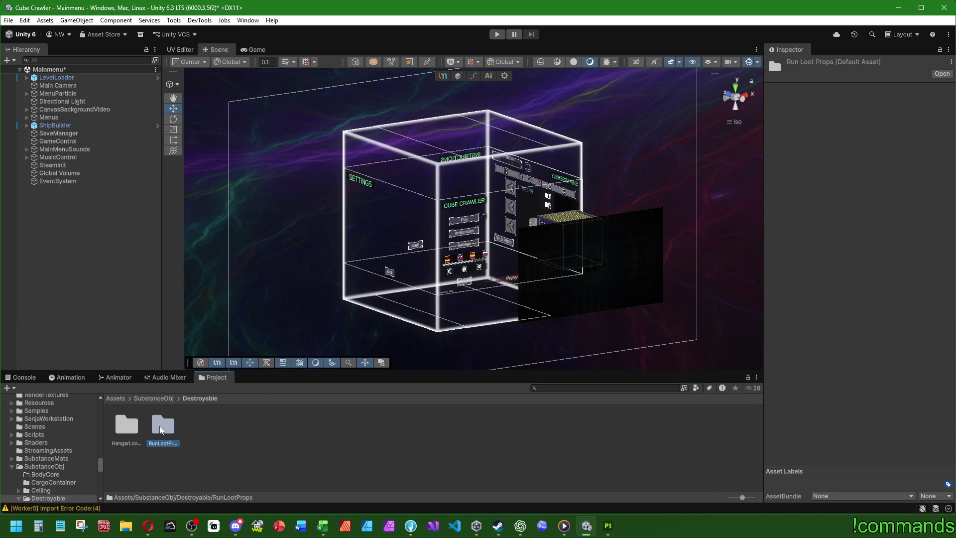
double_click(251, 426)
- Create a folder named SupplyCrate inside Entrance, then step back up to Destroyable
right_click(216, 429)
mouse_move(242, 144)
click(390, 144)
text(SupplyCrate)
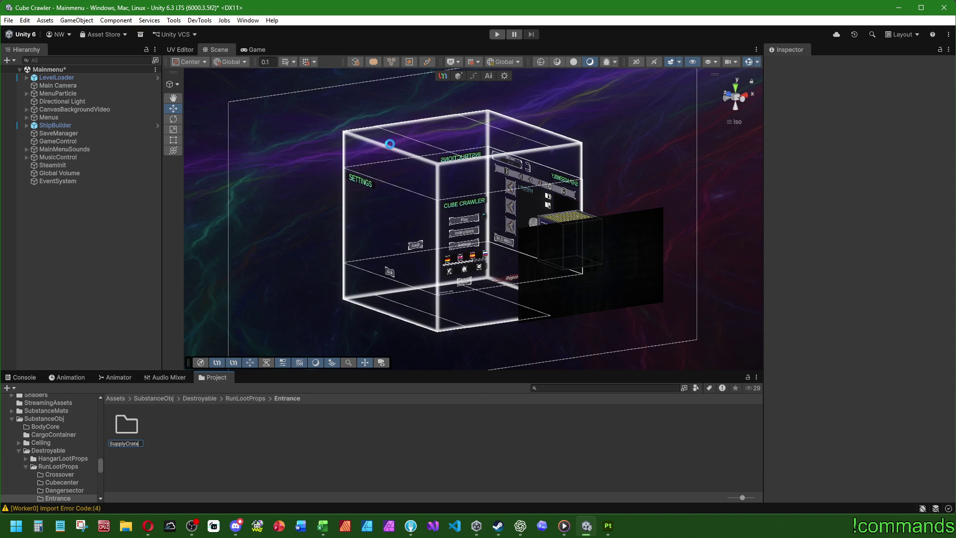
key(Return)
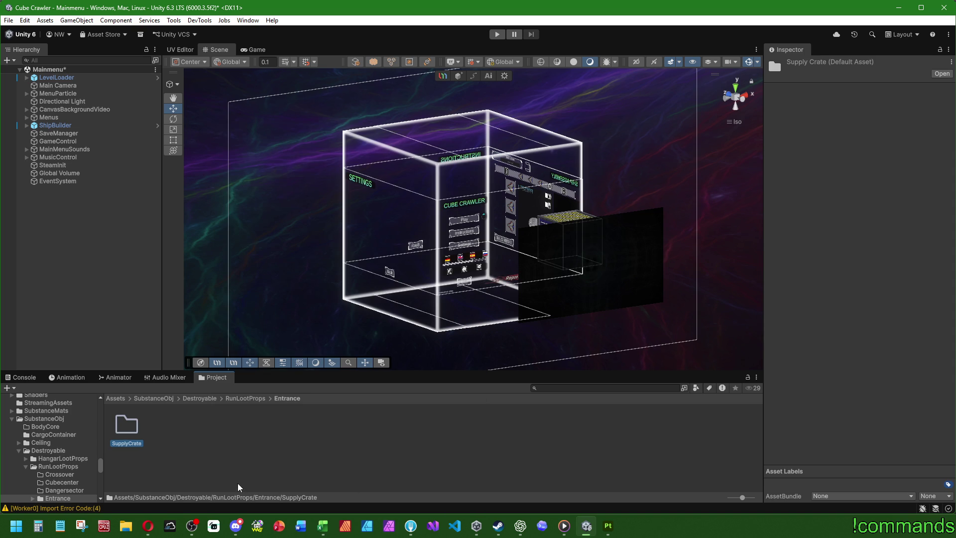
key(Return)
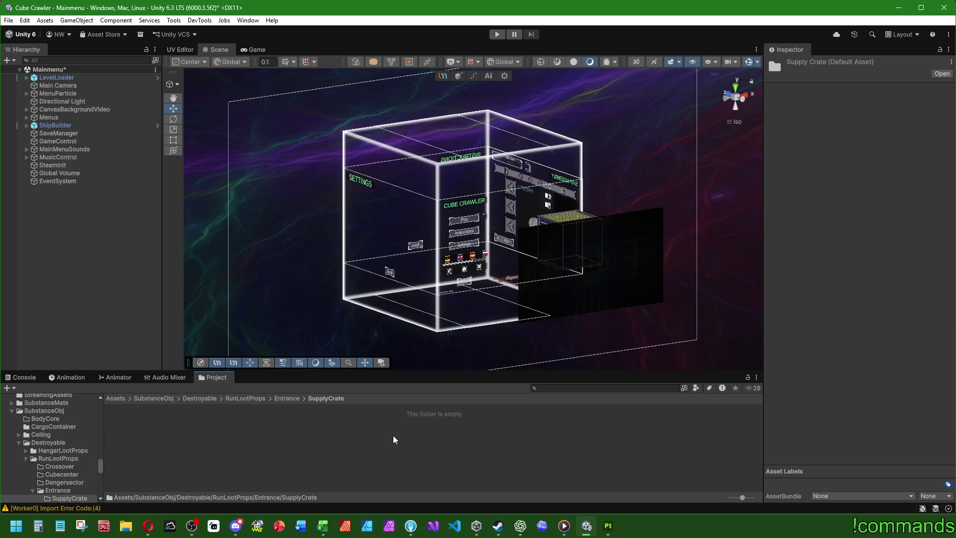
click(287, 398)
click(199, 398)
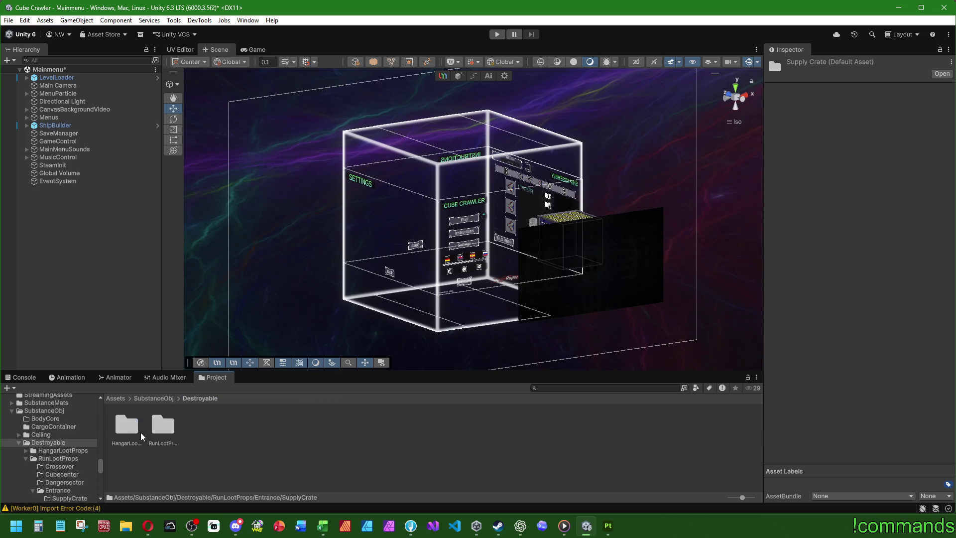
- Browse from the Assets root into SubstanceMats, then Art > Textures > 1_Entrance
click(155, 398)
click(249, 432)
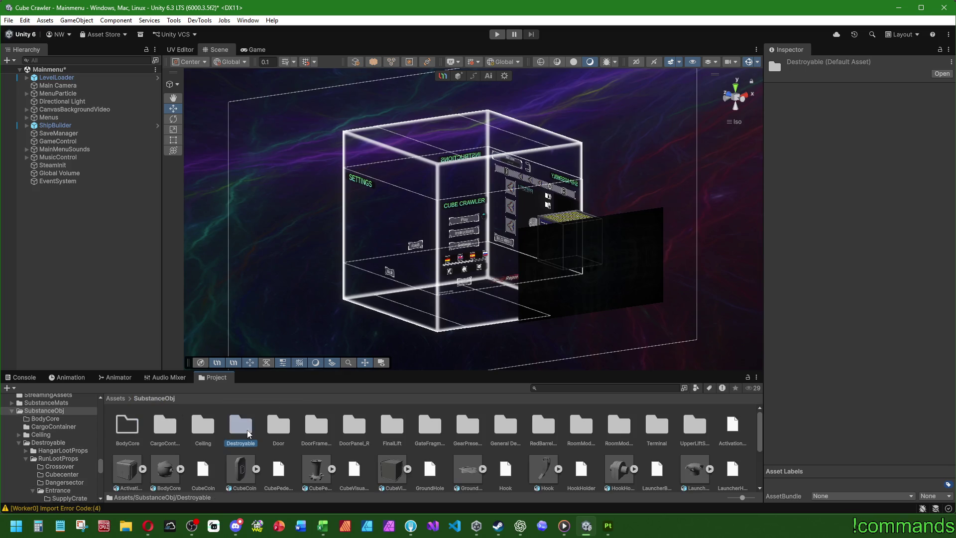
click(113, 398)
scroll(213, 438, down, 1)
click(241, 439)
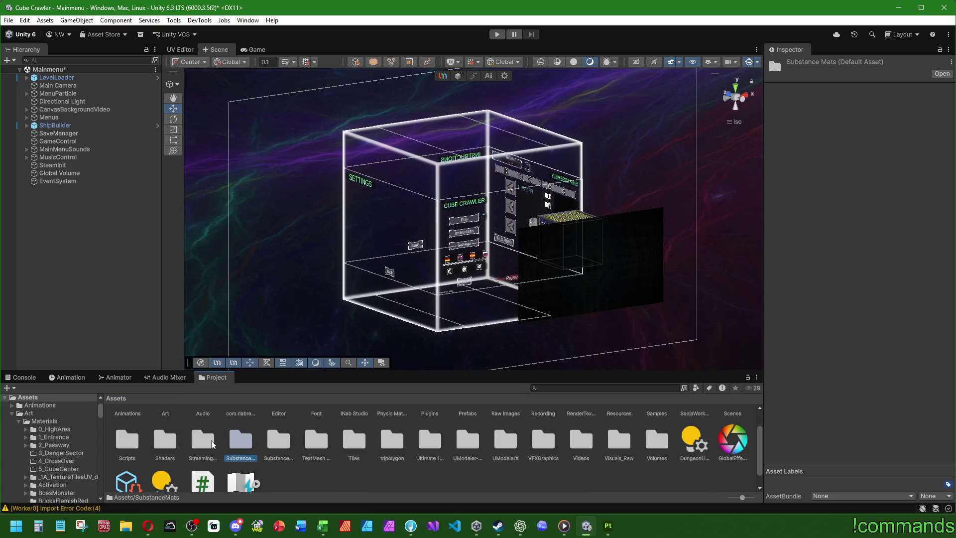
double_click(239, 442)
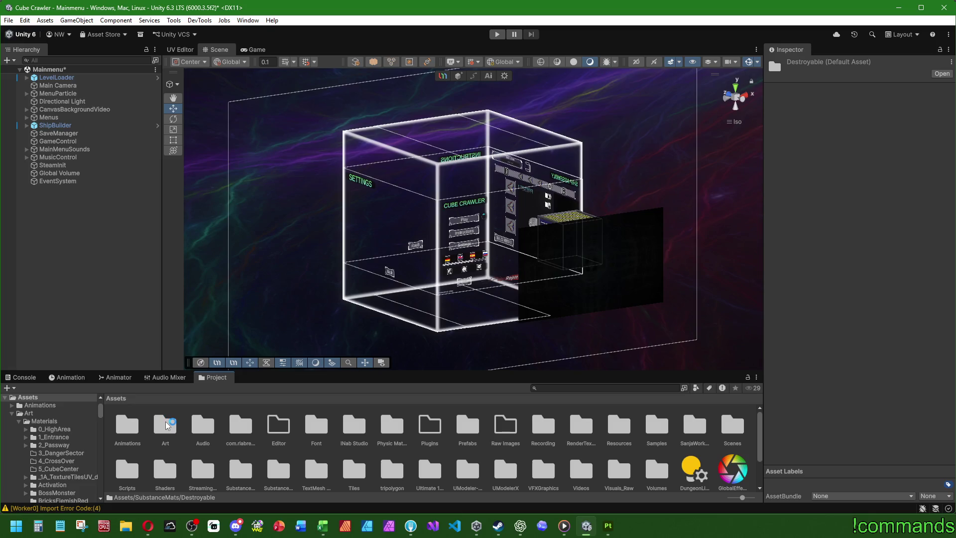
double_click(165, 421)
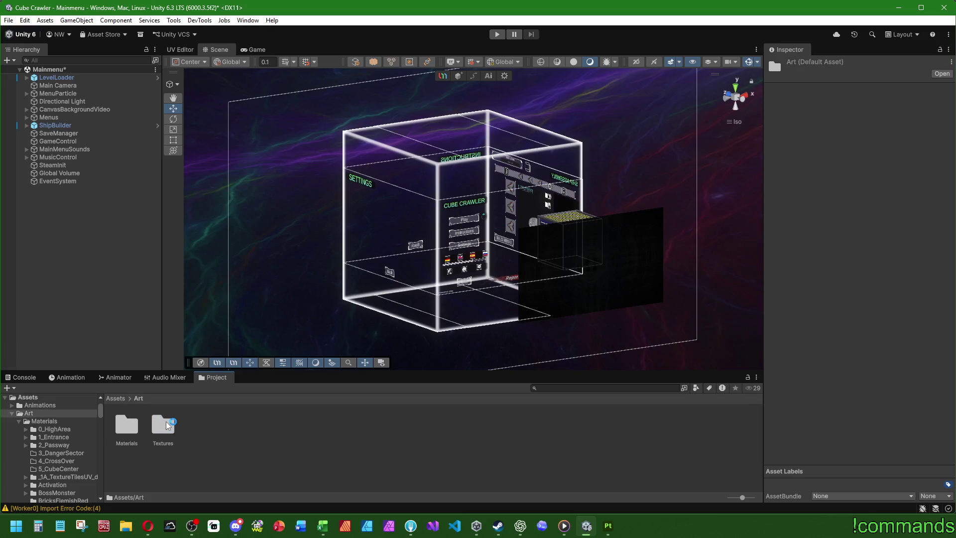
double_click(165, 421)
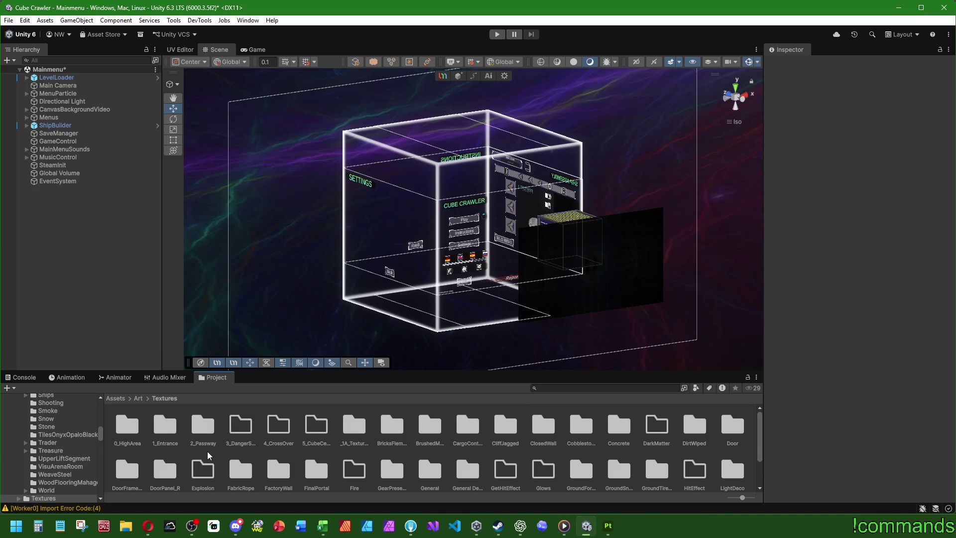
double_click(165, 423)
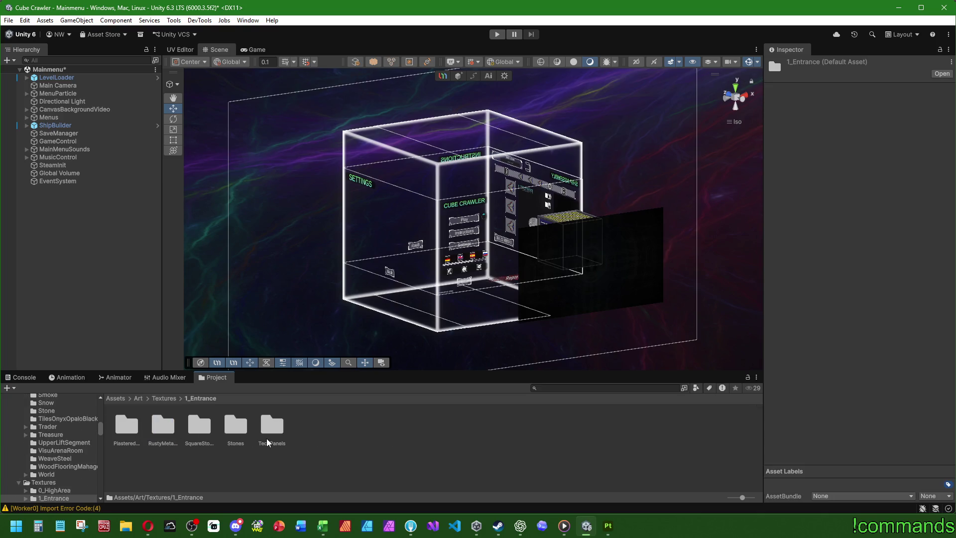
- Go back up to the Art folder and open Art/Materials
click(164, 397)
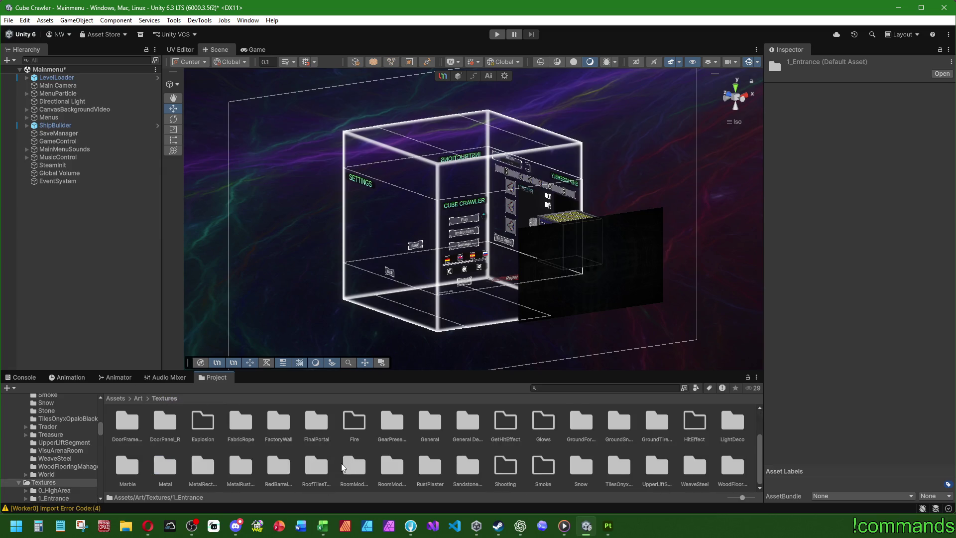
click(371, 444)
scroll(371, 445, up, 2)
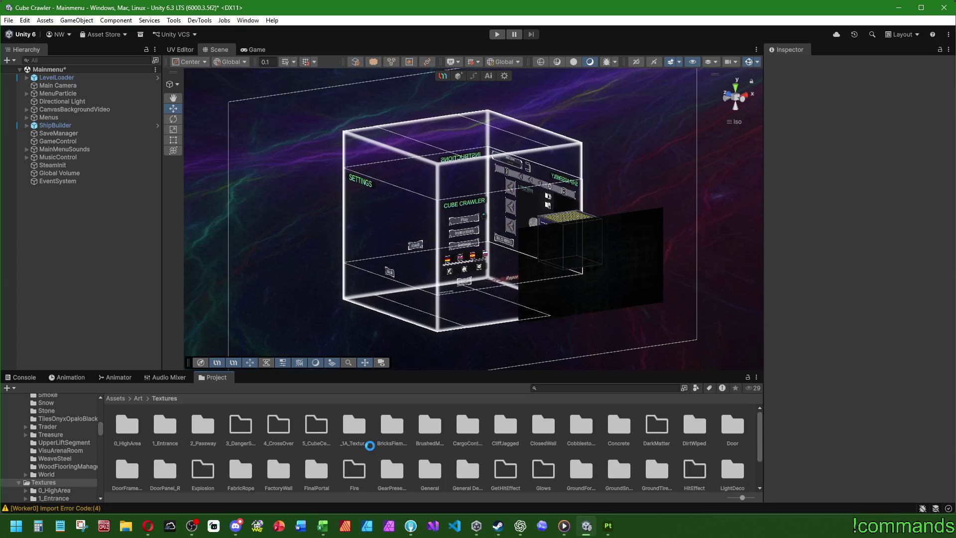
click(138, 398)
click(128, 423)
double_click(127, 423)
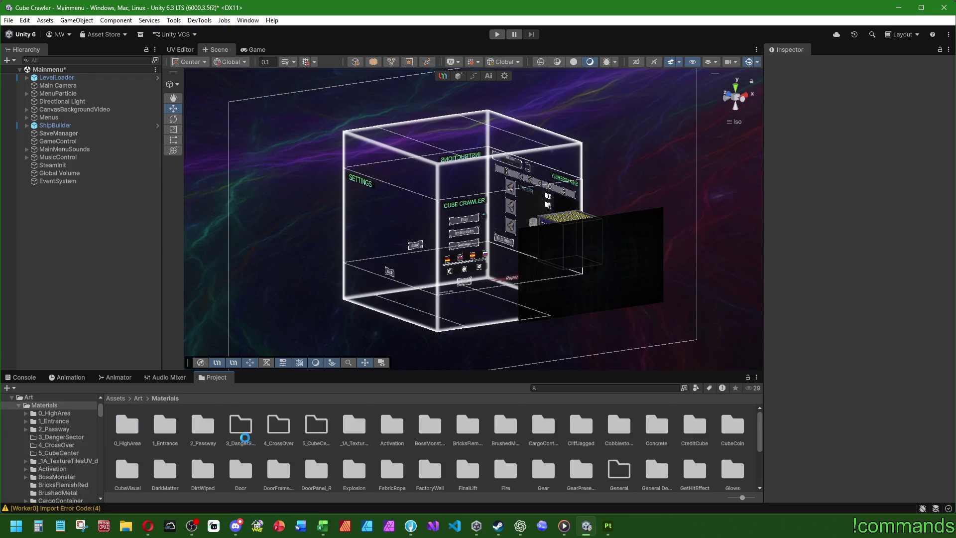
- Open Prefabs > Destroyable > RunLootProps > Entrance > SupplyCrate in the Project browser
scroll(378, 459, up, 1)
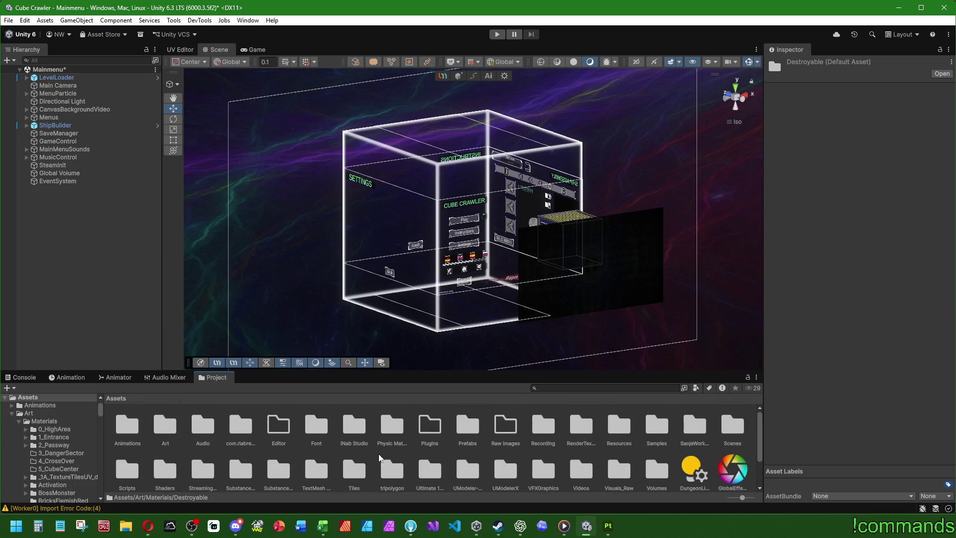
double_click(467, 428)
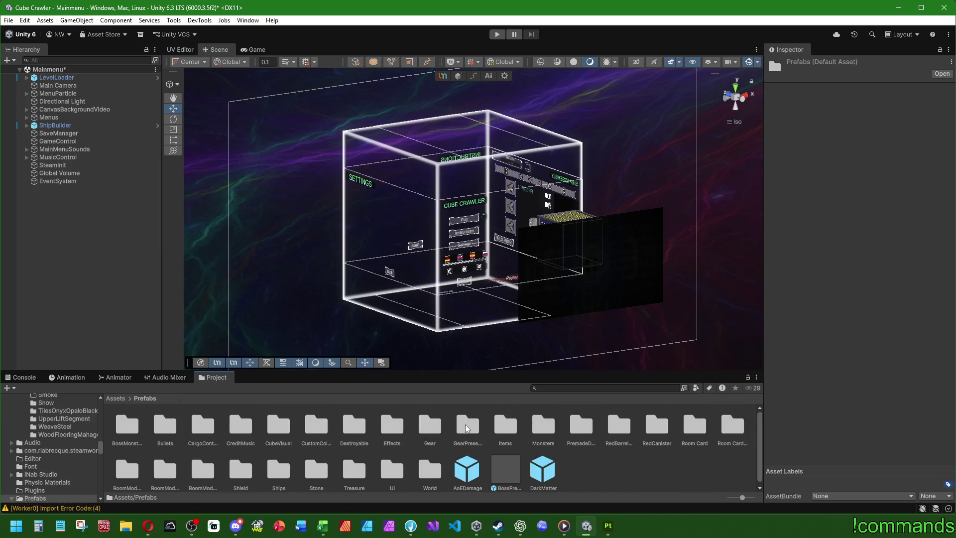
double_click(354, 424)
double_click(199, 424)
double_click(229, 424)
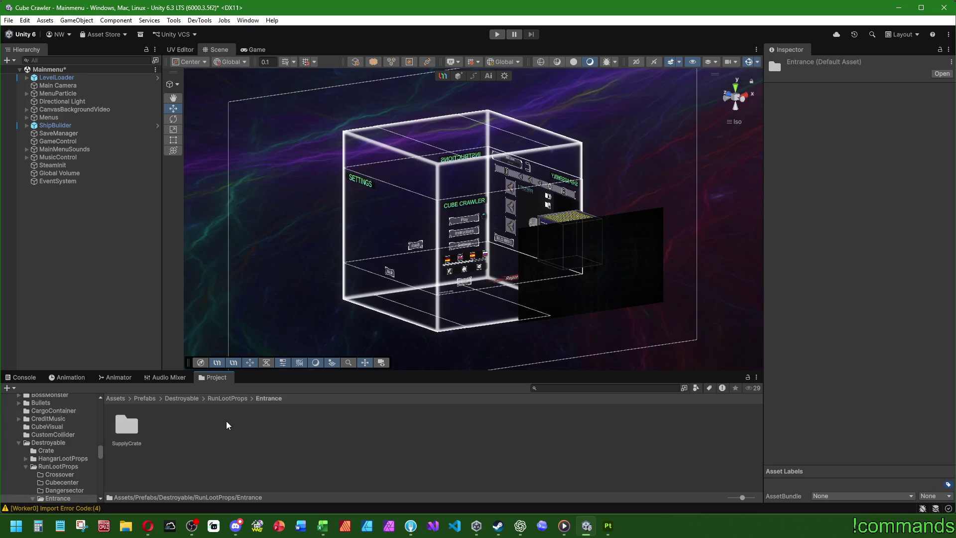
double_click(125, 424)
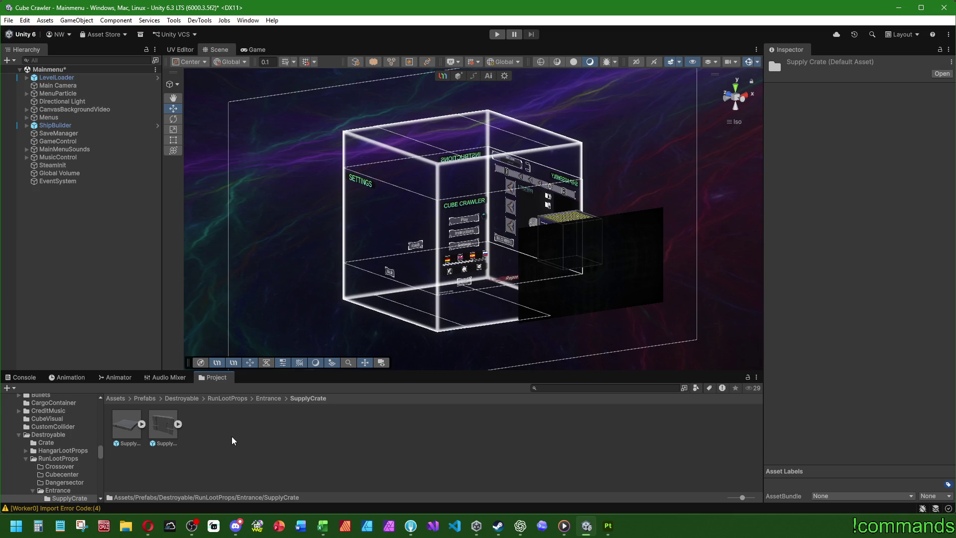
- Open SupplyCrate_Part1, inspect its underside, then briefly open SupplyCrate_Part2
double_click(128, 414)
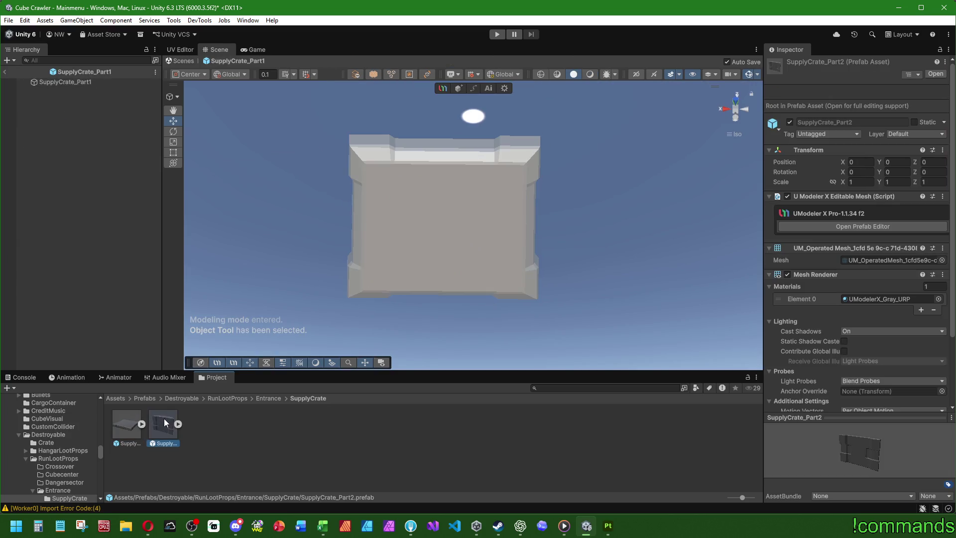
click(134, 422)
mouse_move(438, 209)
alt+mouse_down()
mouse_move(406, 156)
mouse_move(399, 252)
mouse_move(320, 226)
mouse_move(394, 318)
mouse_move(478, 228)
mouse_move(478, 263)
mouse_move(440, 266)
alt+mouse_up()
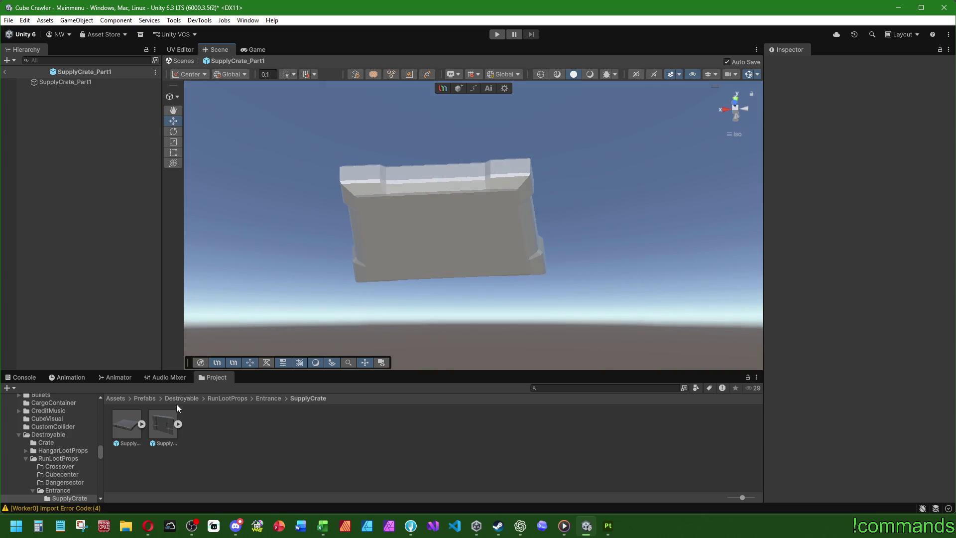
double_click(162, 423)
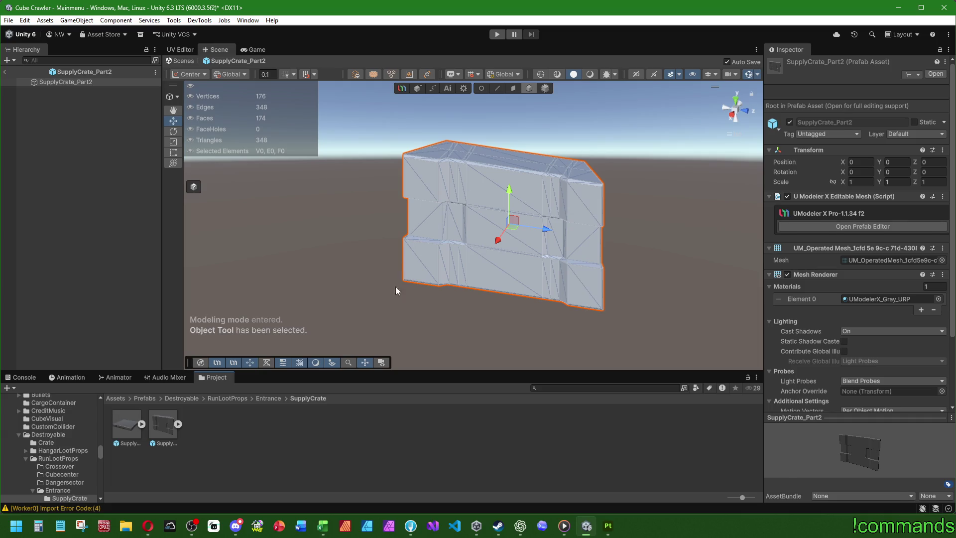
click(239, 408)
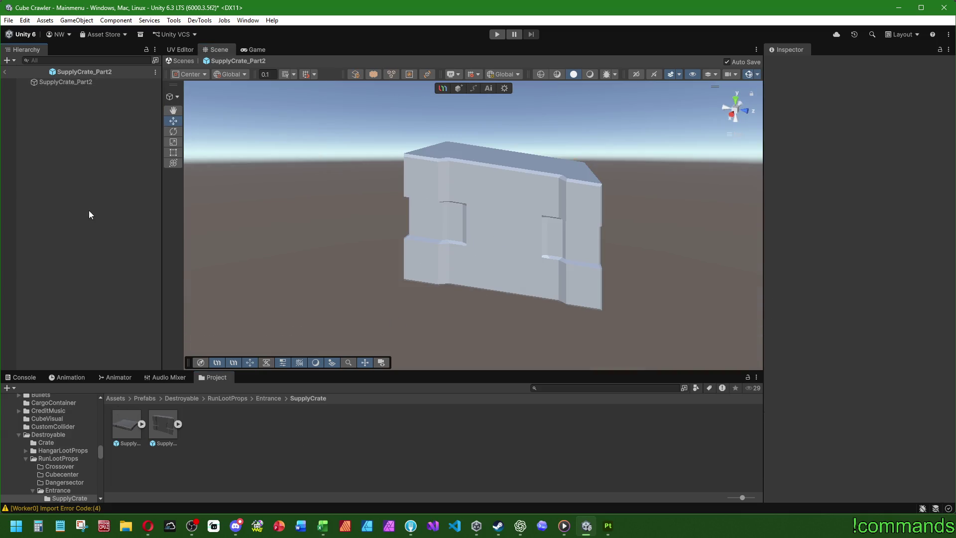
- Reopen SupplyCrate_Part1, select its root object and bring up UModeler X's Export settings
double_click(122, 418)
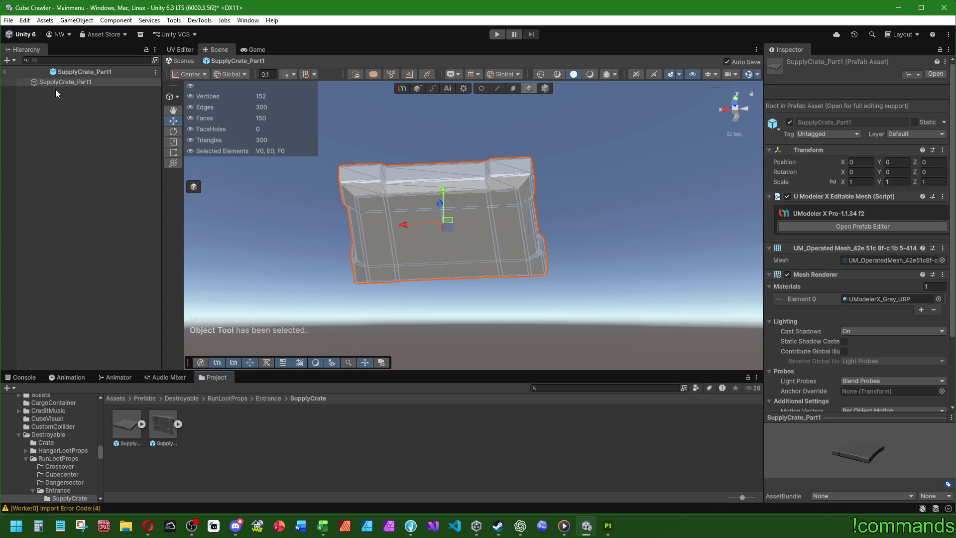
click(55, 82)
click(901, 194)
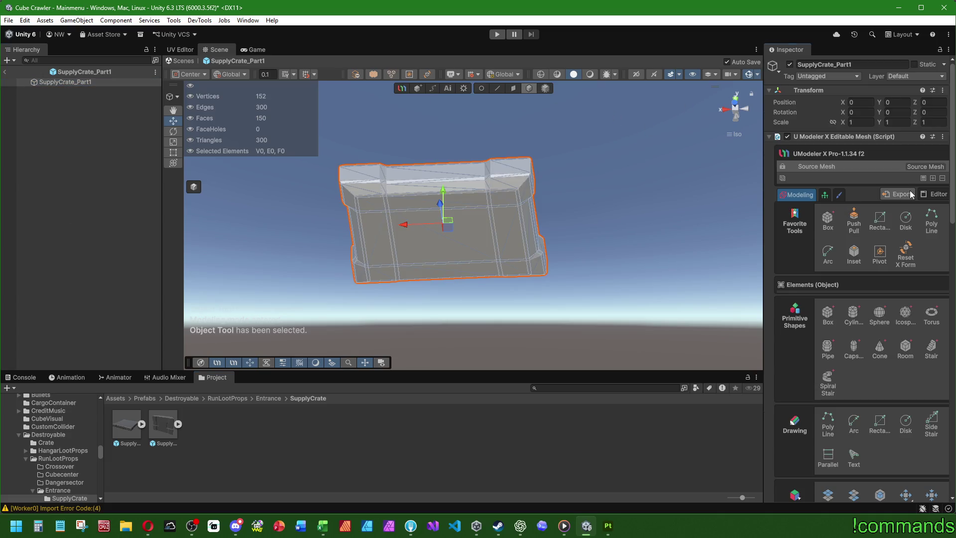
- Export SupplyCrate_Part1.obj into Assets/SubstanceMats/Destroyable/RunLootProps/Entrance/SupplyCrate
drag(434, 52, 213, 47)
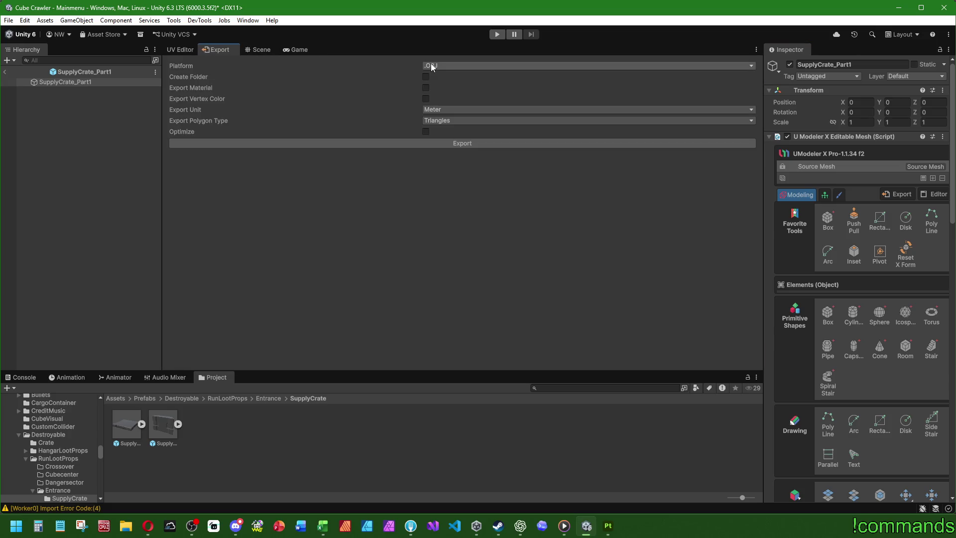
click(425, 144)
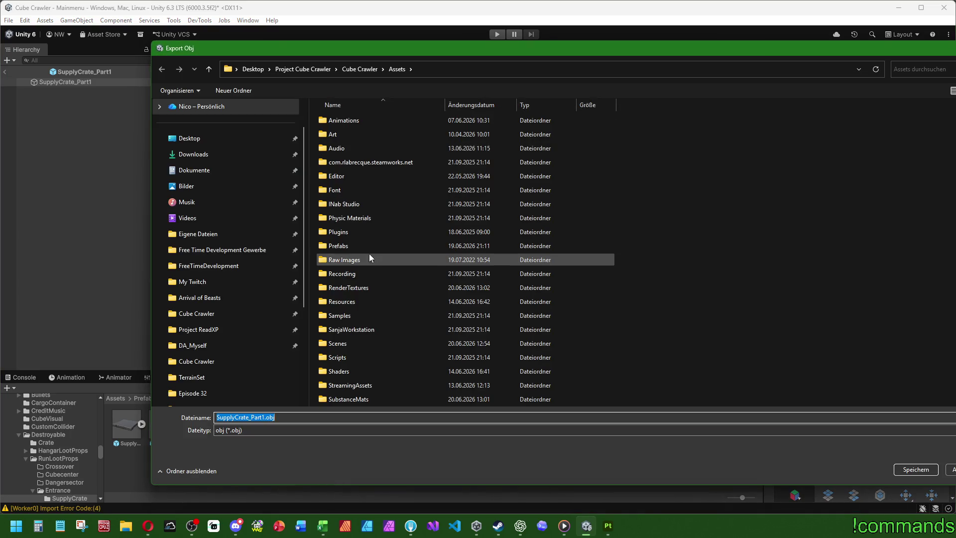
scroll(369, 253, down, 2)
double_click(374, 316)
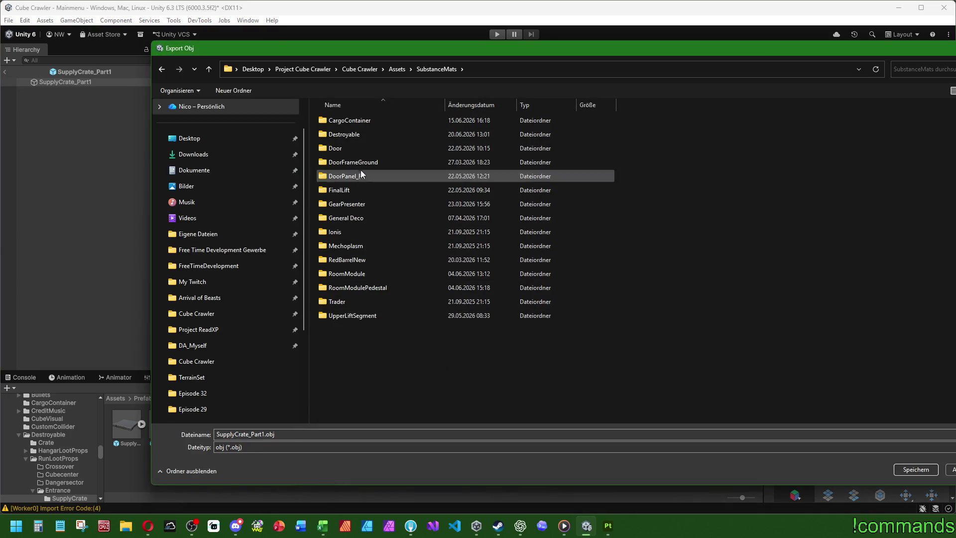
click(347, 138)
double_click(348, 139)
double_click(348, 136)
double_click(344, 163)
double_click(347, 125)
click(920, 470)
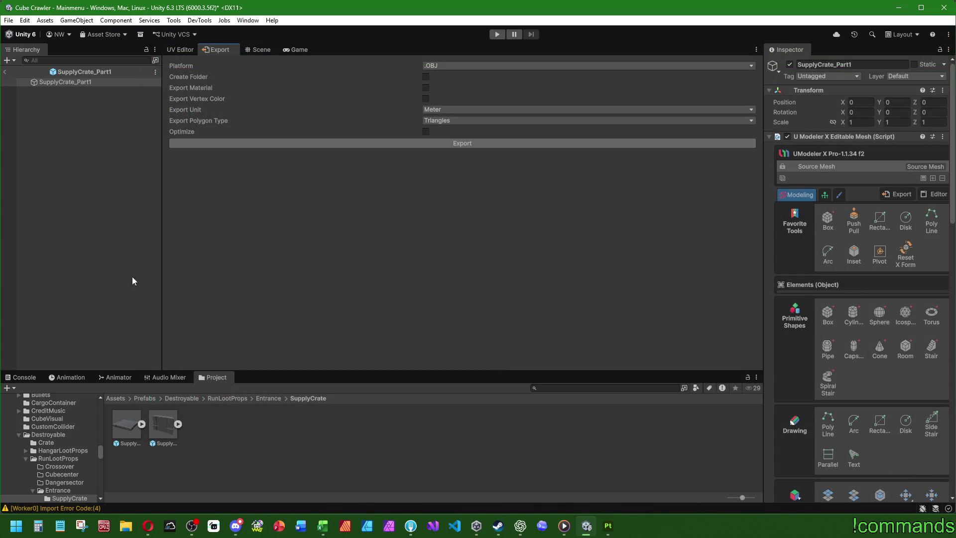
- Export SupplyCrate_Part2.obj into Assets/SubstanceObj/Destroyable/RunLootProps/Entrance/SupplyCrate
double_click(159, 418)
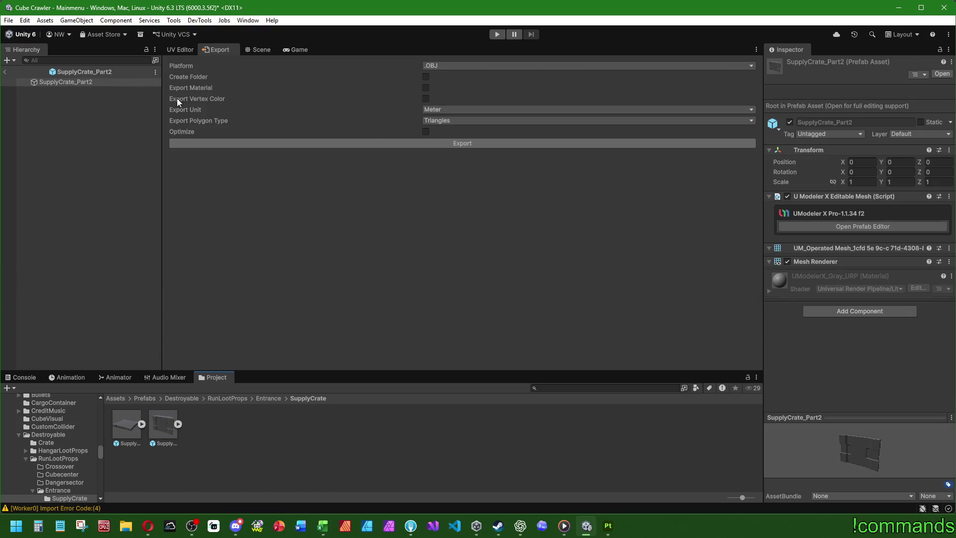
click(393, 143)
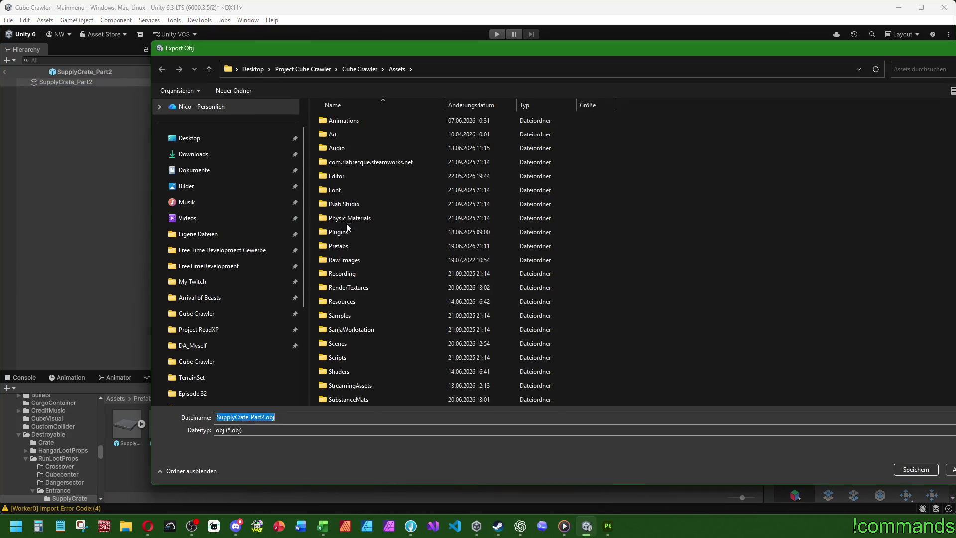
scroll(355, 333, down, 2)
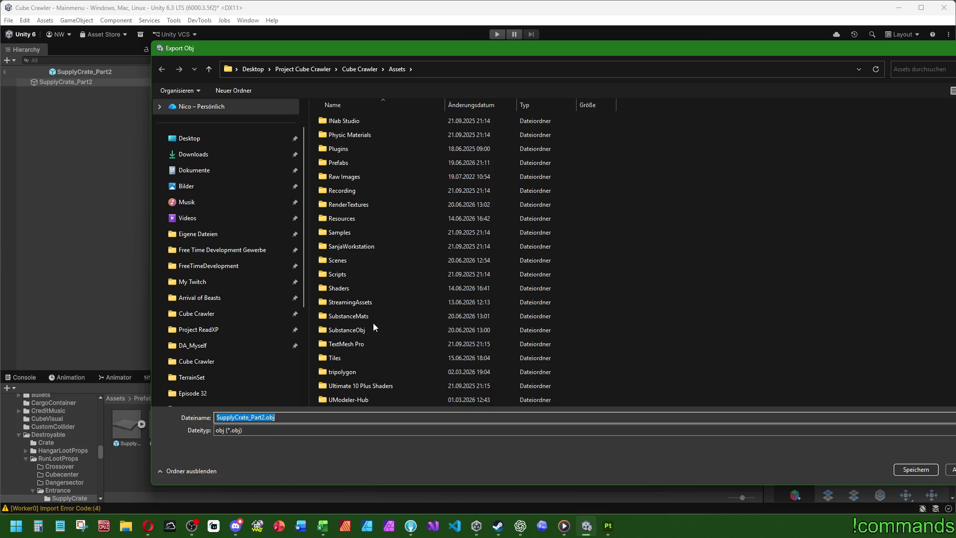
click(350, 332)
double_click(350, 332)
double_click(363, 193)
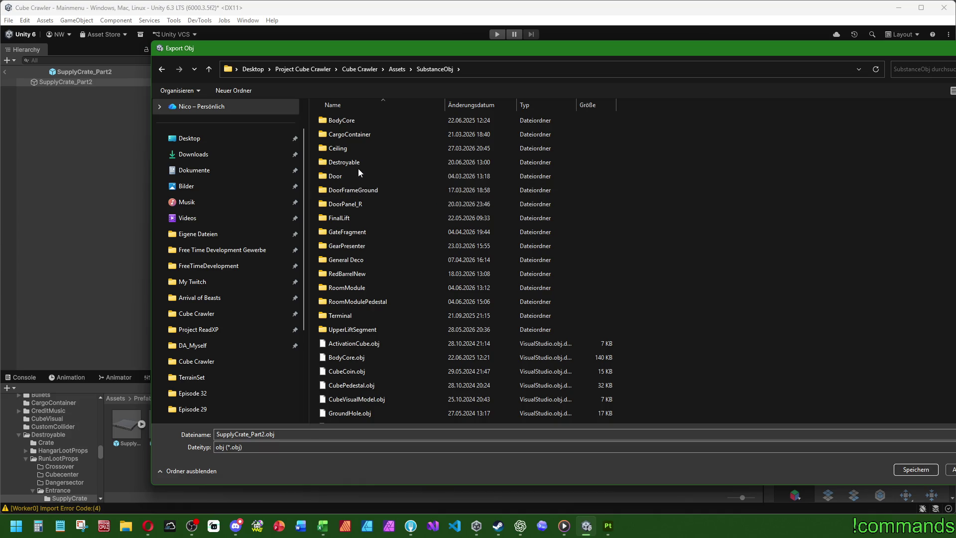
double_click(357, 135)
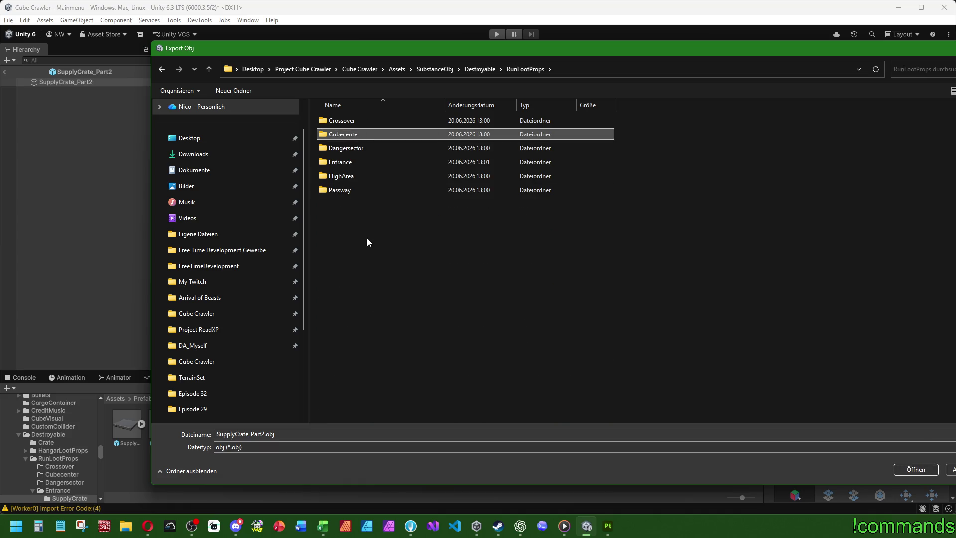
double_click(359, 162)
double_click(349, 118)
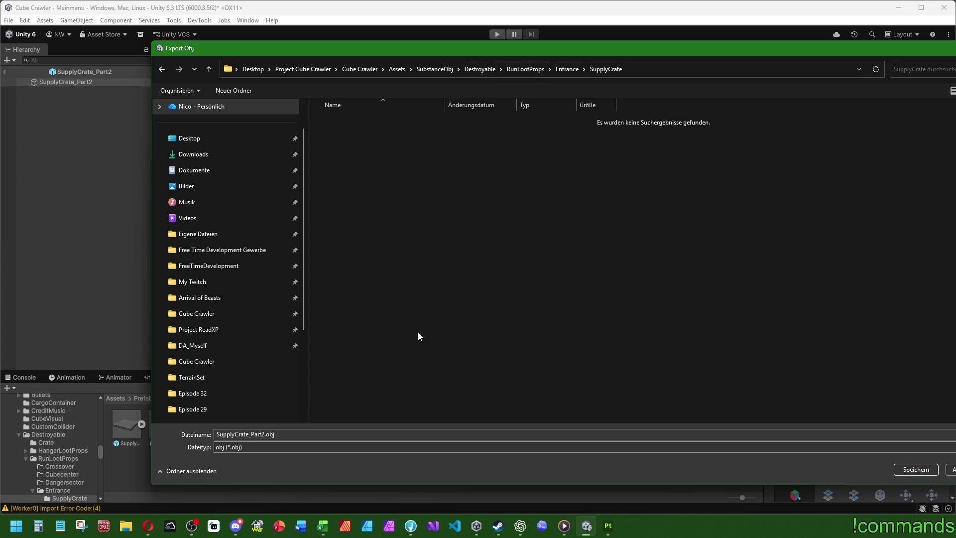
click(927, 472)
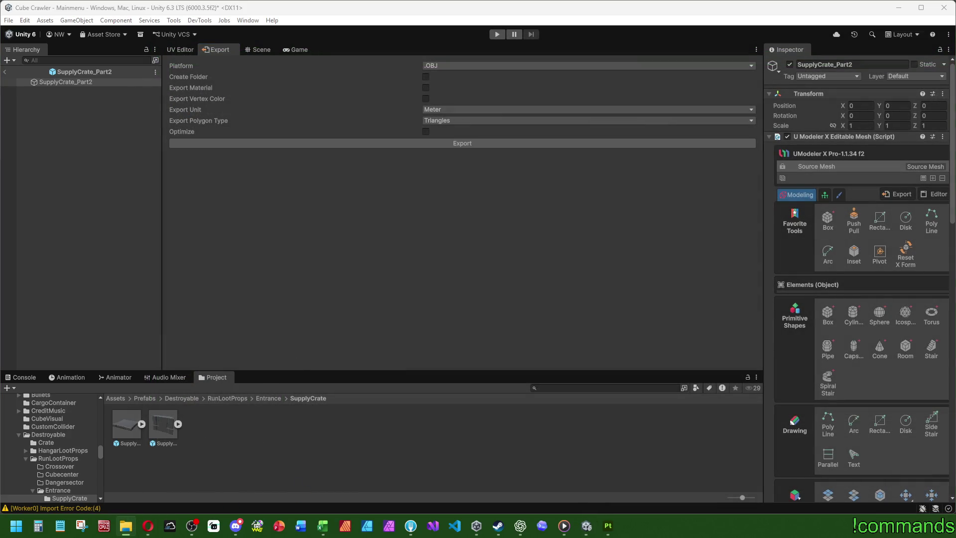
- In a new Explorer window, go to Assets/SubstanceObj/Destroyable/RunLootProps/Entrance/SupplyCrate
key(super+e)
click(120, 387)
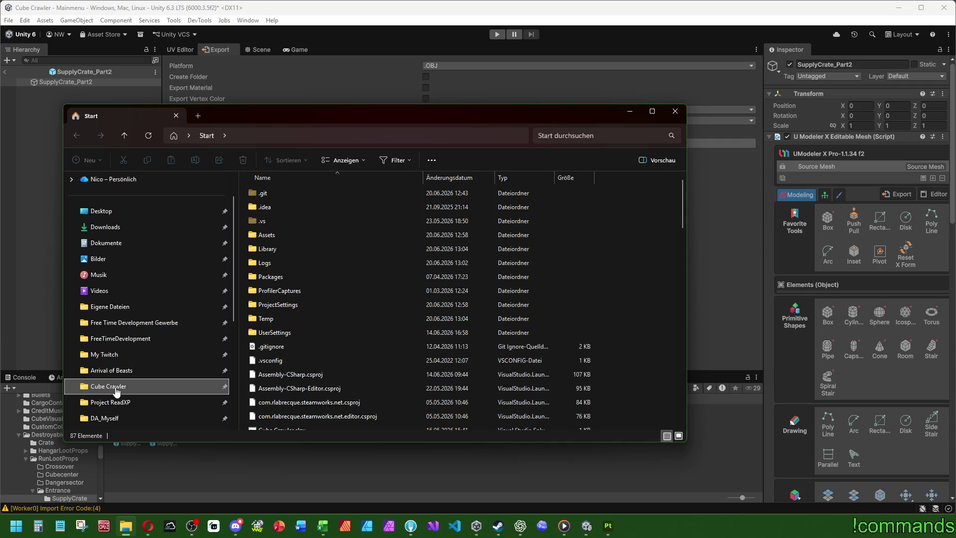
mouse_move(515, 121)
mouse_down()
mouse_move(660, 161)
mouse_move(769, 173)
mouse_up()
double_click(544, 289)
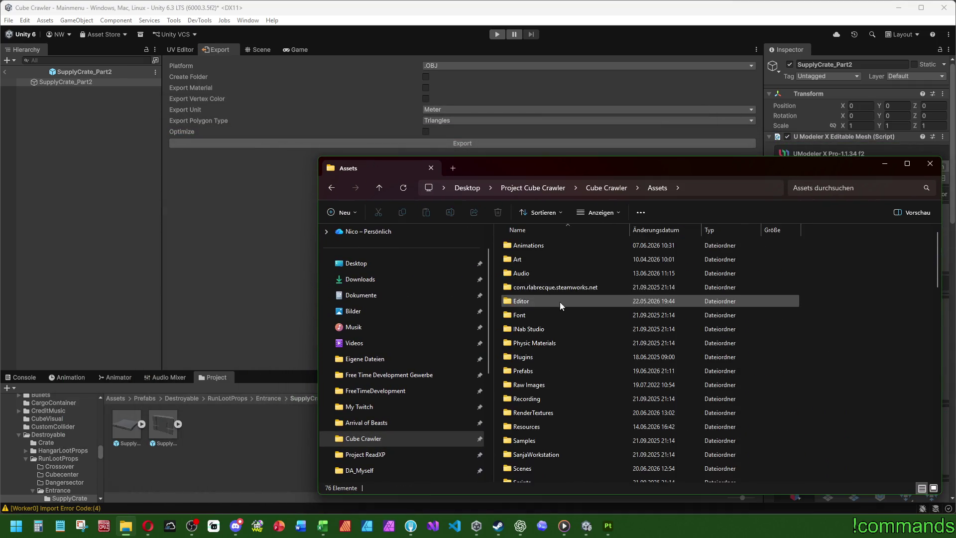
scroll(559, 302, down, 5)
double_click(554, 378)
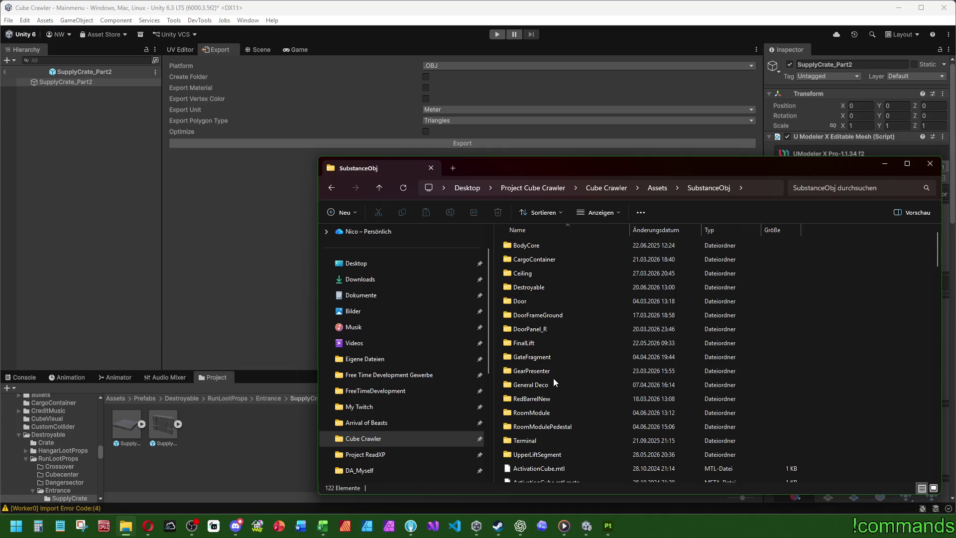
double_click(527, 287)
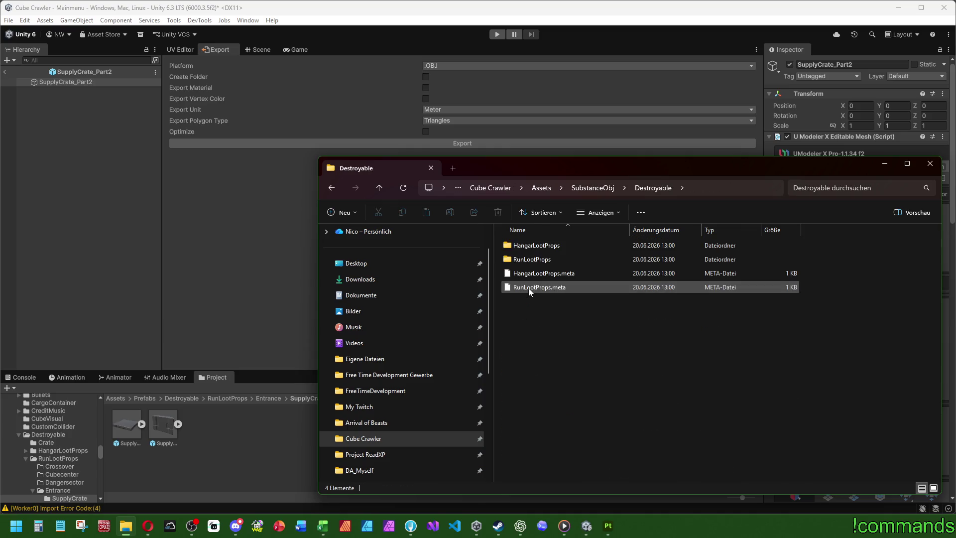
double_click(538, 257)
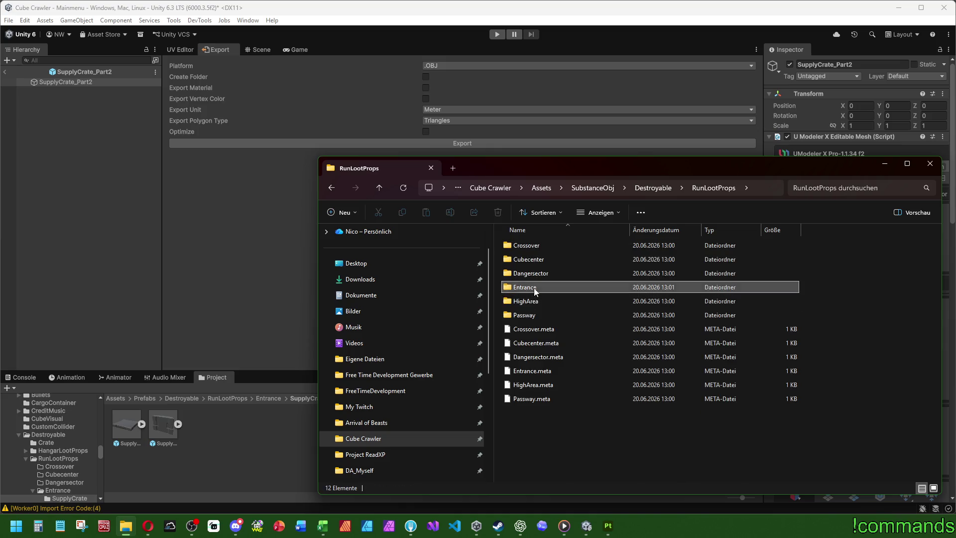
double_click(525, 287)
double_click(527, 247)
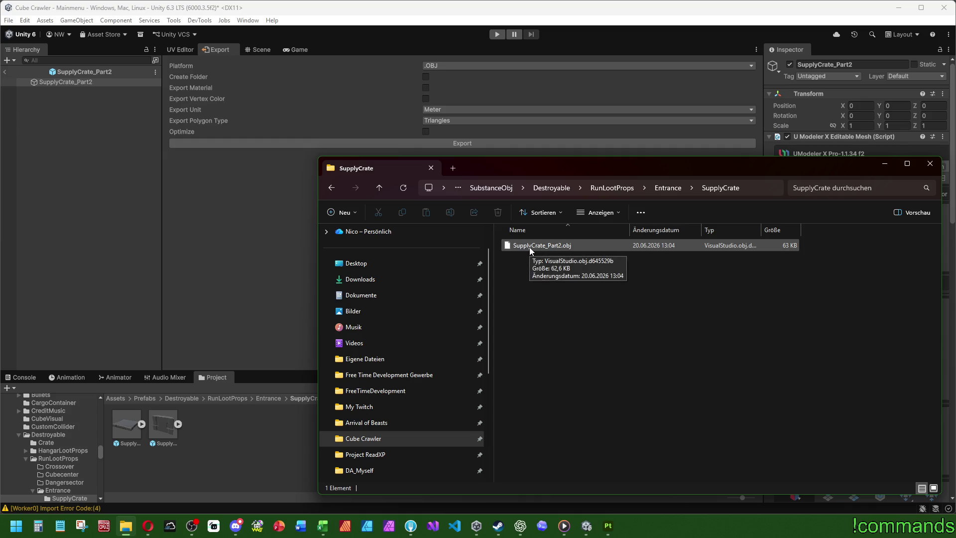
- Cut SupplyCrate_Part1.obj from SubstanceMats/Destroyable/RunLootProps/Entrance/SupplyCrate
click(491, 187)
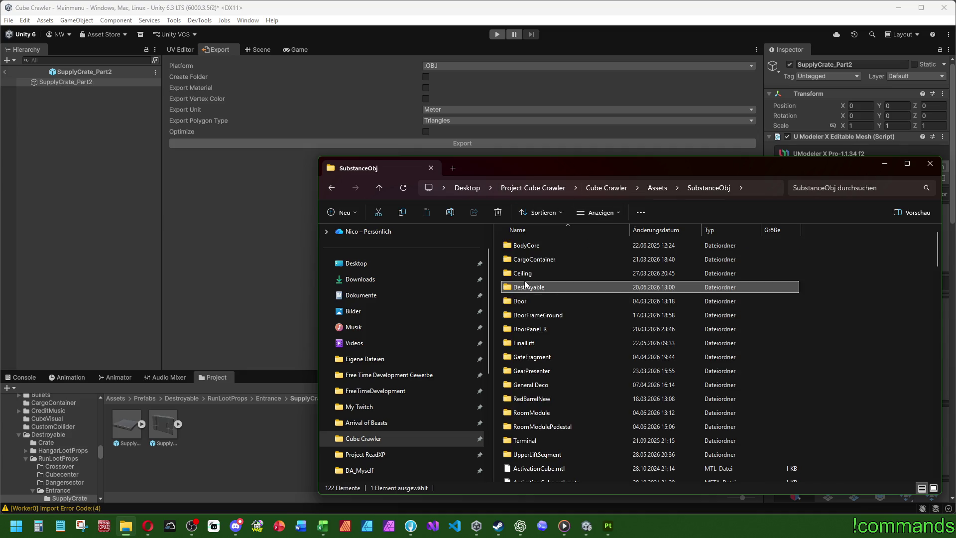
click(658, 188)
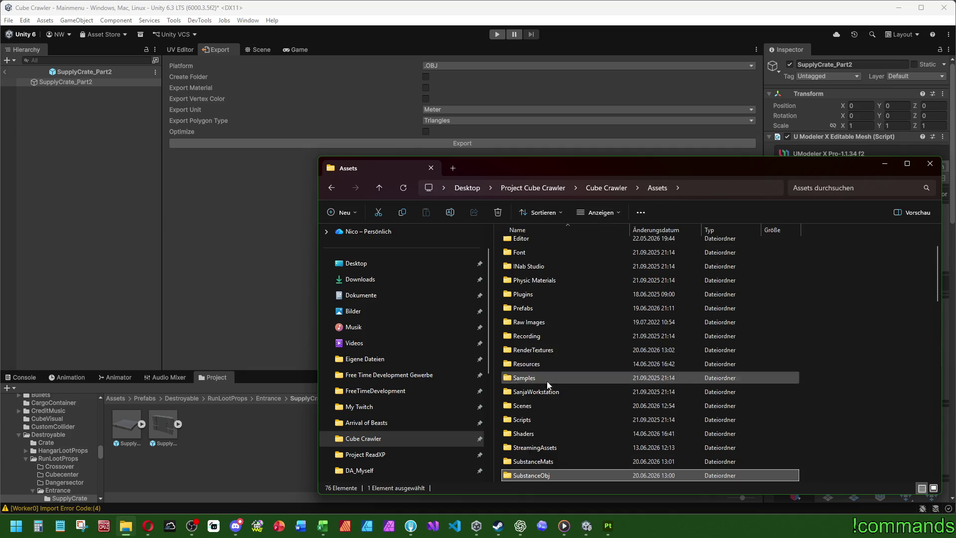
double_click(535, 458)
double_click(542, 261)
double_click(533, 262)
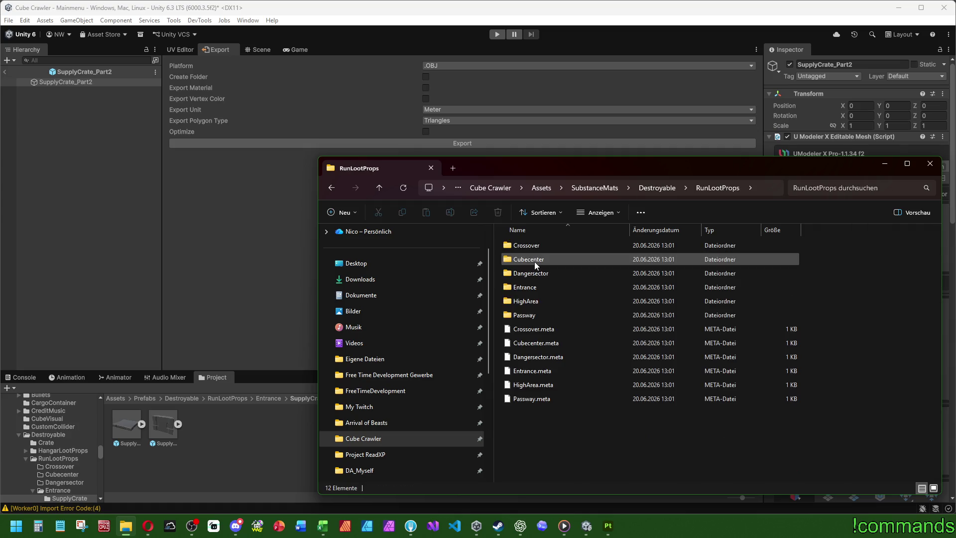
double_click(523, 291)
click(527, 244)
double_click(528, 246)
click(529, 246)
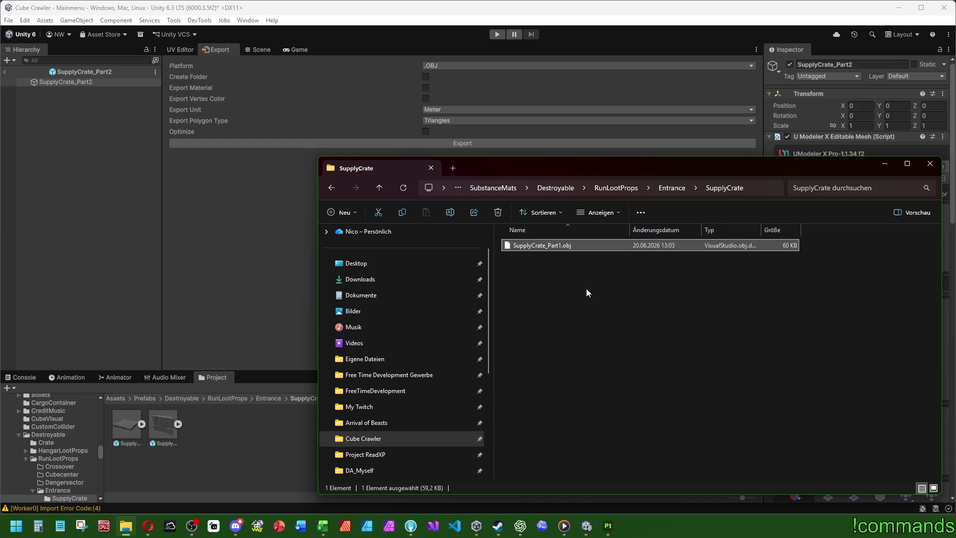
click(378, 213)
- Return to SubstanceObj's SupplyCrate folder holding both OBJ parts, then switch to Substance 3D Painter
click(489, 188)
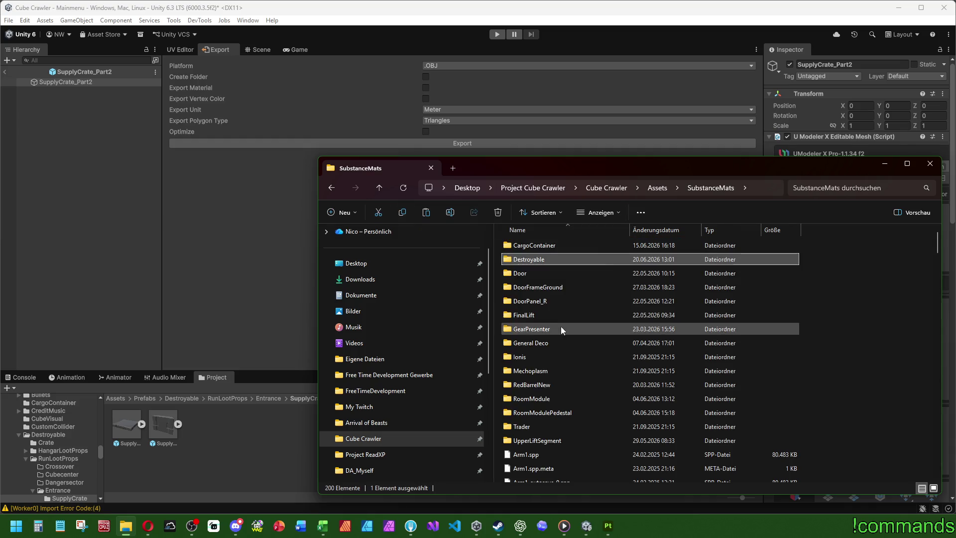
click(657, 188)
scroll(549, 422, down, 3)
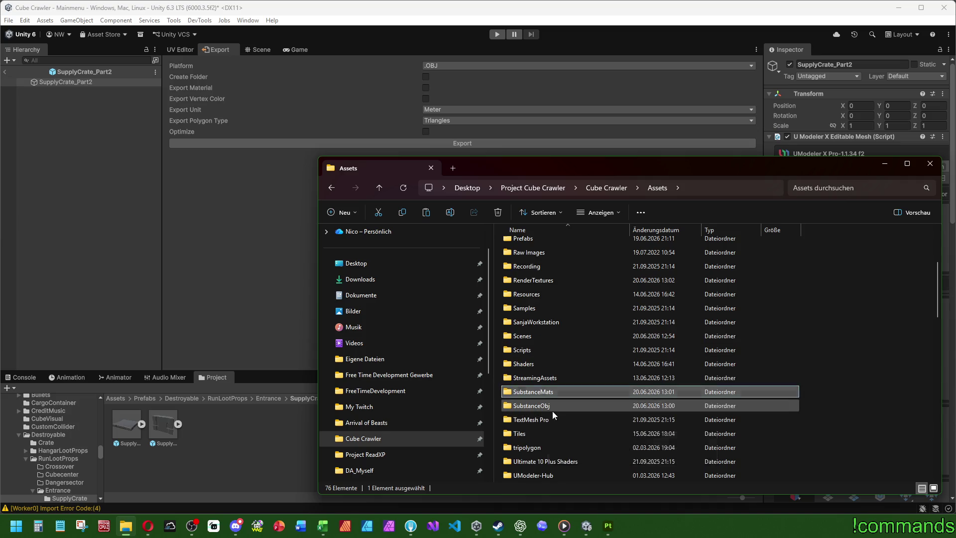
double_click(551, 411)
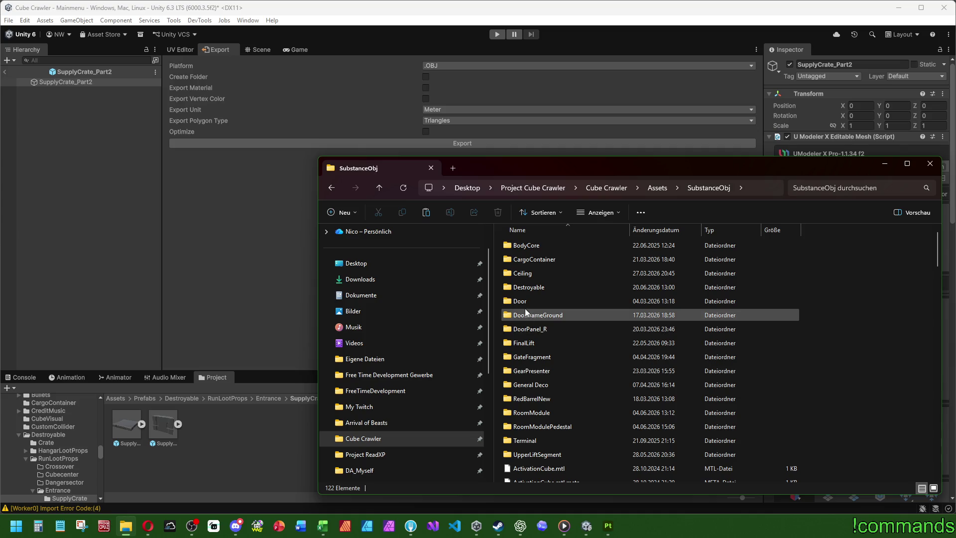
double_click(533, 289)
double_click(536, 259)
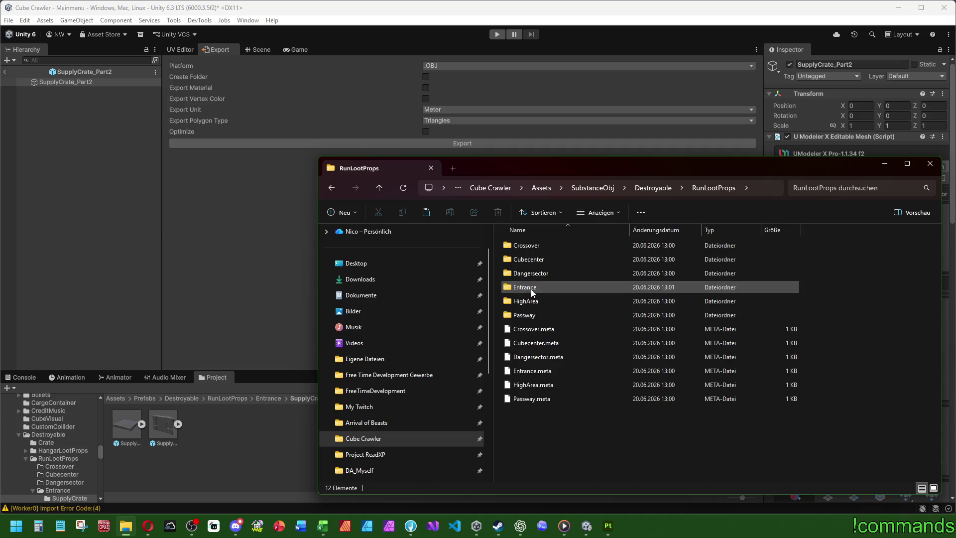
double_click(531, 290)
double_click(530, 248)
click(626, 344)
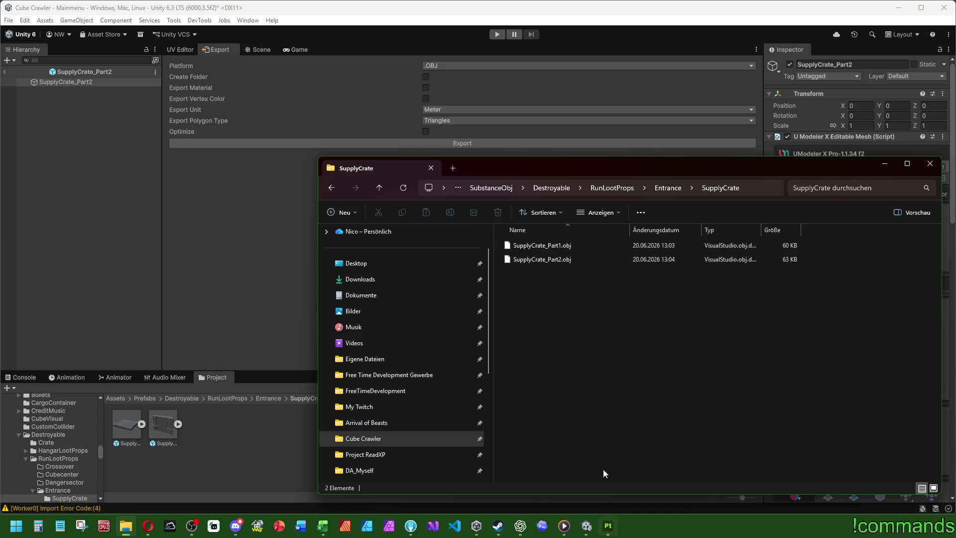
click(607, 525)
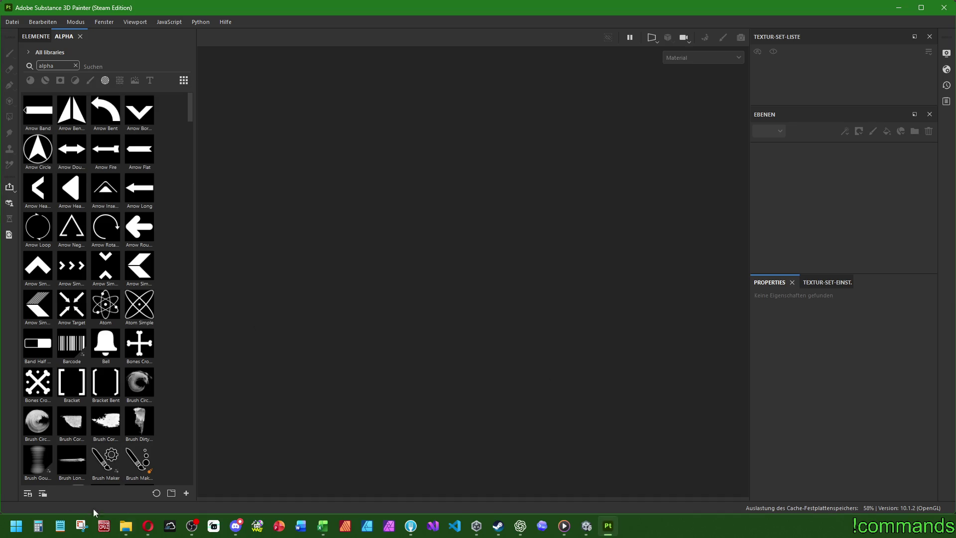
- Drag SupplyCrate_Part1.obj into Painter and create a Unity HDRP project at 2048 resolution
click(125, 525)
mouse_move(542, 243)
mouse_down()
mouse_move(478, 222)
mouse_move(441, 79)
mouse_move(458, 56)
mouse_up()
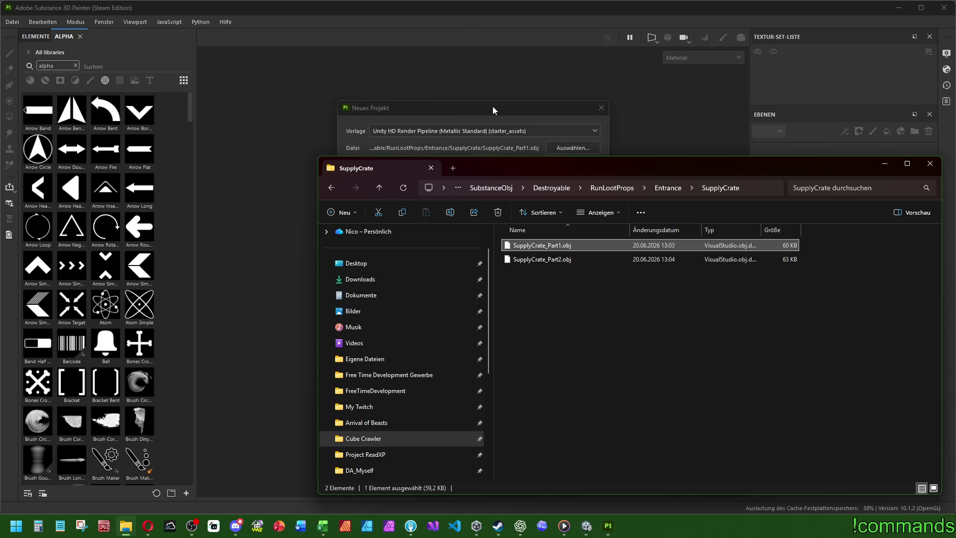
click(492, 109)
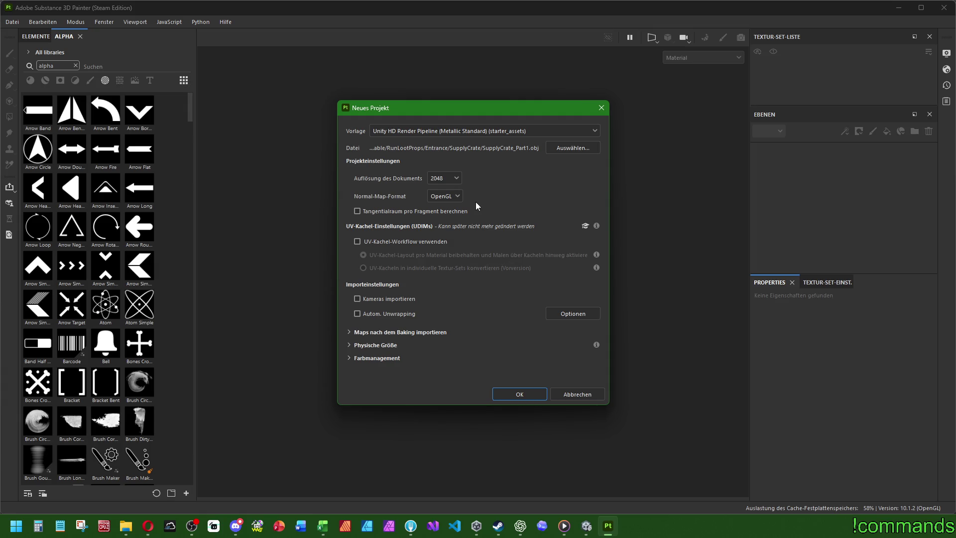
click(443, 178)
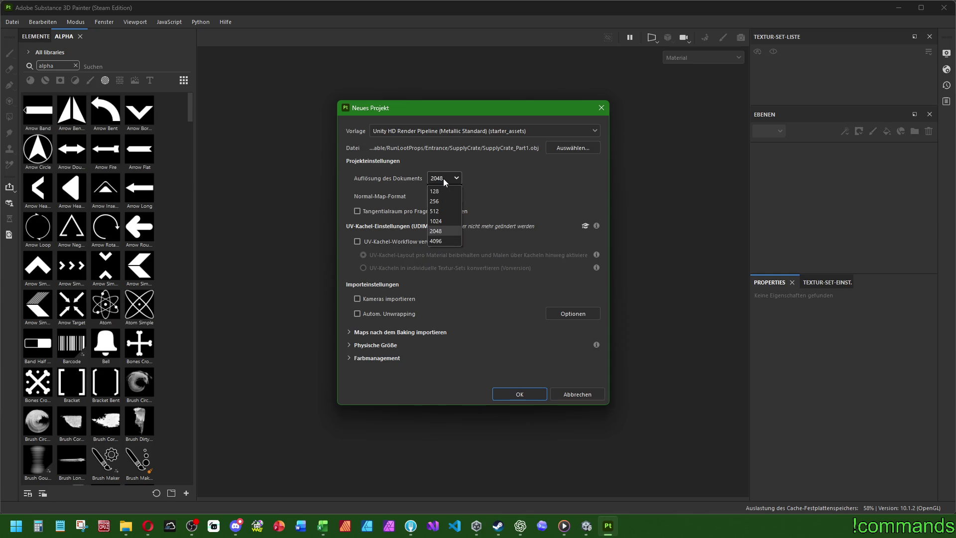
click(443, 178)
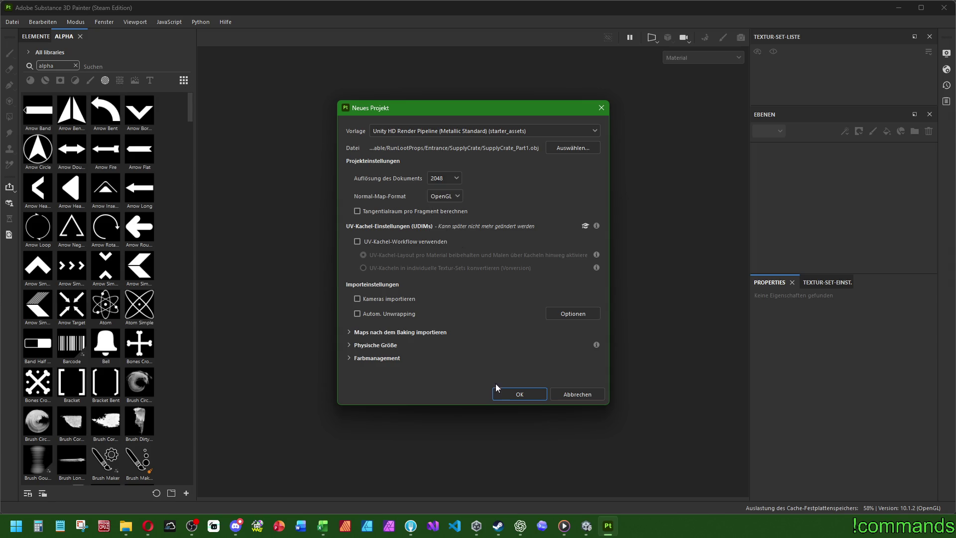
click(506, 392)
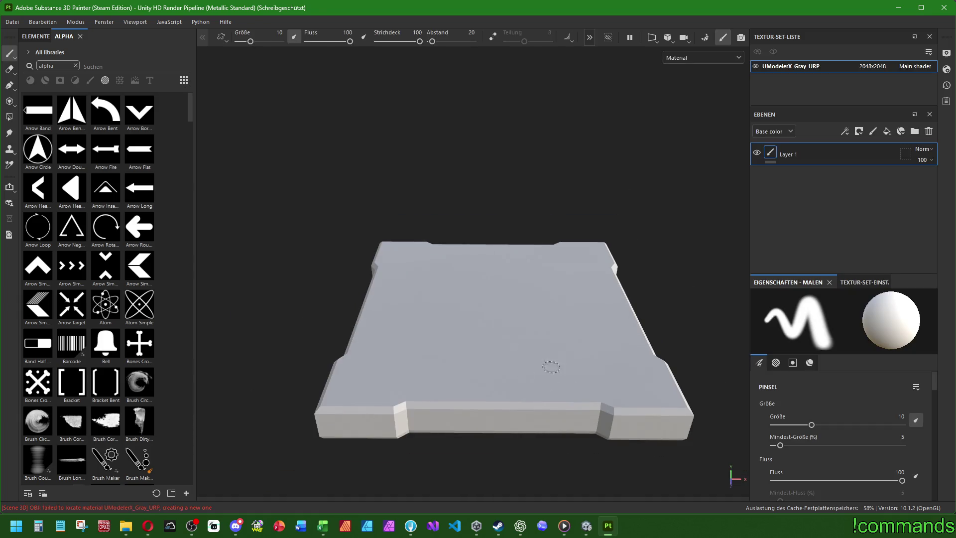
- Delete the default Layer 1 from the layer stack
mouse_move(613, 457)
alt+mouse_down()
mouse_move(537, 190)
mouse_move(602, 345)
mouse_move(559, 267)
mouse_move(507, 358)
alt+mouse_up()
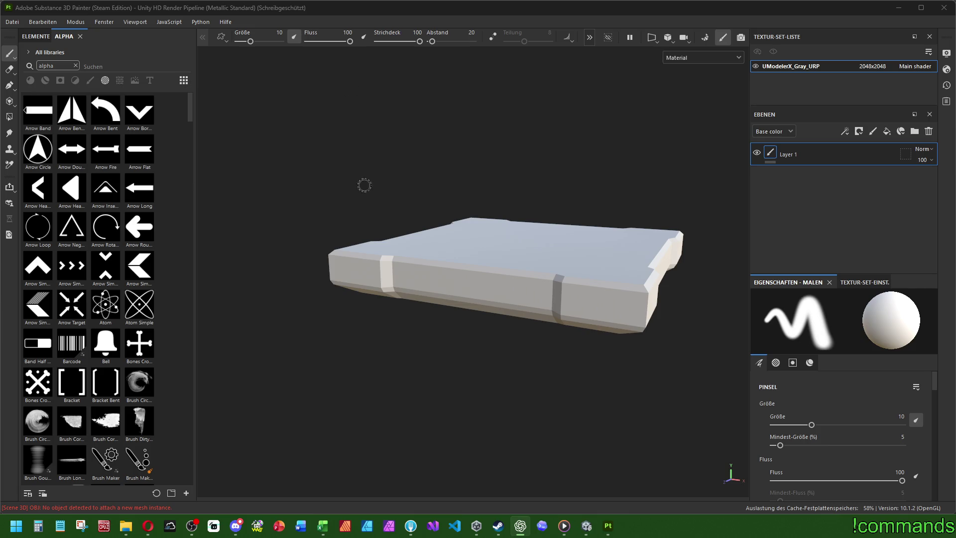
click(667, 144)
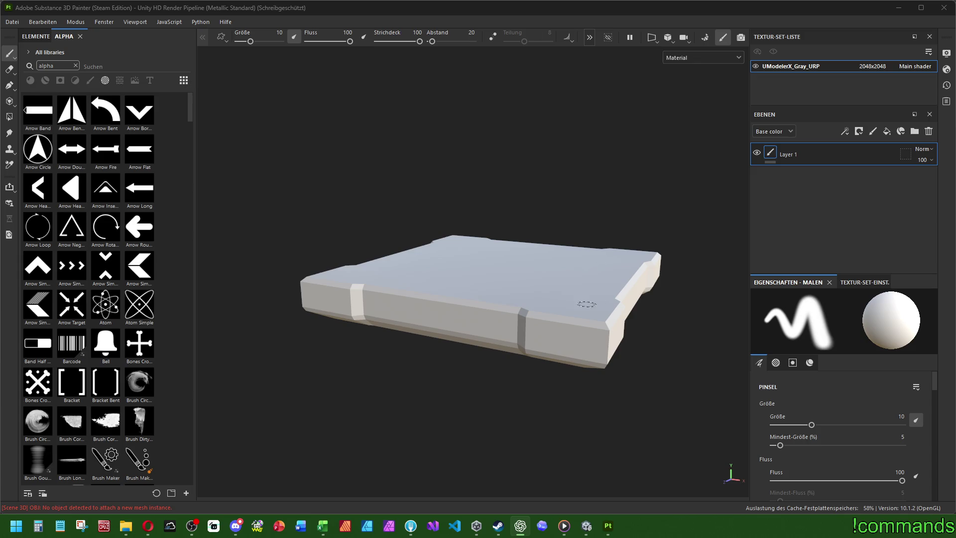
click(928, 131)
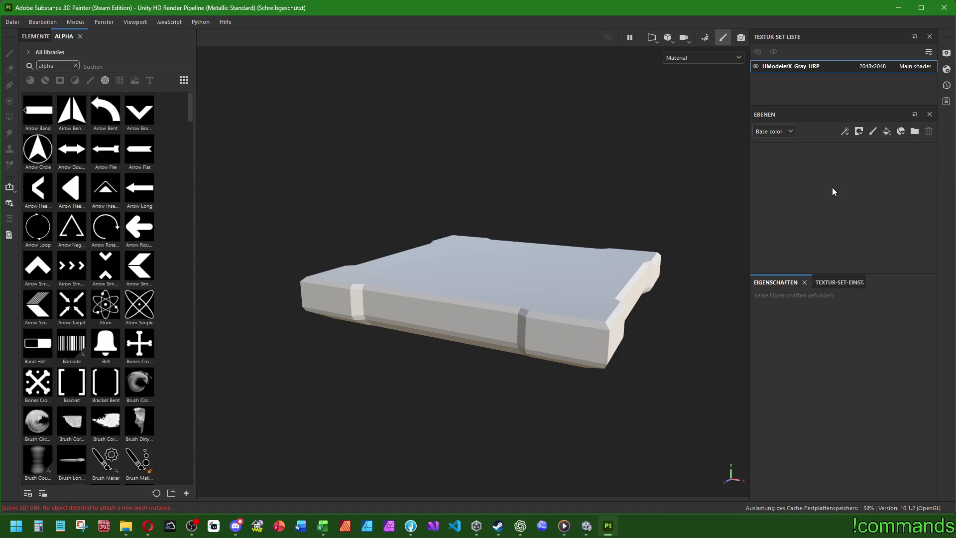
- Open Texture Set Settings and go to the mesh-map baking workspace
click(825, 282)
scroll(791, 358, down, 10)
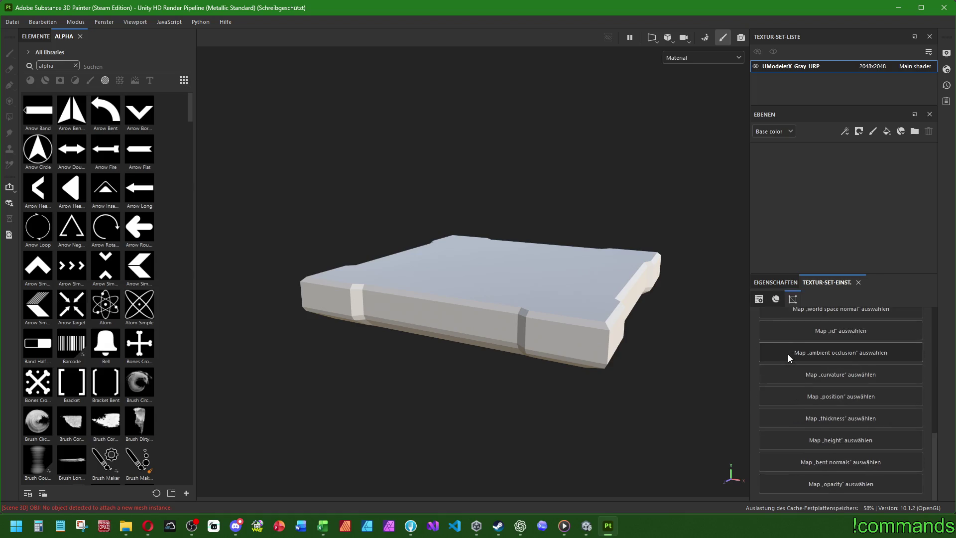
click(828, 328)
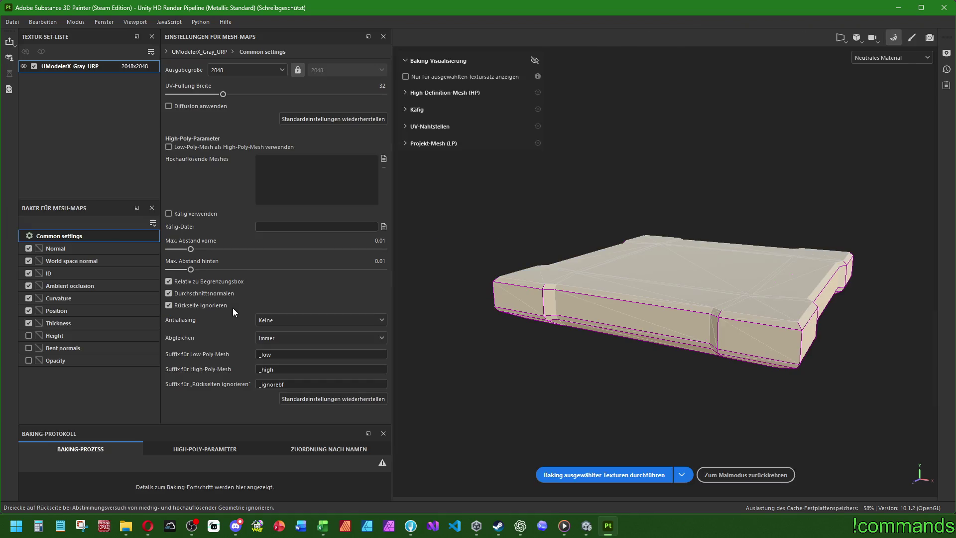
- Bake mesh maps without ID, using the low-poly mesh as high-poly and Supersampling 4x
click(28, 273)
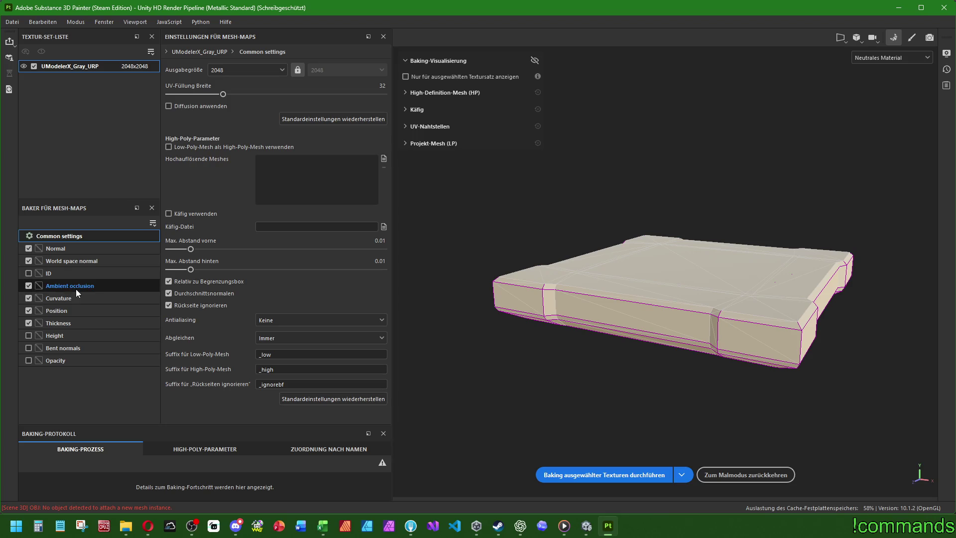
click(201, 145)
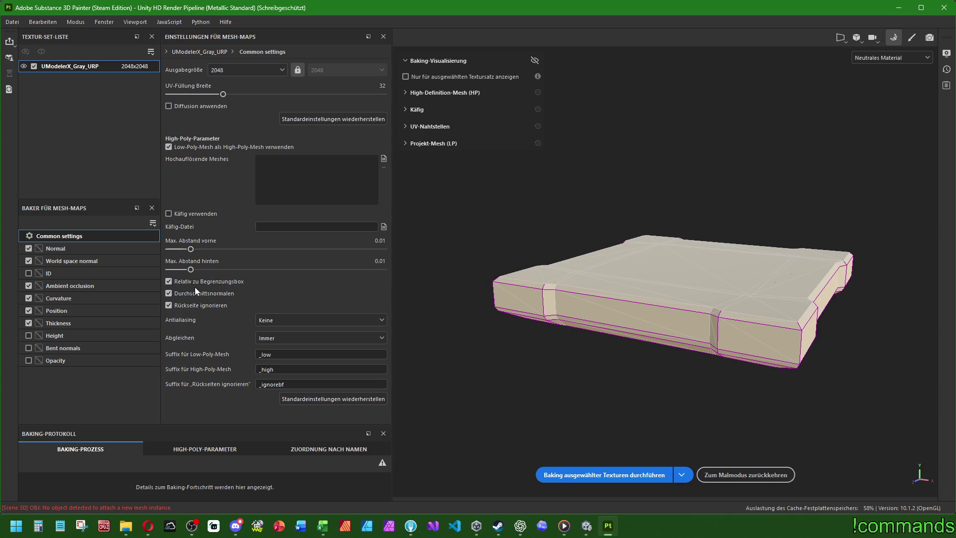
click(292, 320)
click(300, 345)
click(615, 476)
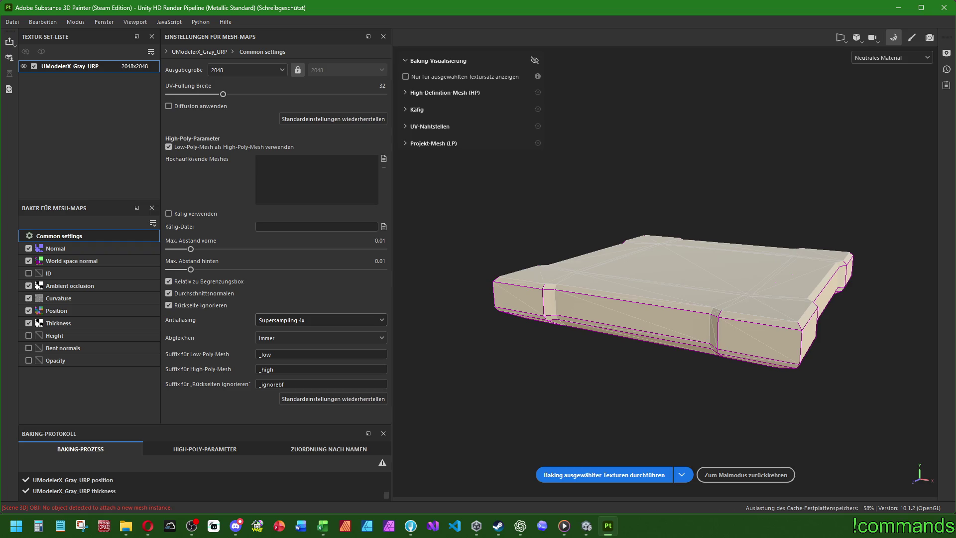
key(alt+Tab)
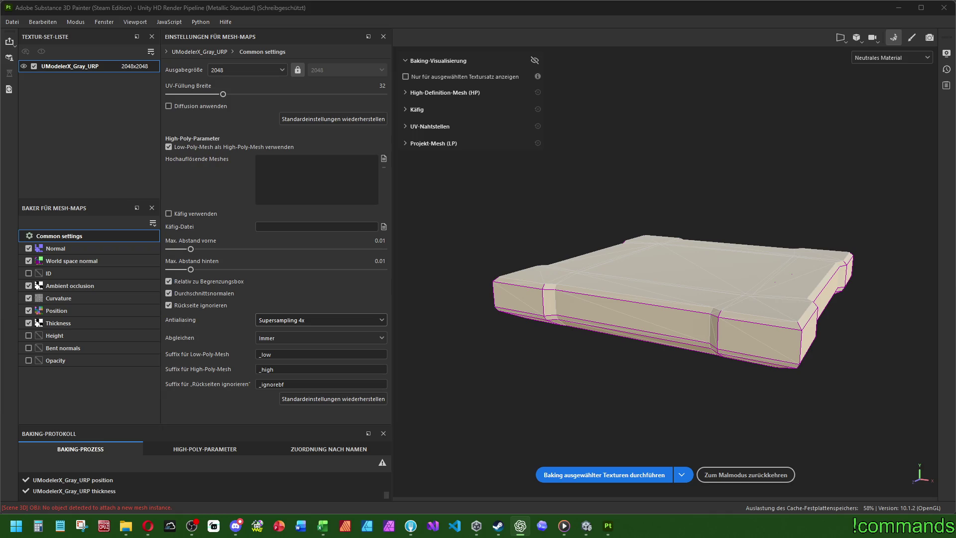
- Return to painting mode and add an Emissive channel to the crate's texture set
click(743, 471)
mouse_move(463, 370)
alt+mouse_down()
mouse_move(497, 348)
mouse_move(522, 408)
mouse_move(543, 389)
alt+mouse_up()
mouse_move(500, 351)
alt+mouse_down()
mouse_move(538, 363)
mouse_move(416, 324)
mouse_move(412, 301)
mouse_move(489, 345)
alt+mouse_up()
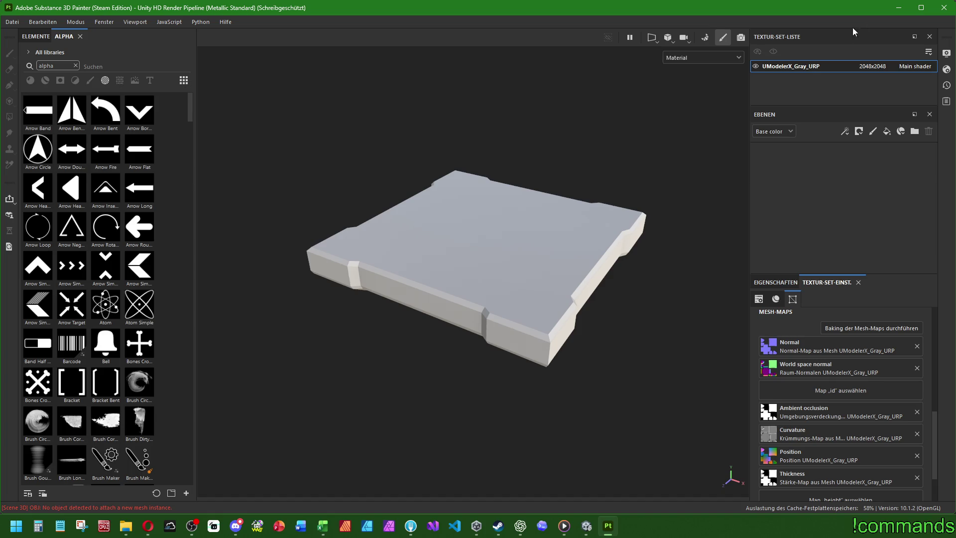
scroll(873, 324, up, 8)
click(915, 384)
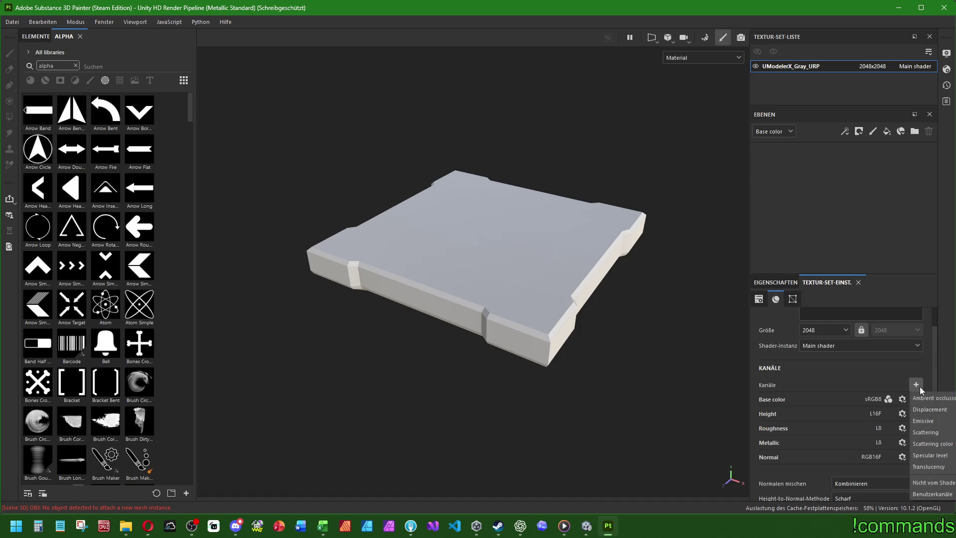
click(925, 420)
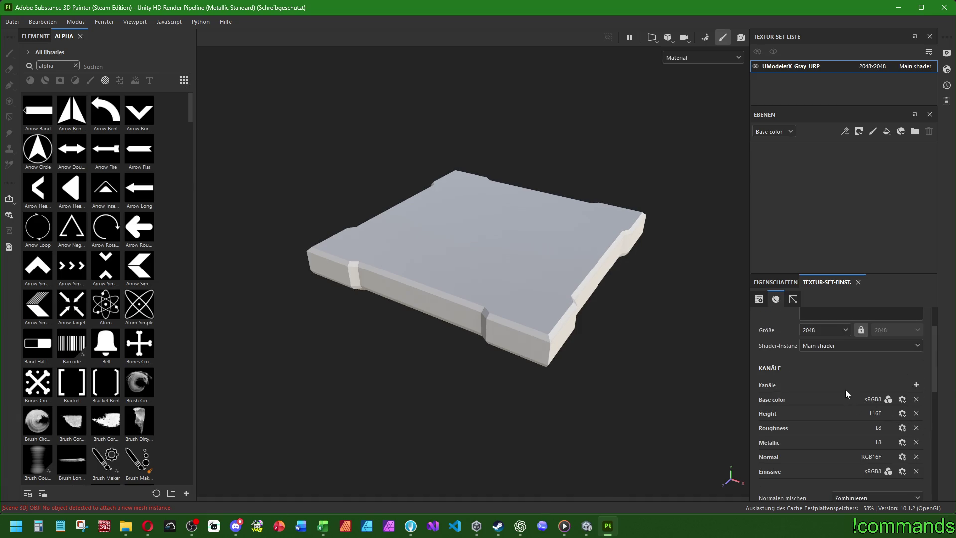
scroll(843, 381, up, 3)
click(775, 282)
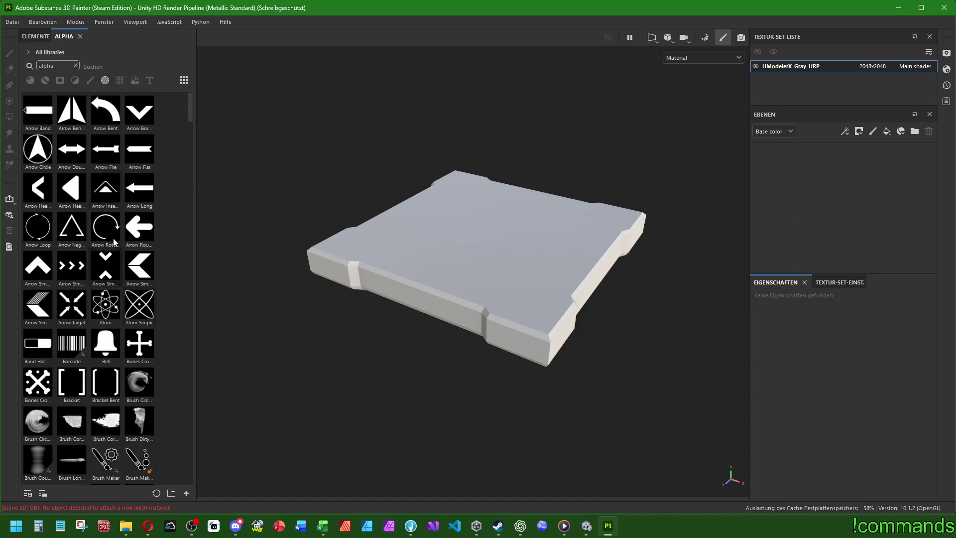
- Clear the 'alpha' shelf search, try searching 'passway', then delete that search text
click(76, 65)
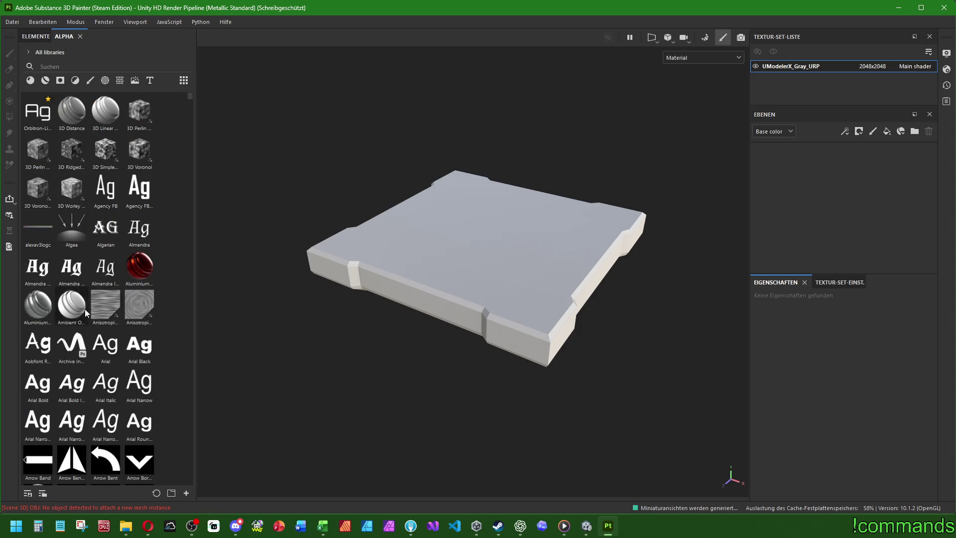
scroll(100, 329, down, 10)
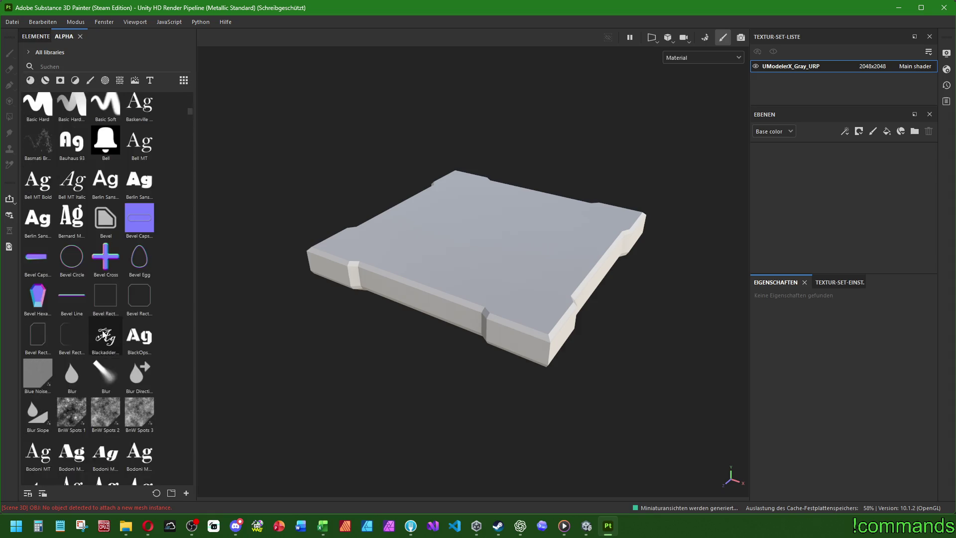
scroll(104, 335, up, 10)
click(63, 67)
text(passway)
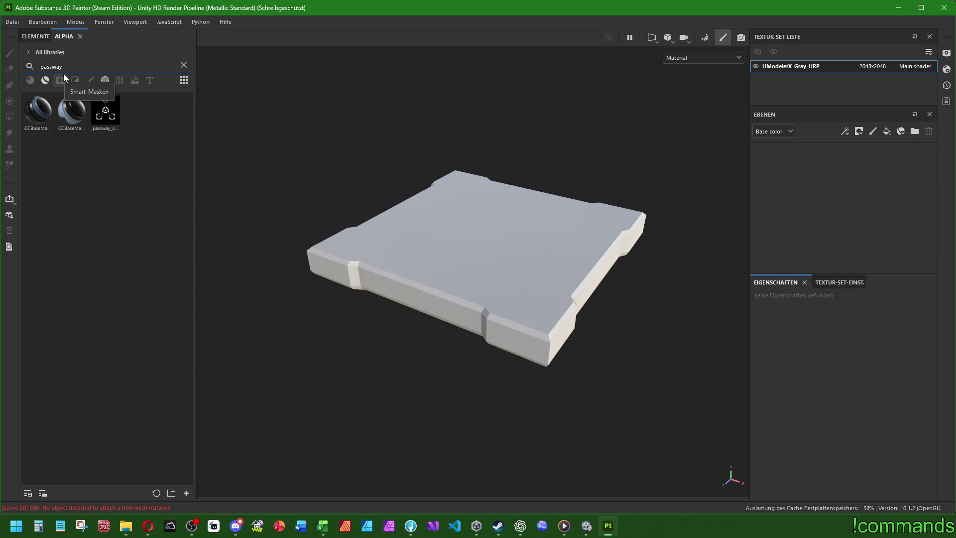
drag(82, 67, 14, 60)
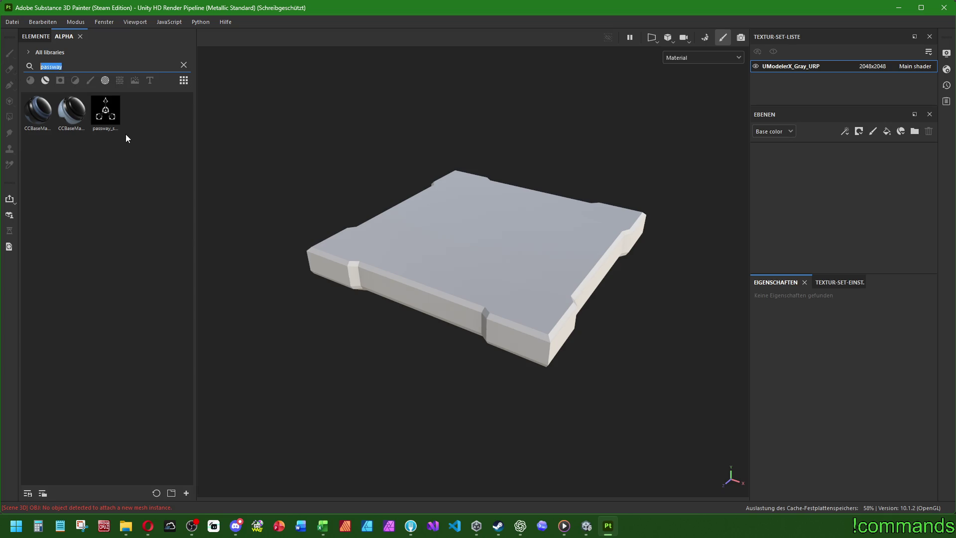
key(BackSpace)
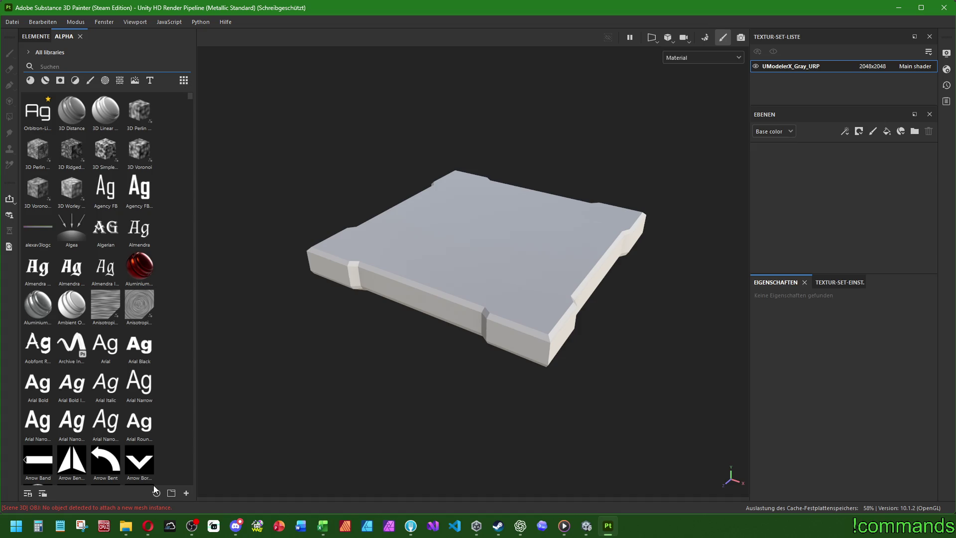
scroll(134, 464, down, 10)
scroll(134, 464, up, 10)
click(204, 520)
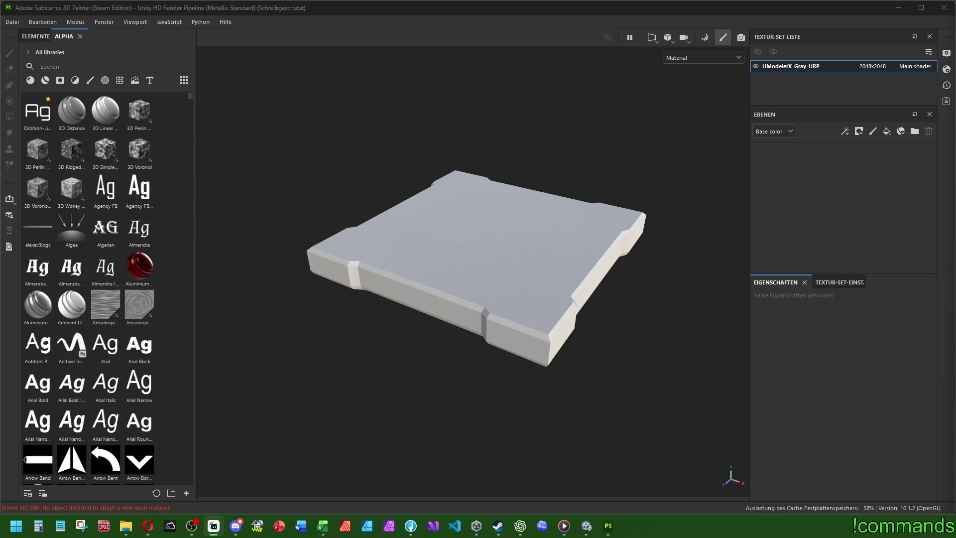
- Open the resource import dialog, choose its import category, and start adding files
click(187, 493)
drag(418, 102, 387, 109)
click(355, 150)
click(355, 162)
click(472, 134)
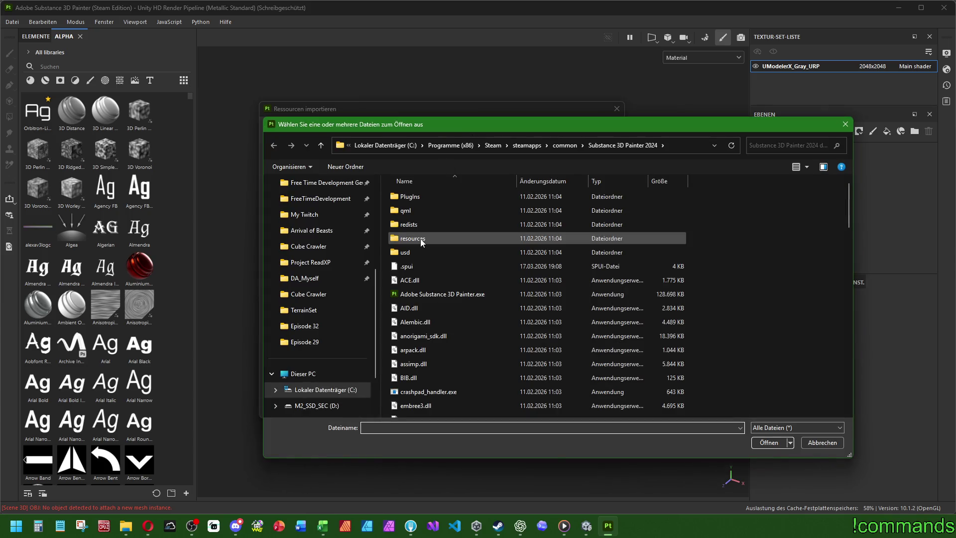
- Browse to the Cube Crawler project's Assets > Tiles > Stages folder
scroll(319, 246, up, 2)
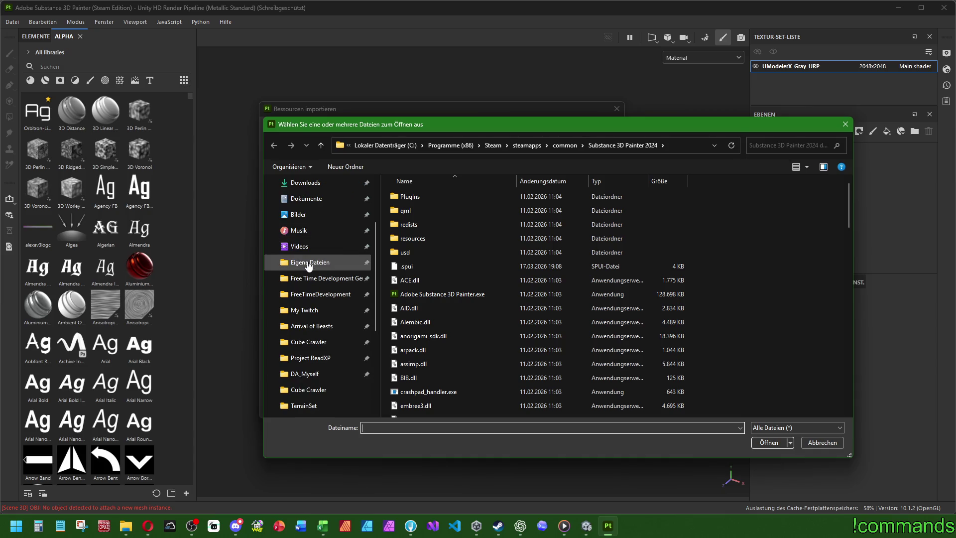
click(311, 326)
click(310, 344)
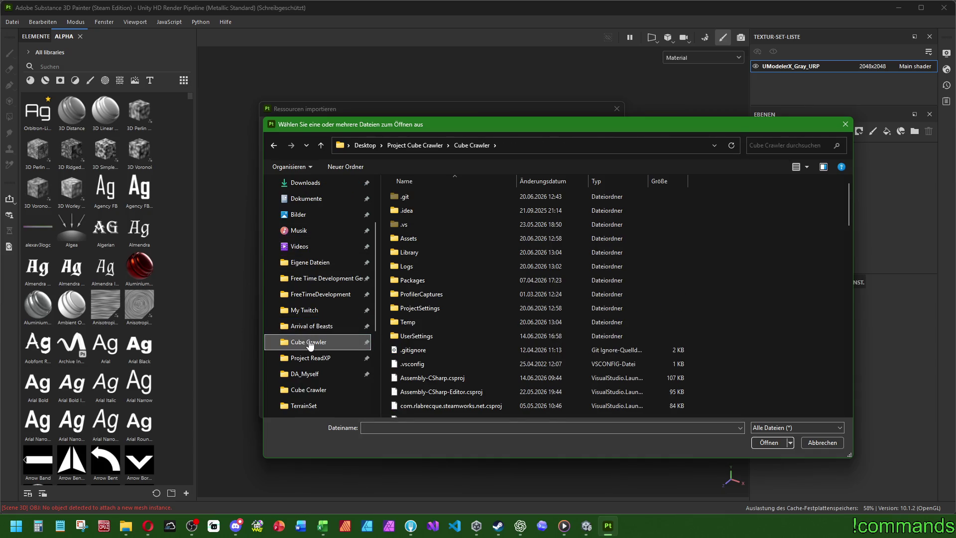
double_click(418, 252)
scroll(418, 254, down, 3)
scroll(423, 269, down, 6)
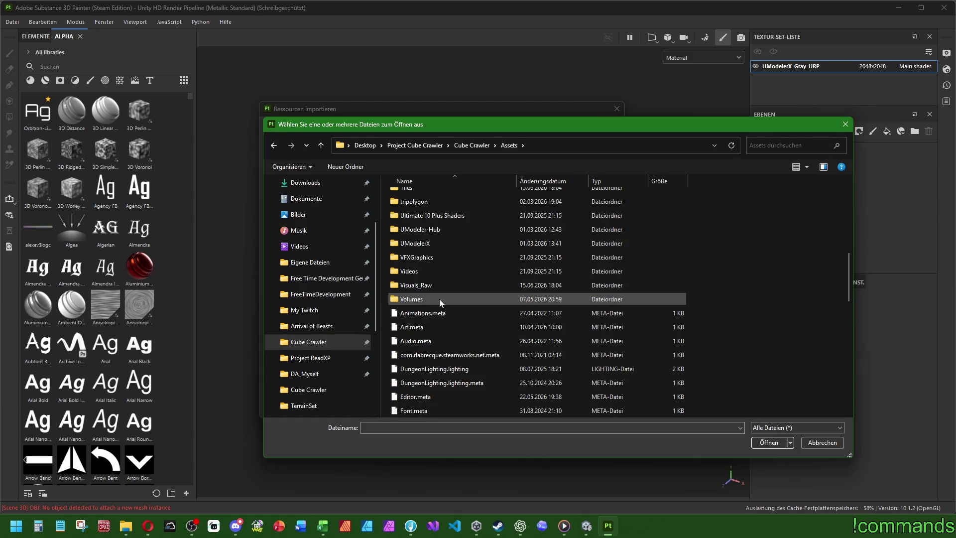
scroll(439, 297, up, 2)
double_click(421, 268)
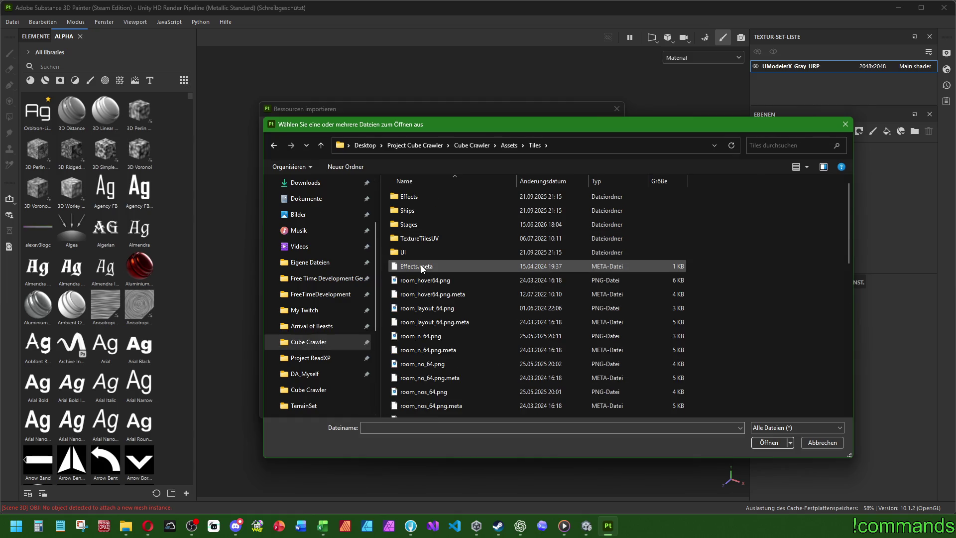
double_click(412, 227)
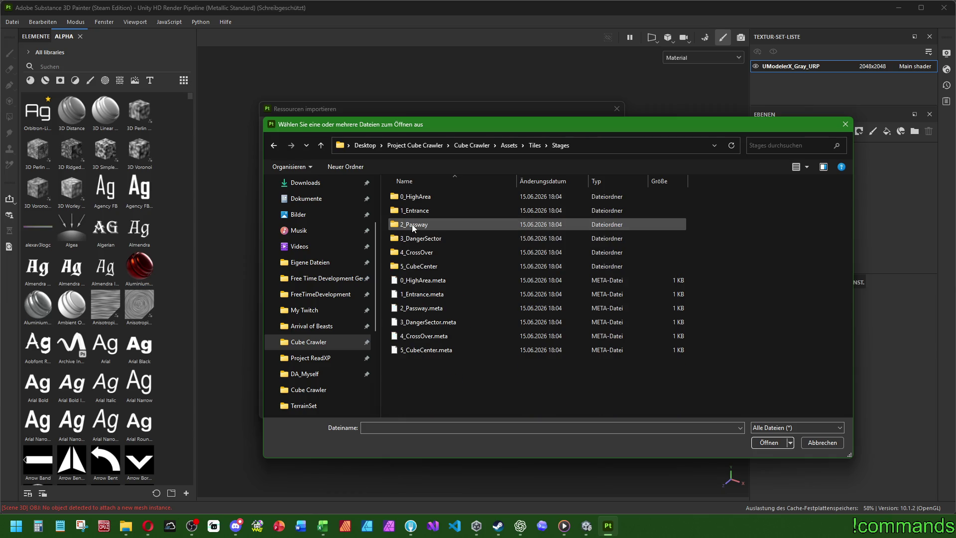
key(BackSpace)
double_click(417, 220)
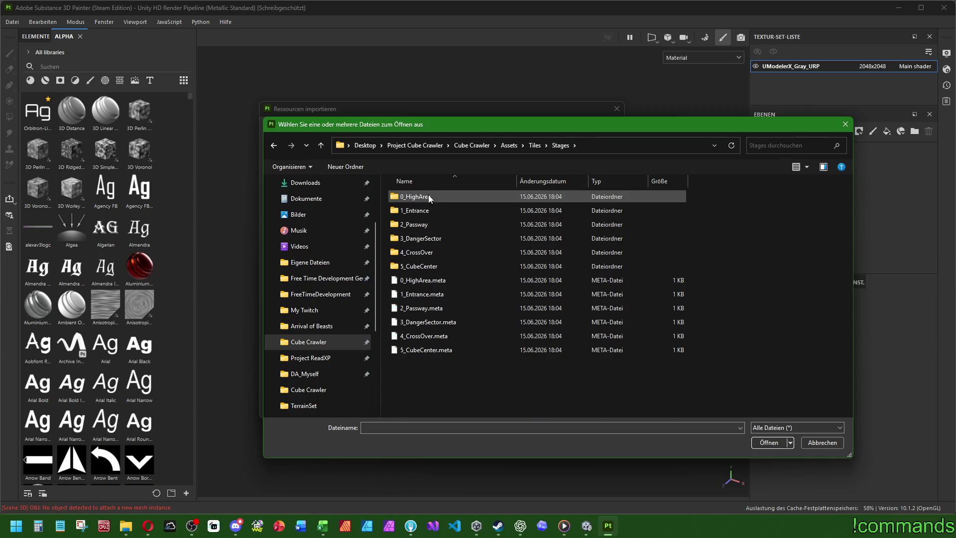
double_click(418, 210)
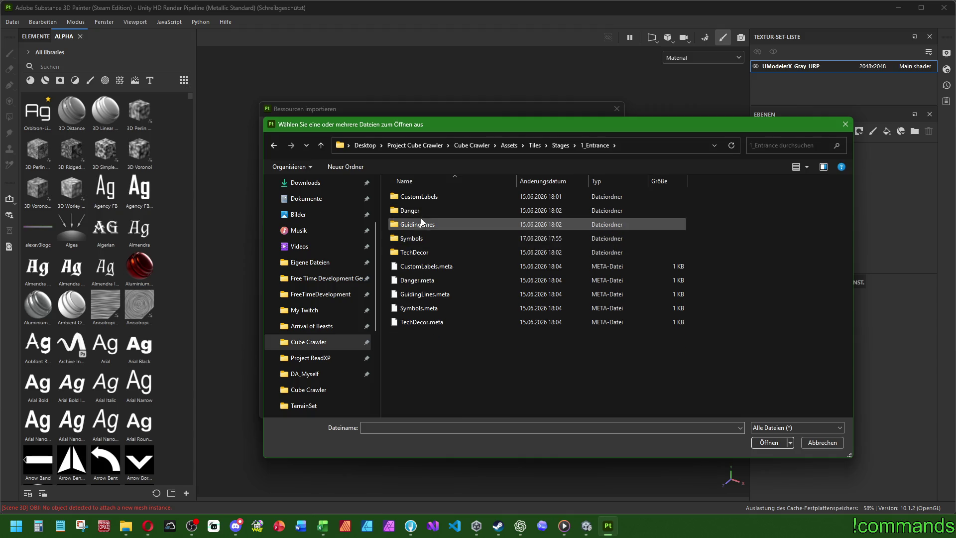
key(BackSpace)
- Search the Stages subfolders for 'BW.png' and select the higharea and passway symbol images
click(772, 147)
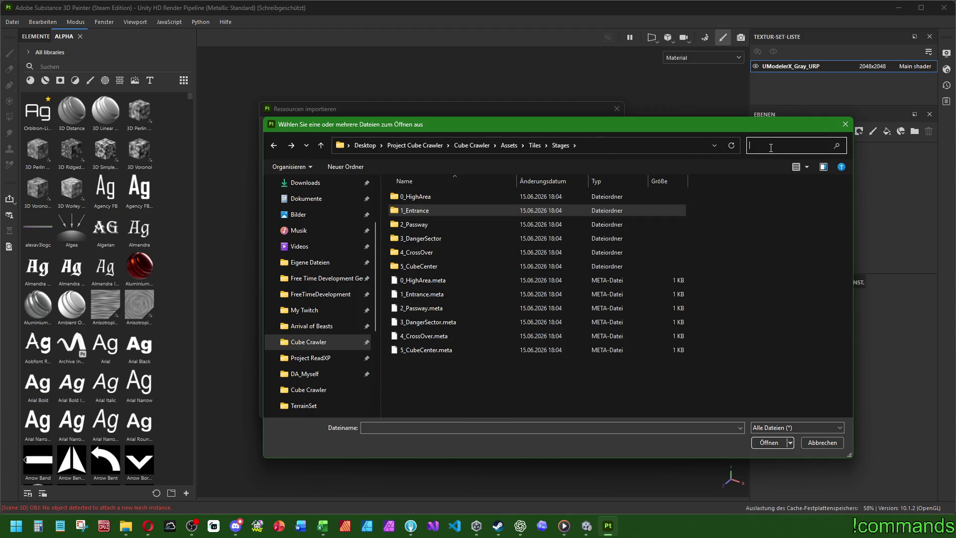
text(BW.png)
click(438, 374)
ctrl+click(439, 351)
ctrl+click(448, 253)
ctrl+click(450, 230)
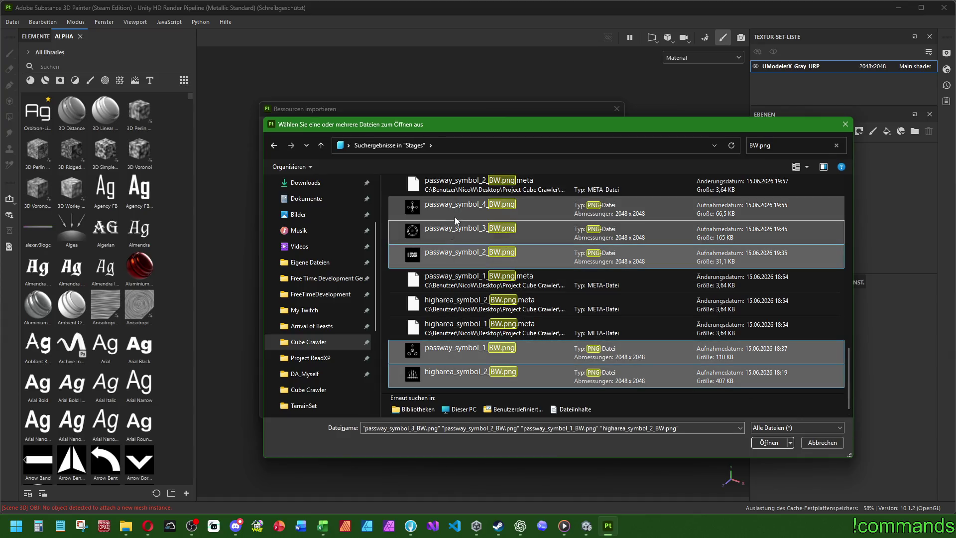
ctrl+click(453, 206)
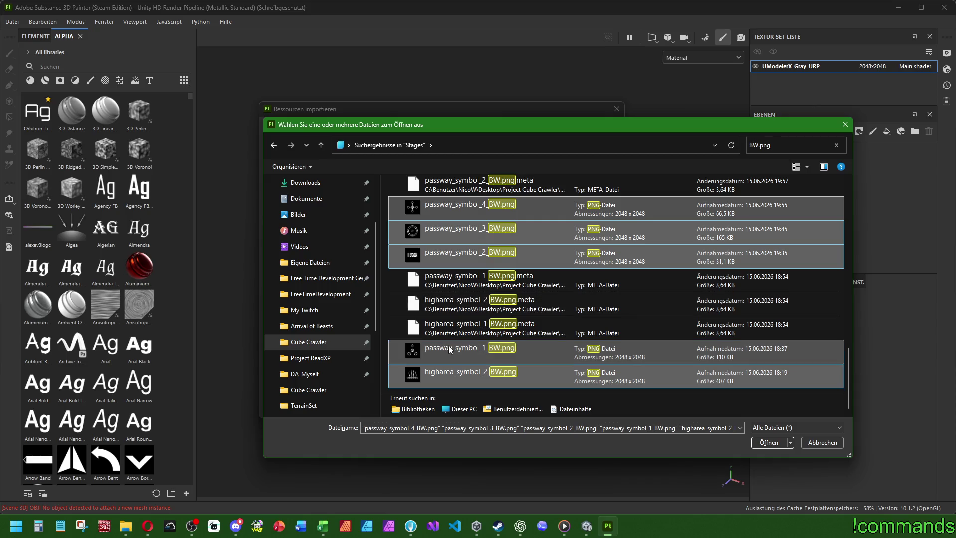
ctrl+click(432, 354)
- Extend the selection to all 18 symbol PNGs, including entrance, crossover and cubecenter, and load them
scroll(504, 315, up, 5)
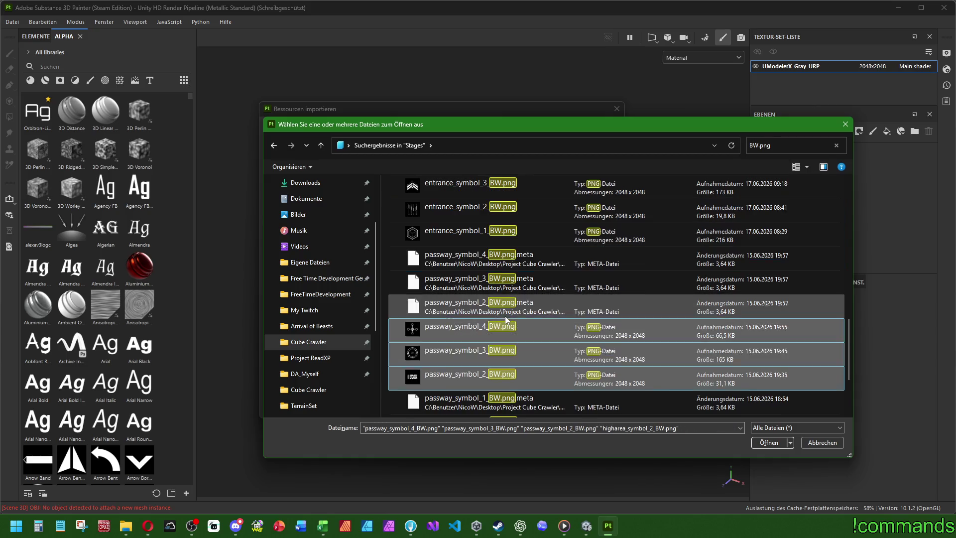
mouse_move(440, 386)
ctrl+mouse_down()
mouse_move(444, 327)
mouse_move(428, 258)
mouse_move(445, 188)
ctrl+mouse_up()
scroll(482, 276, up, 2)
ctrl+drag(420, 302, 438, 208)
scroll(462, 273, down, 2)
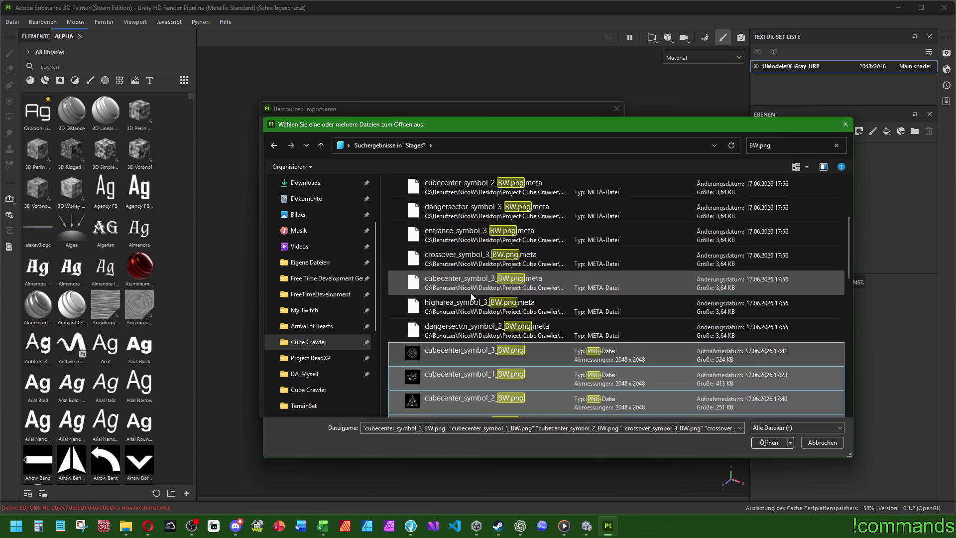
scroll(514, 328, down, 3)
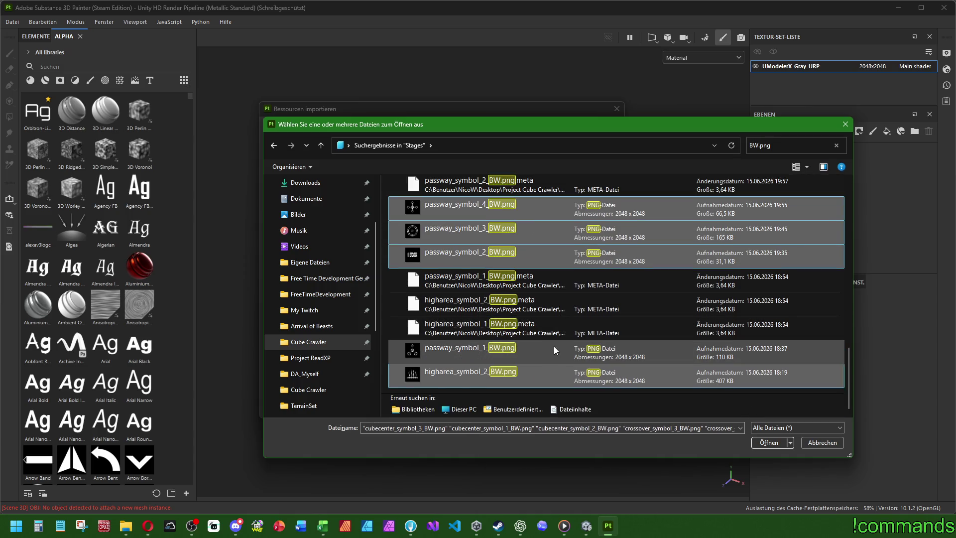
click(760, 440)
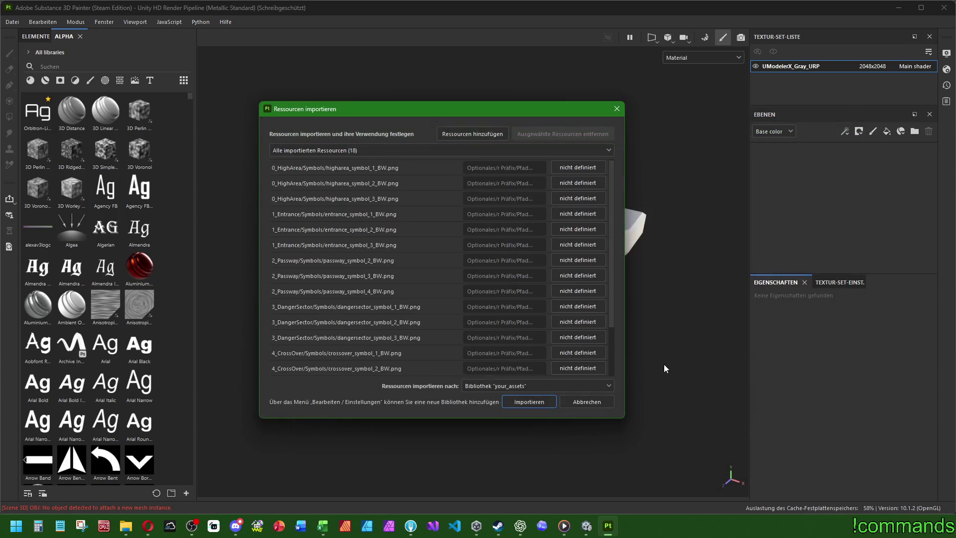
- Set the three higharea and three entrance symbol images to alpha
scroll(520, 239, down, 2)
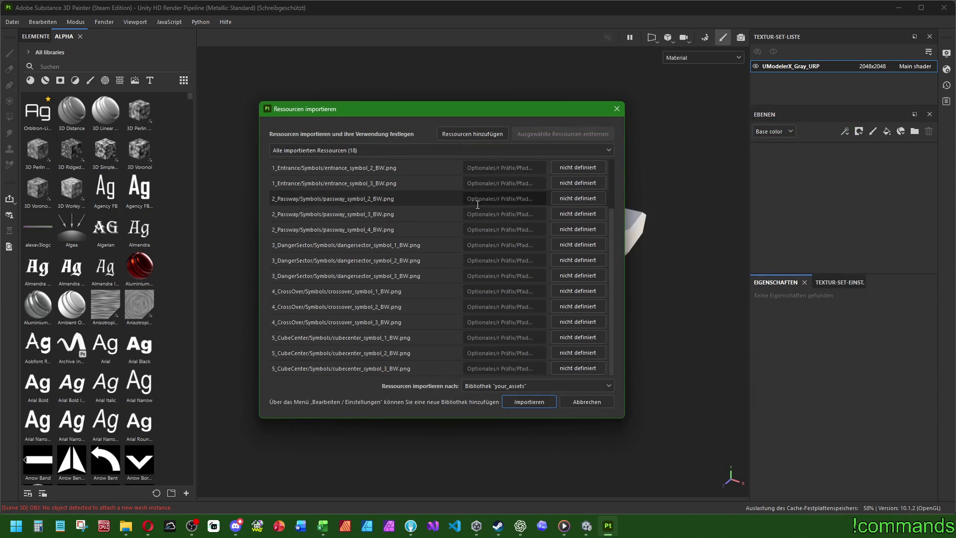
scroll(520, 239, up, 2)
click(592, 168)
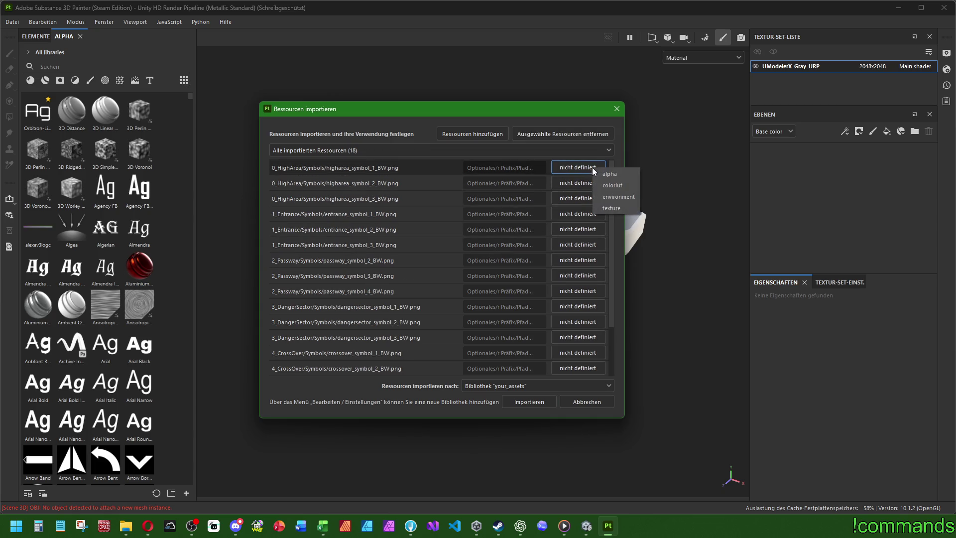
click(610, 174)
click(577, 184)
click(586, 191)
click(578, 199)
click(590, 205)
click(581, 211)
click(591, 219)
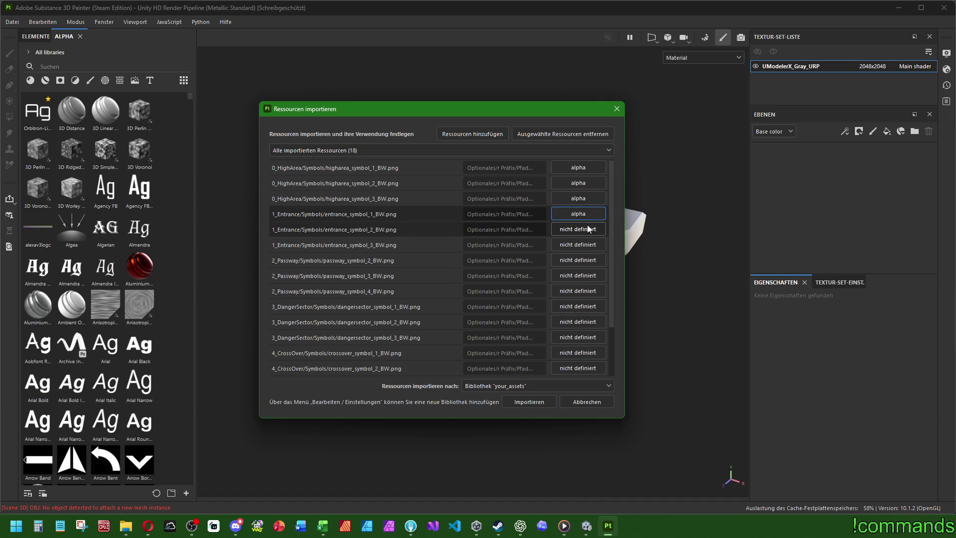
click(575, 228)
click(577, 238)
click(578, 245)
click(575, 253)
- Set the passway 2–4, dangersector 1–3 and crossover_symbol_1 images to alpha
click(574, 261)
click(576, 265)
click(580, 275)
click(581, 280)
click(584, 291)
click(587, 299)
click(589, 306)
click(589, 313)
click(577, 321)
click(583, 327)
click(580, 337)
click(581, 342)
click(579, 353)
click(583, 359)
- Set crossover_symbol_2–3 and the three cubecenter images to alpha
scroll(586, 370, down, 2)
click(580, 306)
click(604, 313)
click(580, 321)
click(605, 326)
click(595, 337)
click(601, 343)
click(590, 352)
click(592, 358)
click(582, 367)
click(586, 373)
- Keep 'your_assets' as the destination library for the imported images
click(527, 384)
click(494, 417)
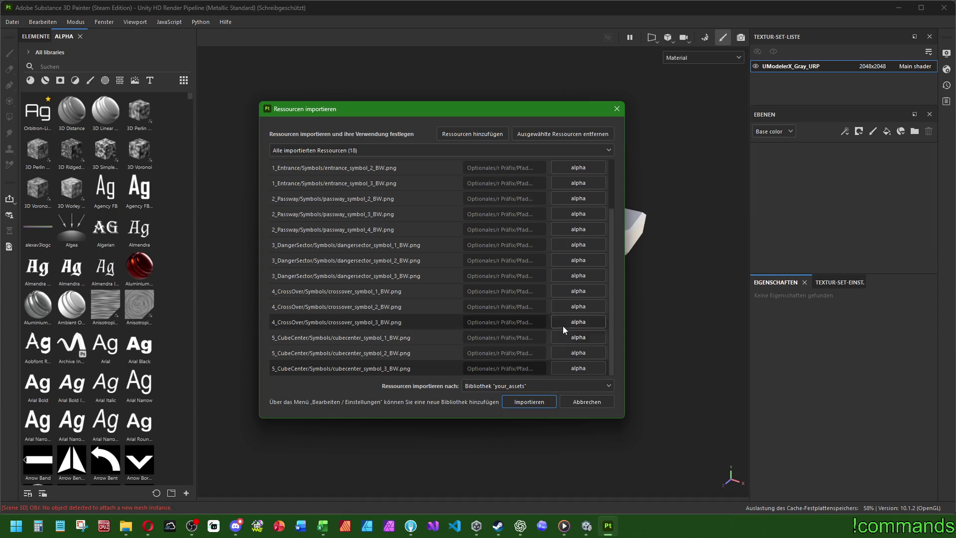
scroll(512, 275, up, 2)
click(496, 167)
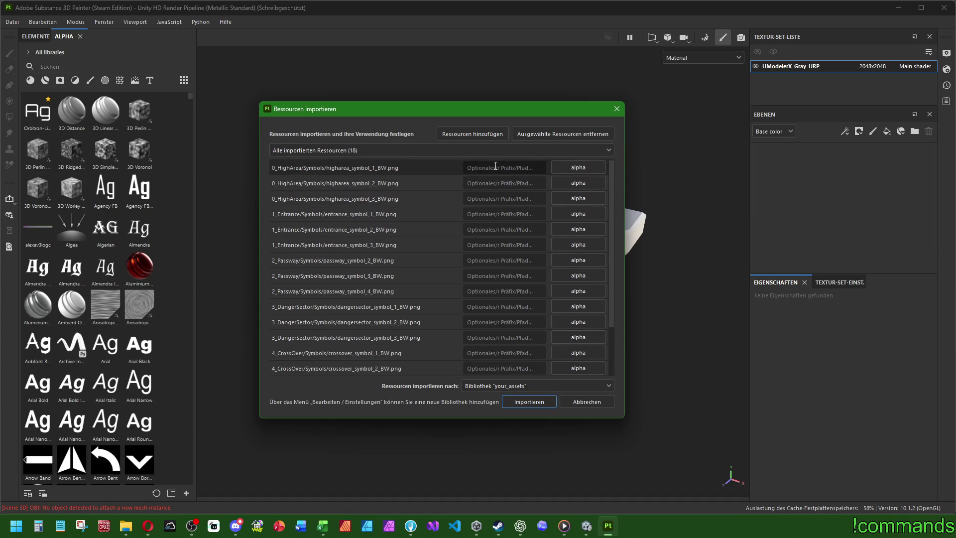
- Give the three higharea symbol images the 'higharea' prefix
text(higharea)
key(ctrl+a)
key(ctrl+c)
click(487, 183)
key(ctrl+v)
click(490, 198)
key(ctrl+v)
- Give the three entrance symbol images the 'entrance' prefix
click(489, 216)
text(entrance)
key(ctrl+a)
key(ctrl+c)
click(485, 229)
key(ctrl+v)
click(485, 245)
key(ctrl+v)
- Give the passway symbol images 2–4 the 'passway' prefix
click(483, 271)
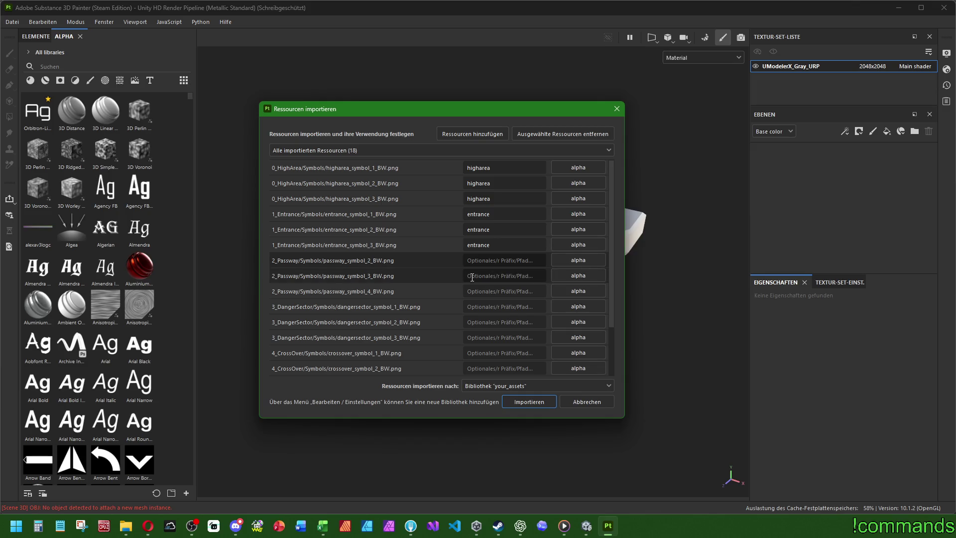
click(485, 266)
text(passway)
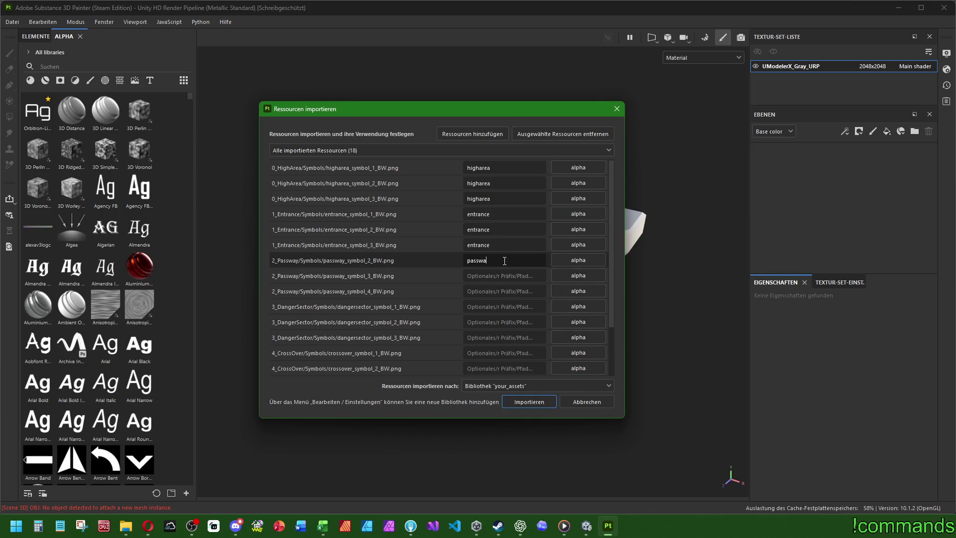
click(482, 276)
text(passway)
click(481, 291)
text(passway)
- Give the three dangersector symbol images the 'dangersector' prefix
click(479, 307)
text(dangersector)
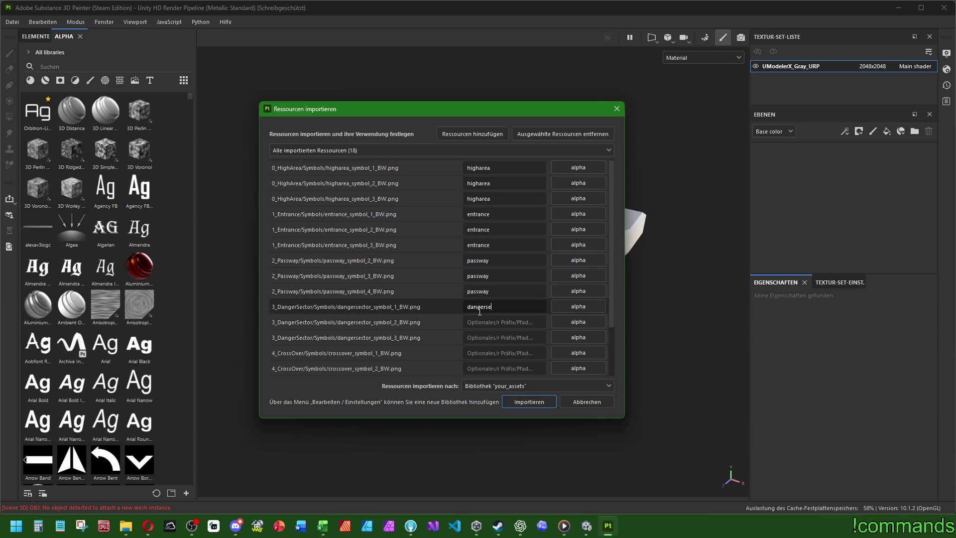
click(515, 323)
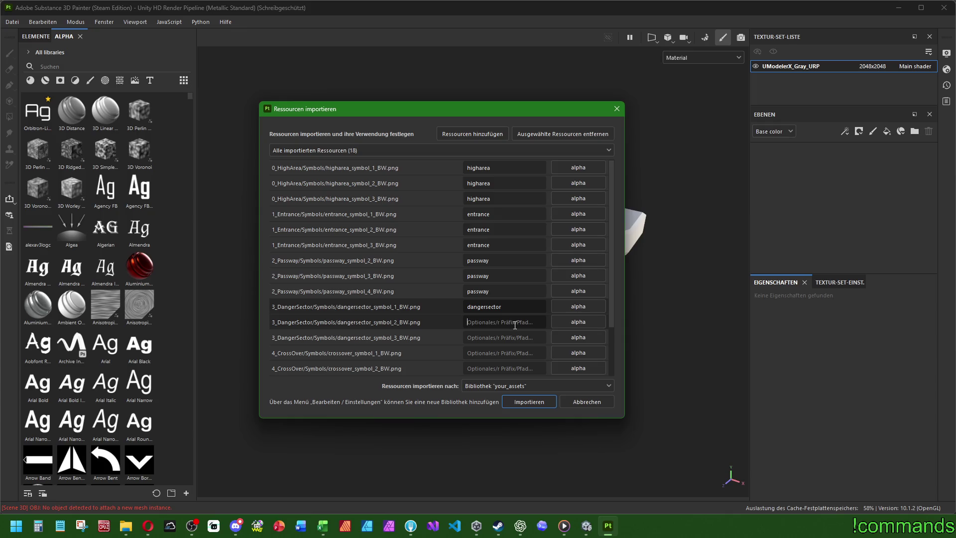
text(dangersector)
click(509, 337)
text(dangersector)
- Give the three crossover symbol images the 'crossover' prefix
click(487, 353)
text(crossover)
key(ctrl+a)
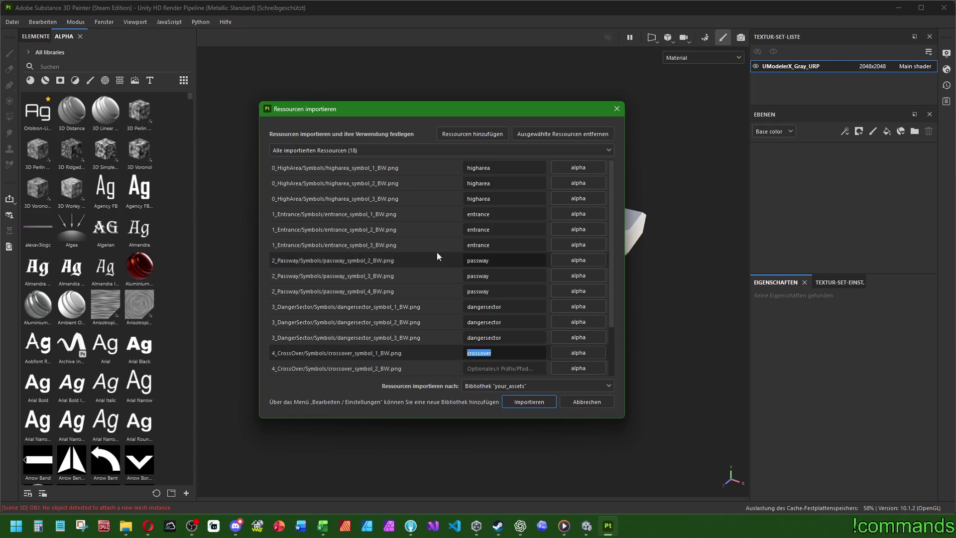
scroll(433, 259, down, 2)
click(483, 306)
text(crossover)
click(483, 322)
text(crossover)
- Give the three cubecenter images the 'cubecenter' prefix and import all the symbols
click(482, 329)
text(cube)
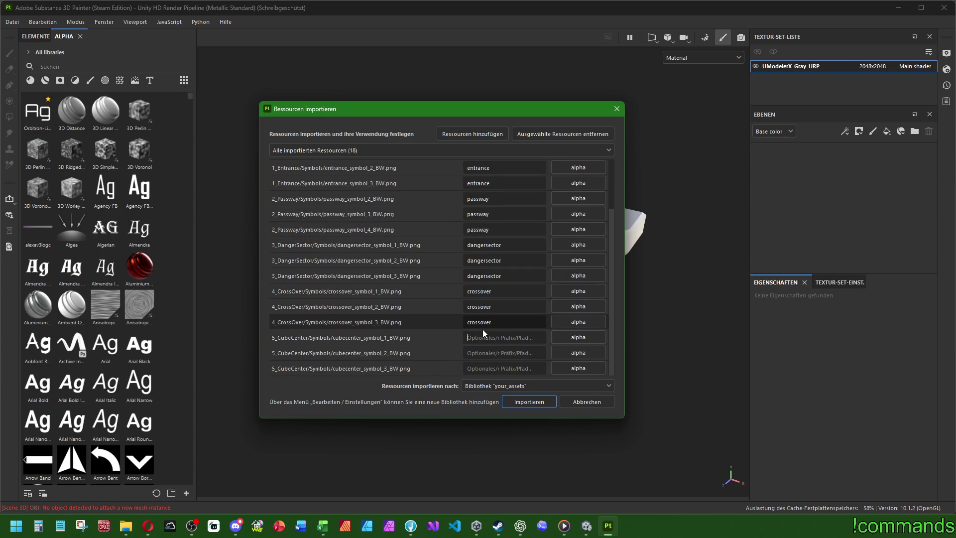
text(center)
key(ctrl+a)
click(476, 352)
key(ctrl+v)
click(483, 368)
key(ctrl+v)
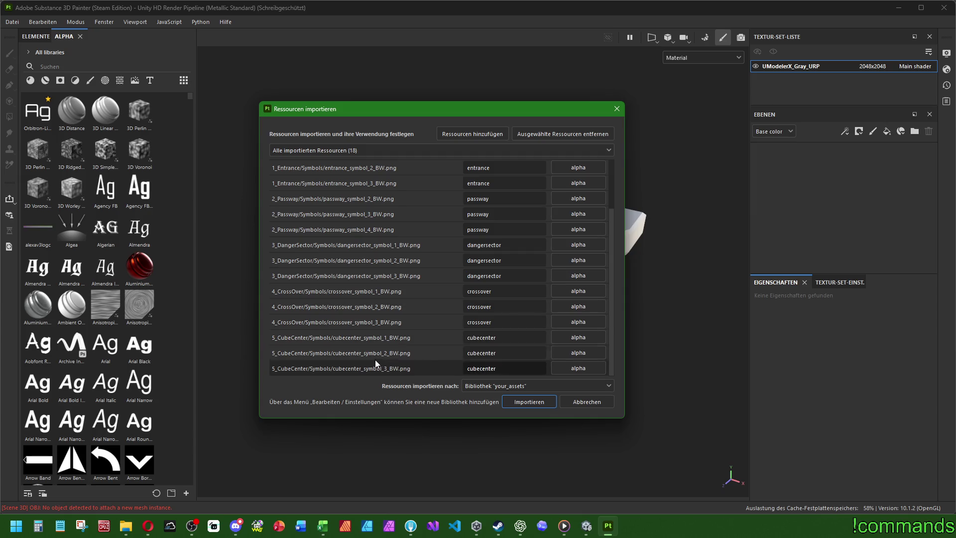
scroll(375, 359, up, 2)
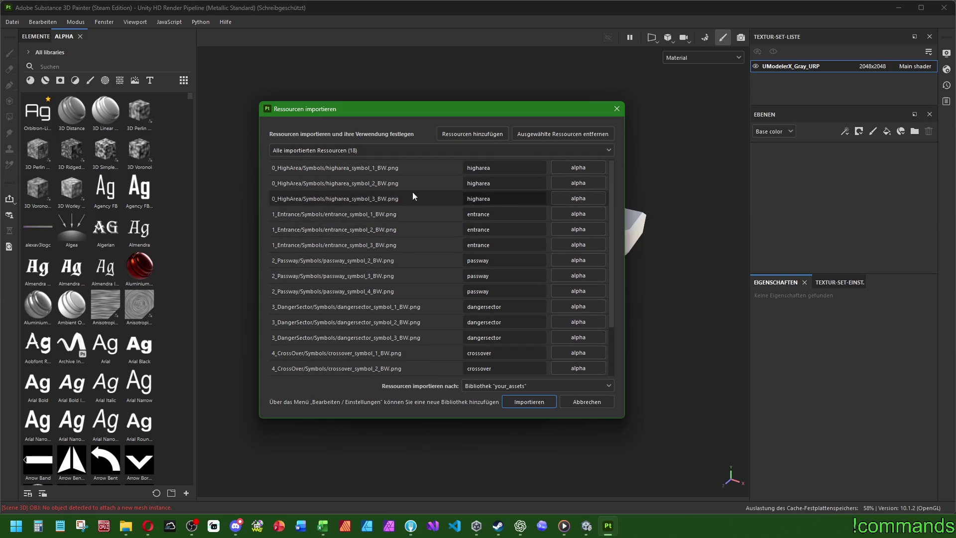
scroll(363, 291, down, 2)
click(523, 401)
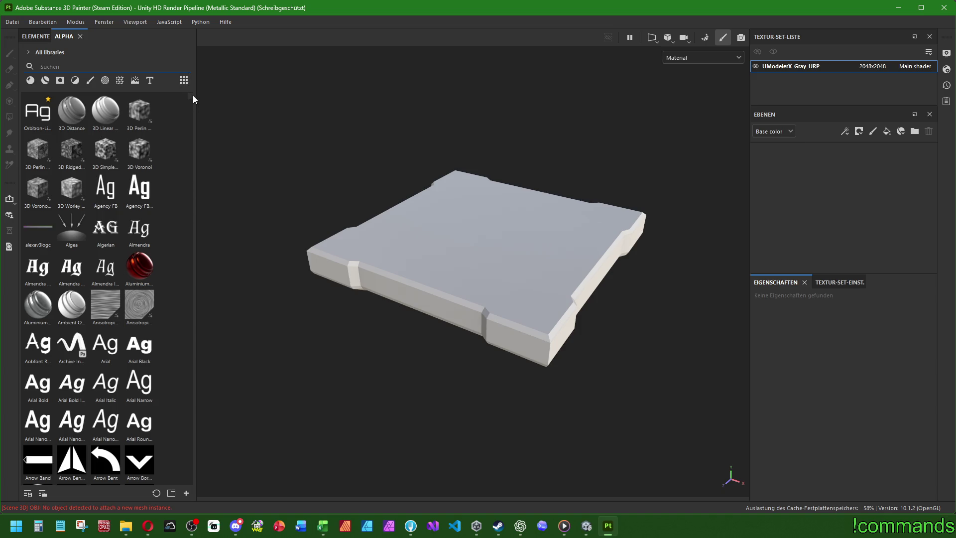
- Search the Alpha shelf for 'cube' and 'highare' to confirm the new symbol alphas, clearing each search
scroll(193, 100, down, 10)
mouse_move(192, 122)
mouse_down()
mouse_move(165, 468)
mouse_move(179, 494)
mouse_move(201, 145)
mouse_move(194, 72)
mouse_up()
click(69, 71)
text(cube)
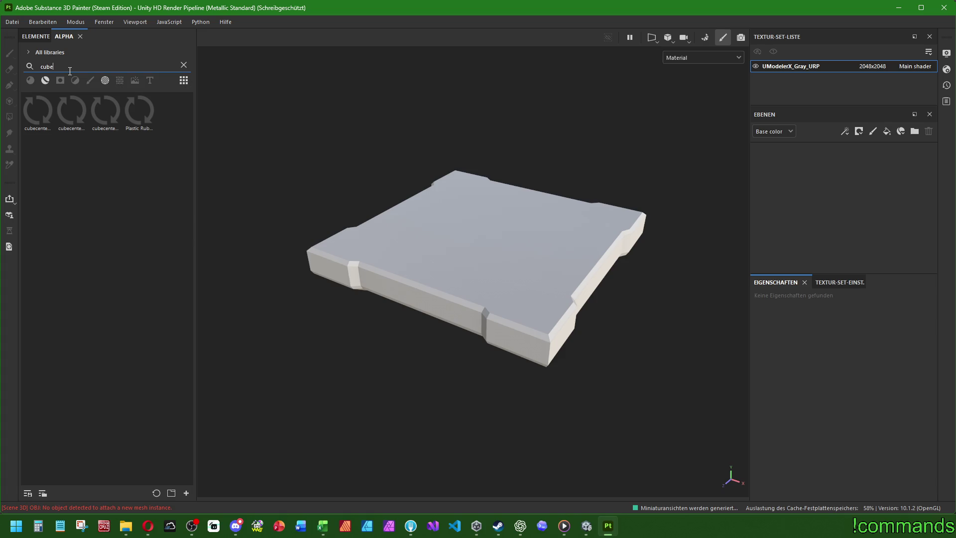
key(BackSpace)
key(BackSpace)
key(BackSpace)
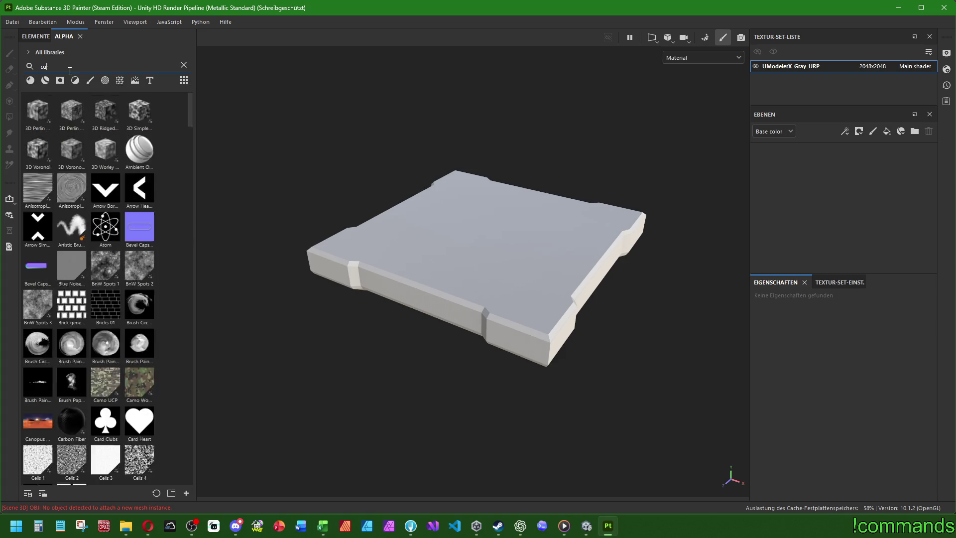
text(highare)
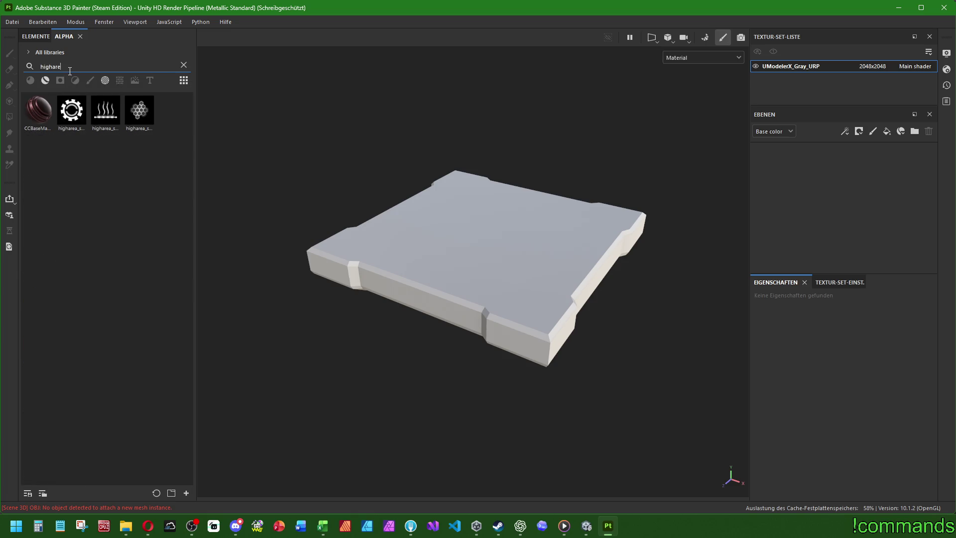
key(BackSpace)
key(BackSpace)
key(BackSpace)
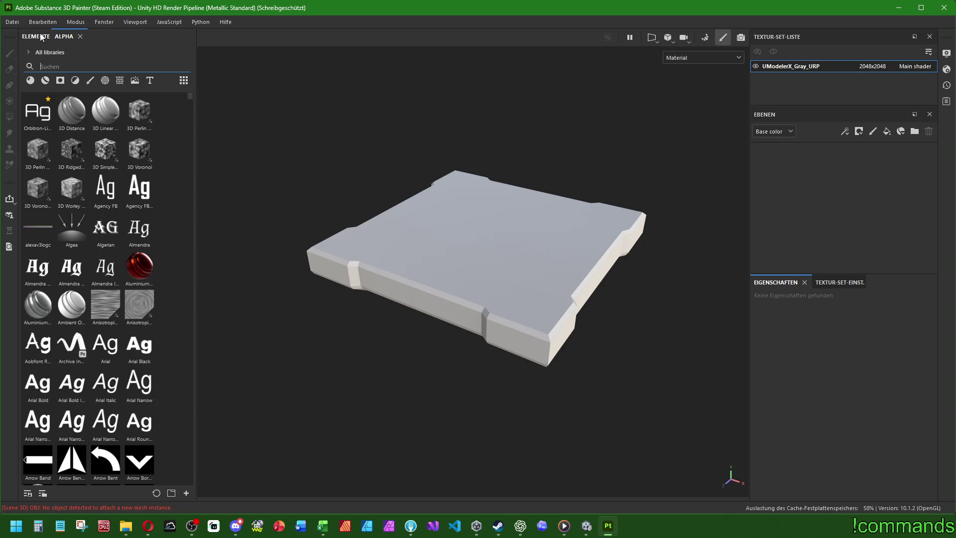
key(alt+Tab)
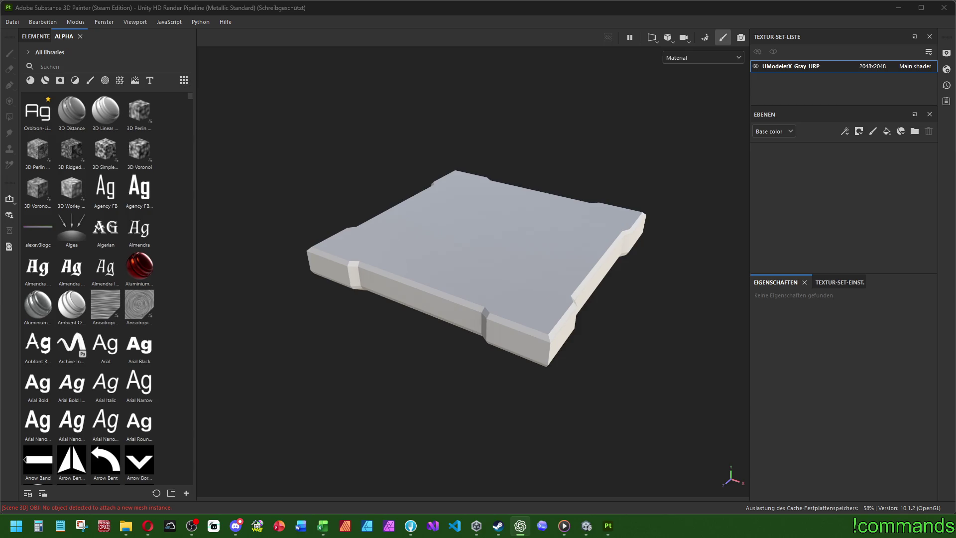
key(super+Tab)
key(Escape)
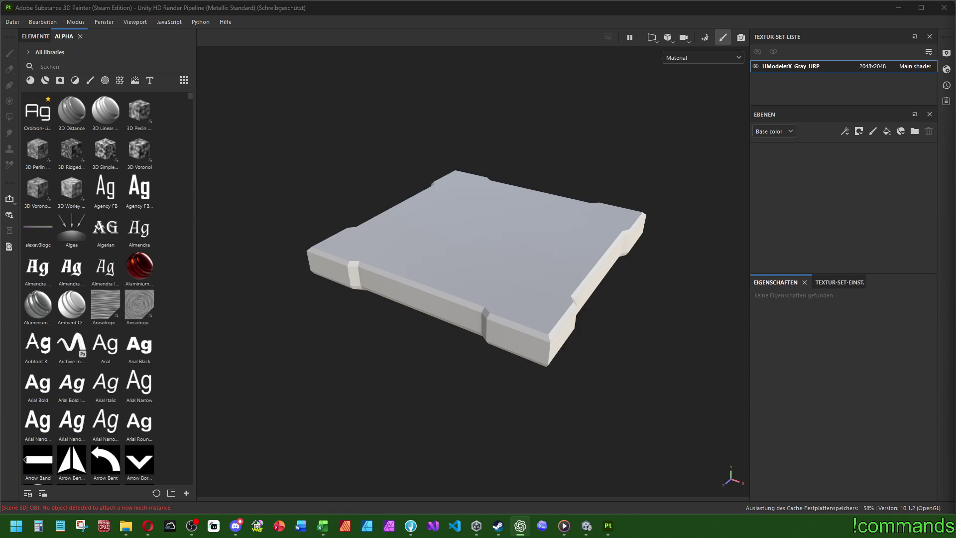
click(850, 202)
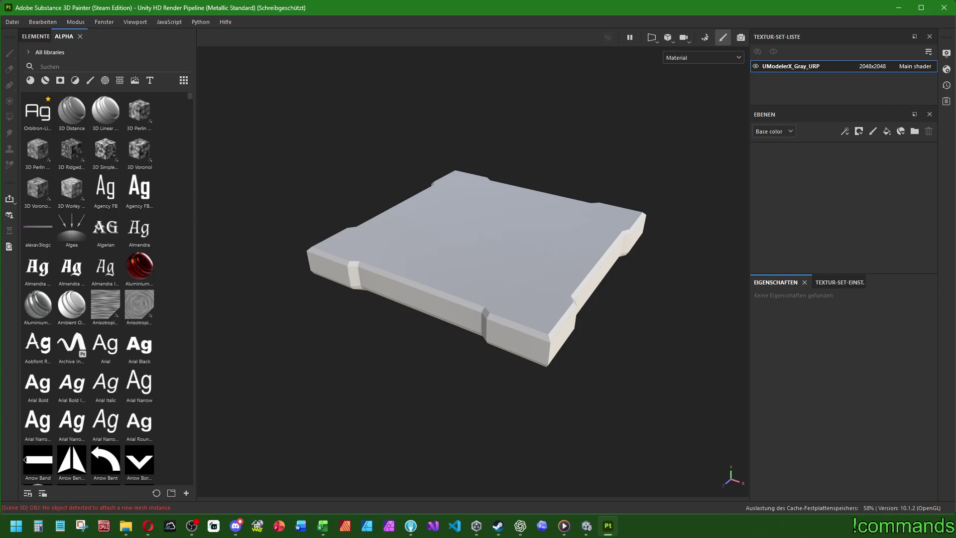
mouse_move(339, 236)
alt+mouse_down()
mouse_move(495, 368)
mouse_move(456, 284)
mouse_move(623, 170)
mouse_move(516, 259)
mouse_move(533, 208)
mouse_move(667, 181)
mouse_move(685, 73)
mouse_move(550, 181)
alt+mouse_up()
key(f)
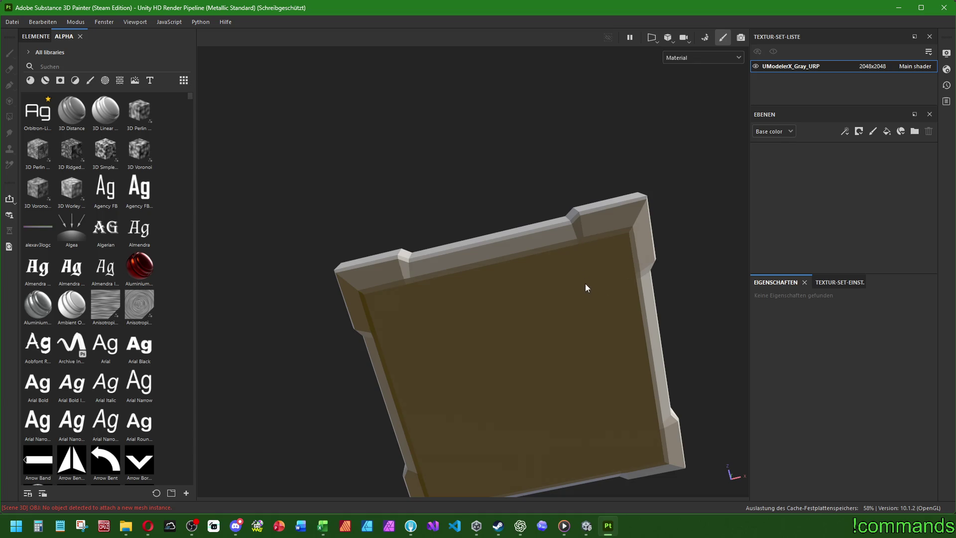
mouse_move(584, 302)
alt+mouse_down()
mouse_move(554, 276)
mouse_move(566, 150)
mouse_move(513, 354)
alt+mouse_up()
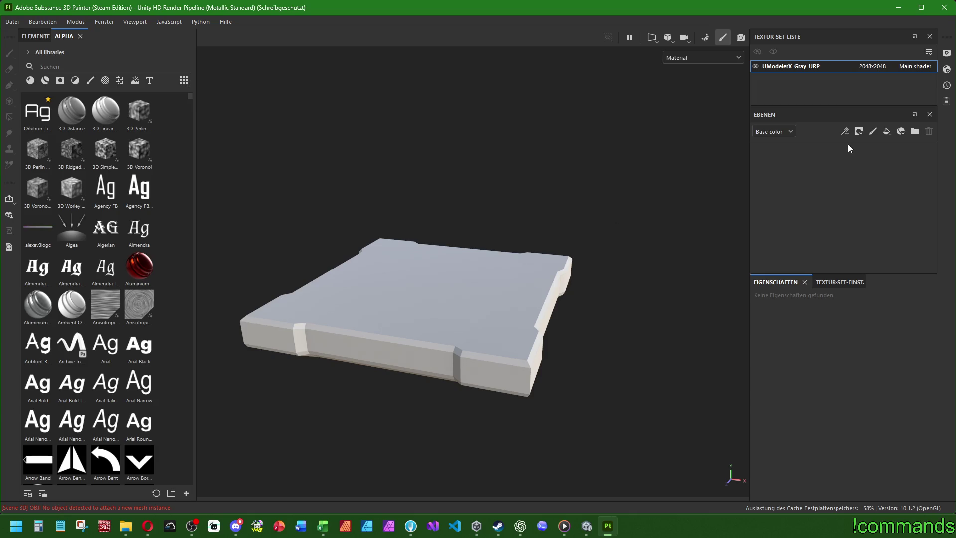
- Add a fill layer named 'BaseMetal' and open its base colour picker
click(888, 134)
double_click(820, 155)
text(BaseMetal)
key(Return)
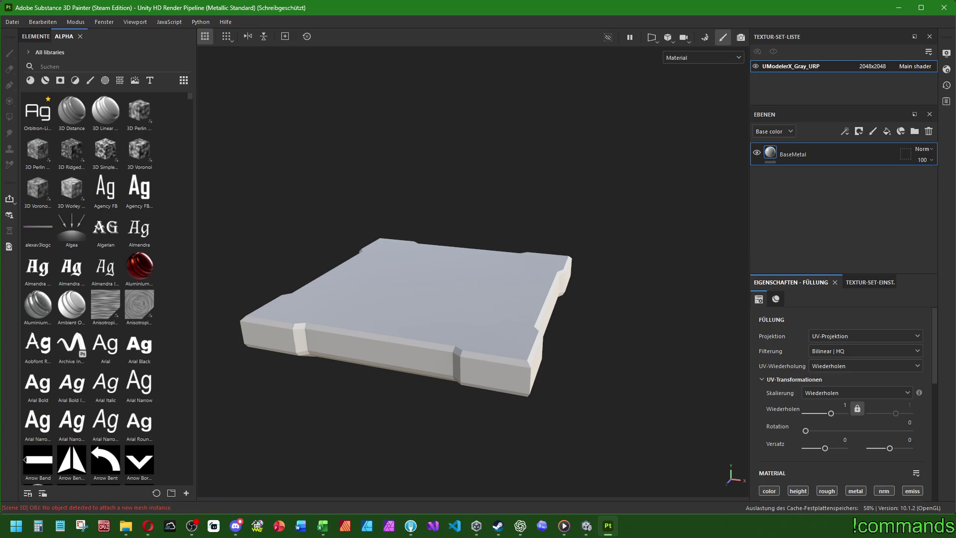
key(alt+space)
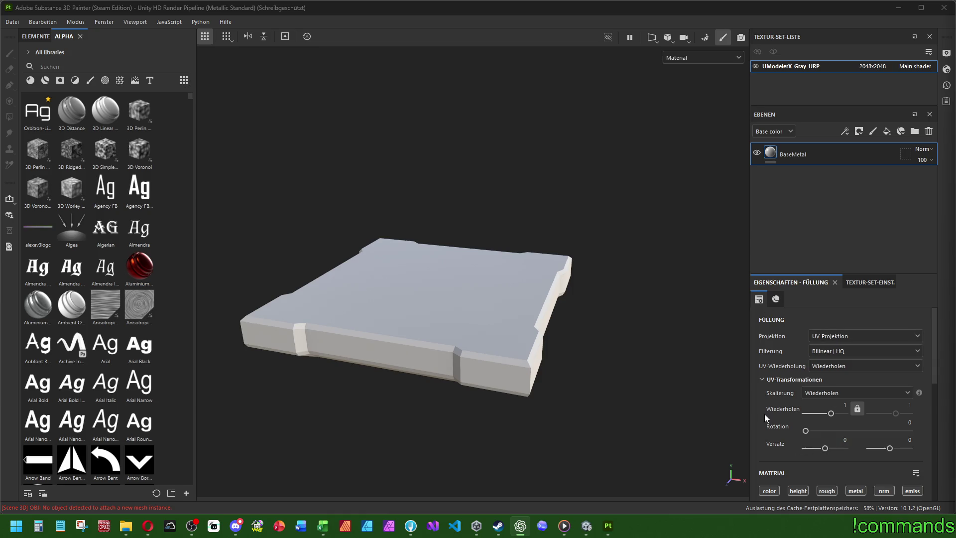
scroll(763, 413, down, 3)
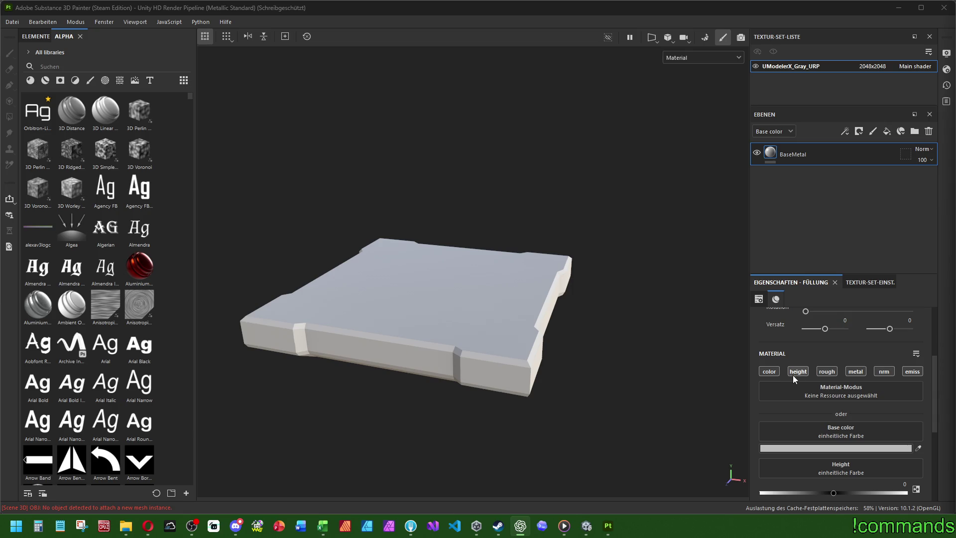
click(847, 447)
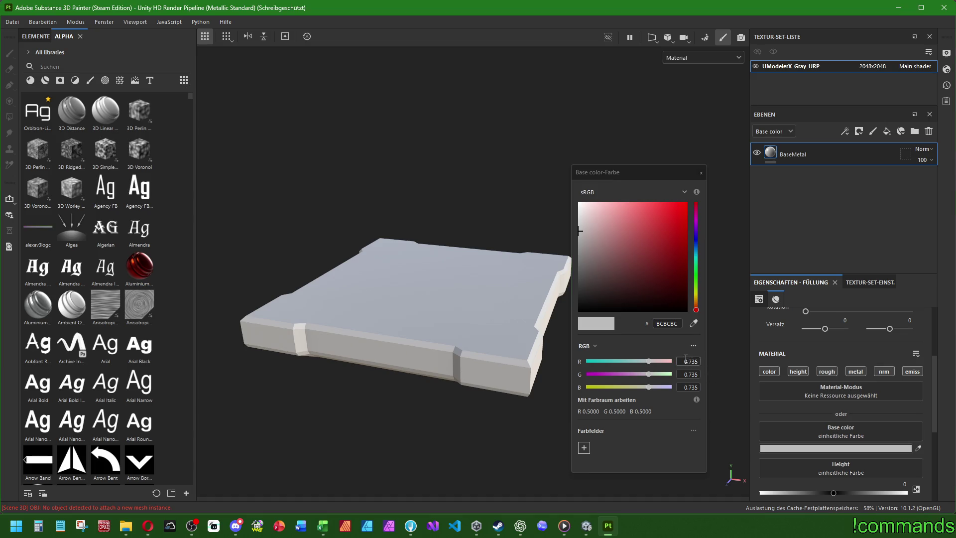
- Enter R 0.95, G 0.7, B 0.45 as the BaseMetal fill's base colour
double_click(688, 361)
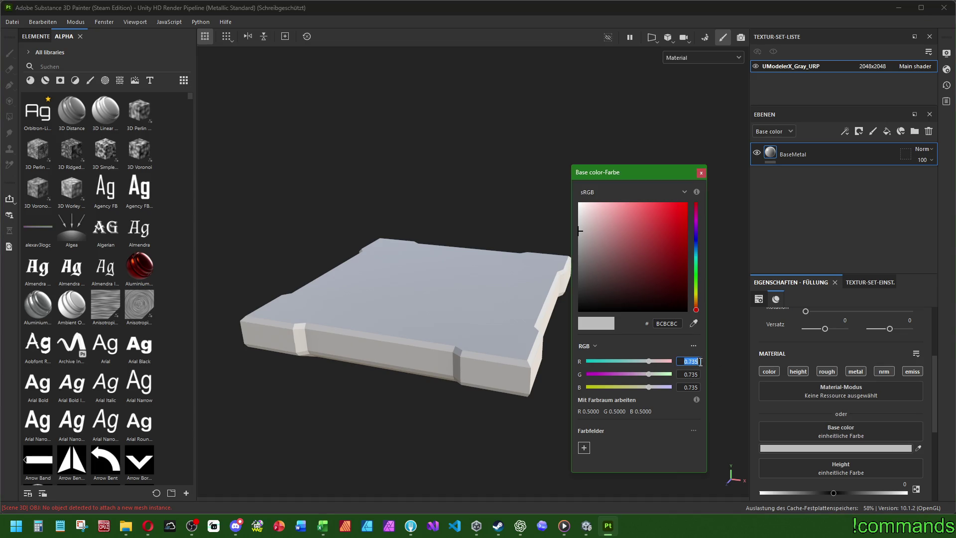
text(0.95)
key(Return)
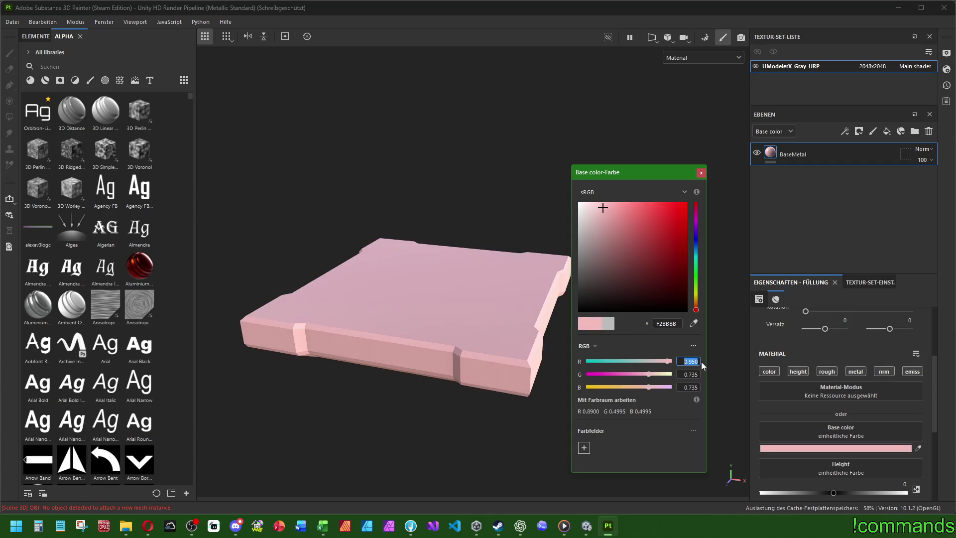
double_click(688, 374)
text(0.7)
key(Return)
double_click(685, 388)
text(0.45)
key(Return)
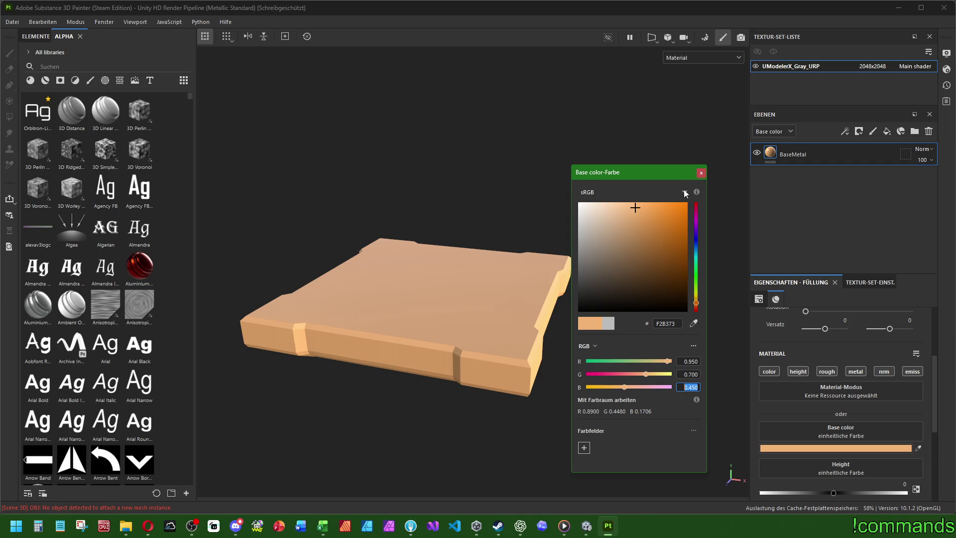
- Close the base colour picker, leaving the crate slab tinted warm tan F2B373
click(722, 164)
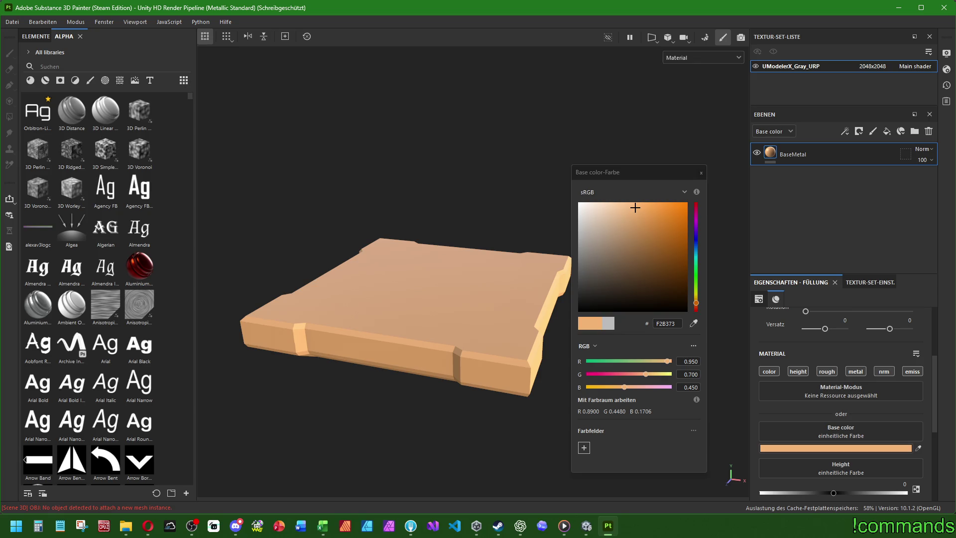
key(alt+Tab)
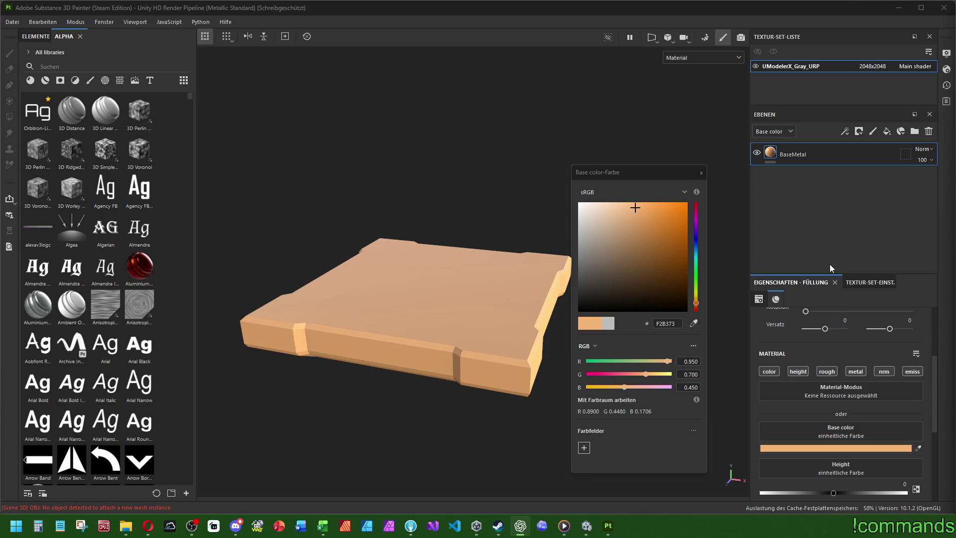
click(803, 448)
click(802, 448)
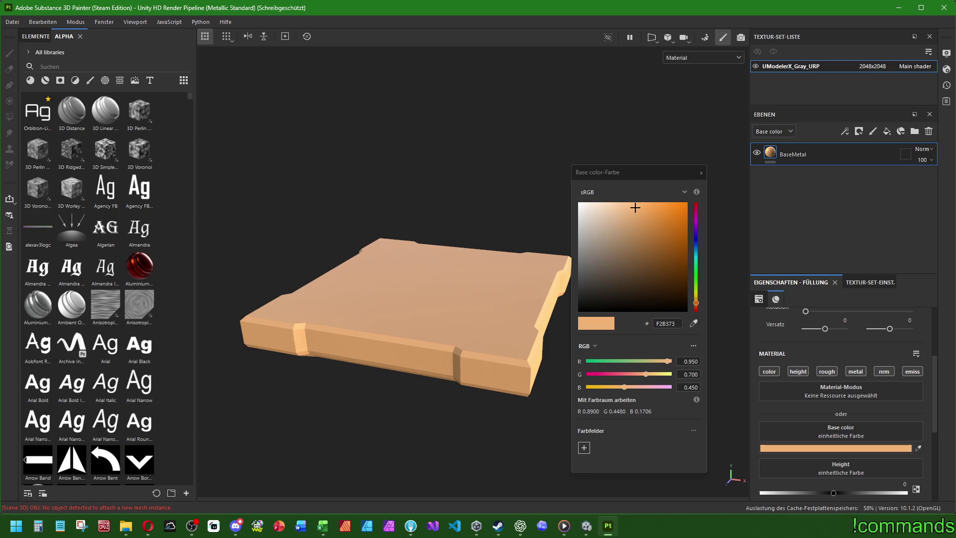
click(700, 172)
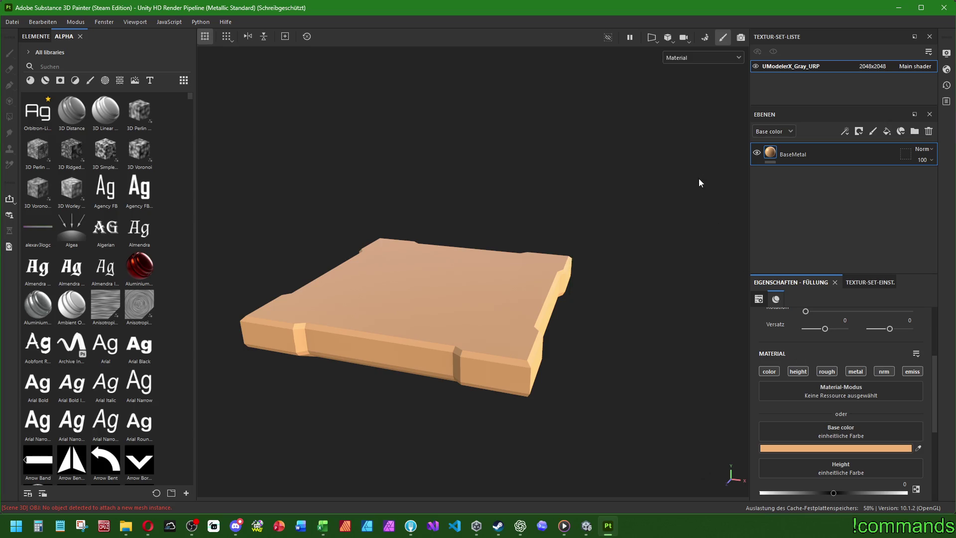
- Set the BaseMetal fill's Metallic to 1 and Roughness to 0.35
scroll(804, 353, down, 5)
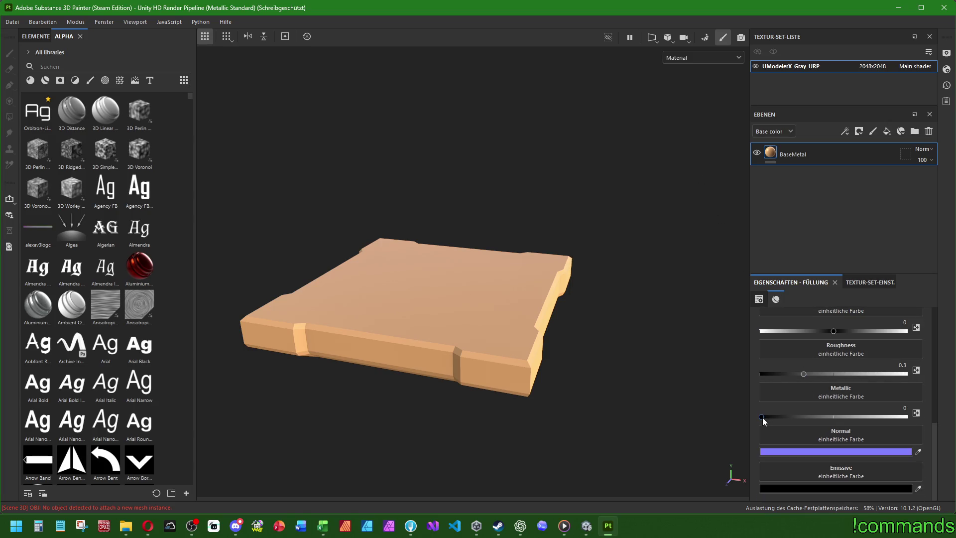
drag(761, 417, 905, 416)
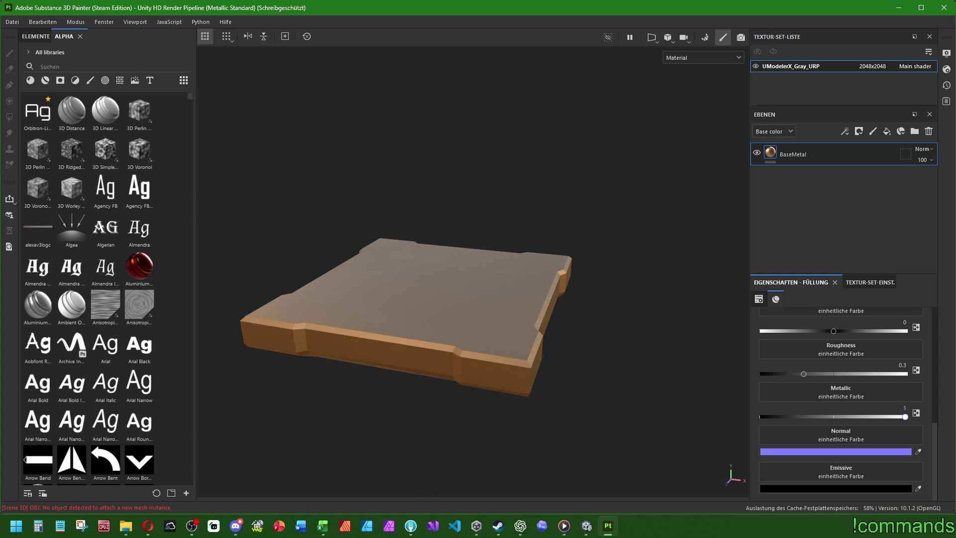
click(896, 366)
text(0.35)
key(Return)
- Confirm the fill layer is named BaseMetal, then dismiss its layer options menu unchanged
key(alt+space)
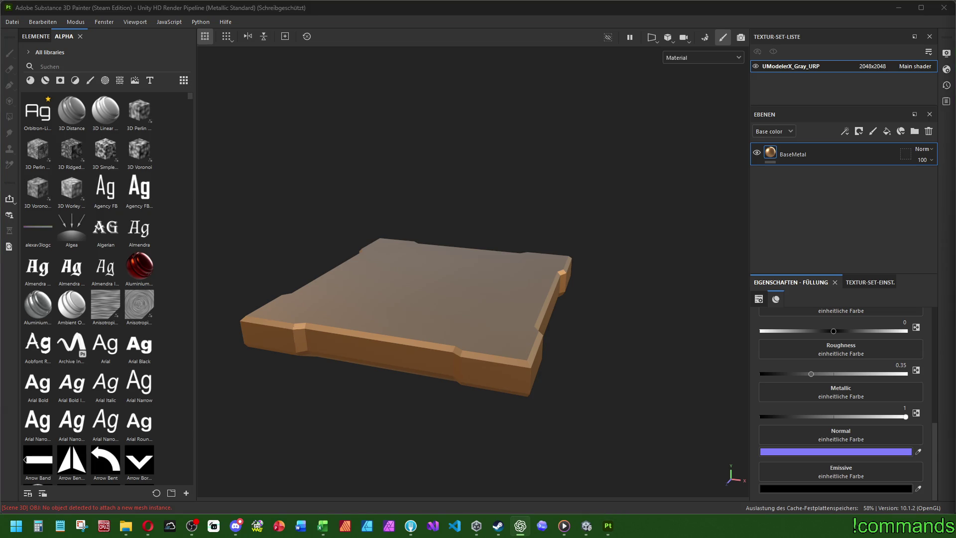
double_click(810, 155)
click(846, 154)
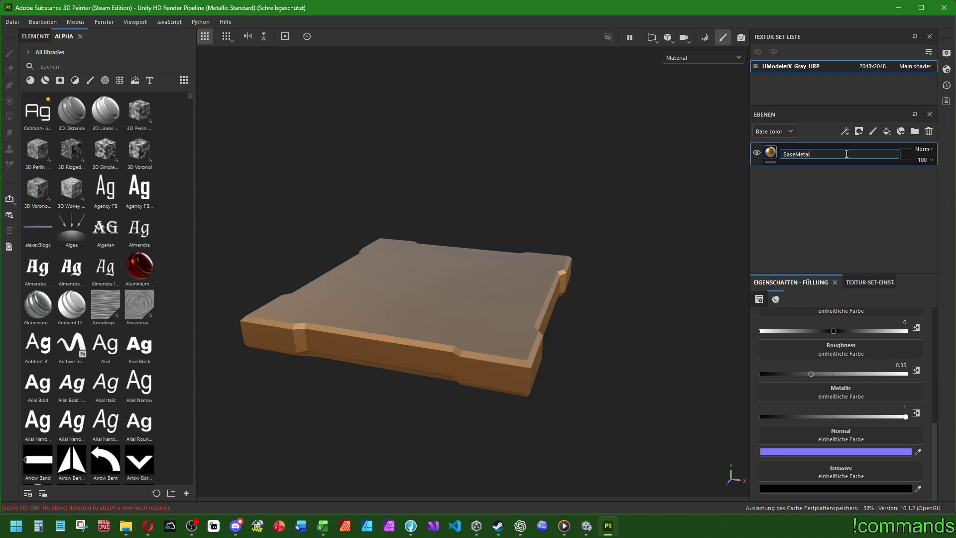
key(Return)
key(alt+space)
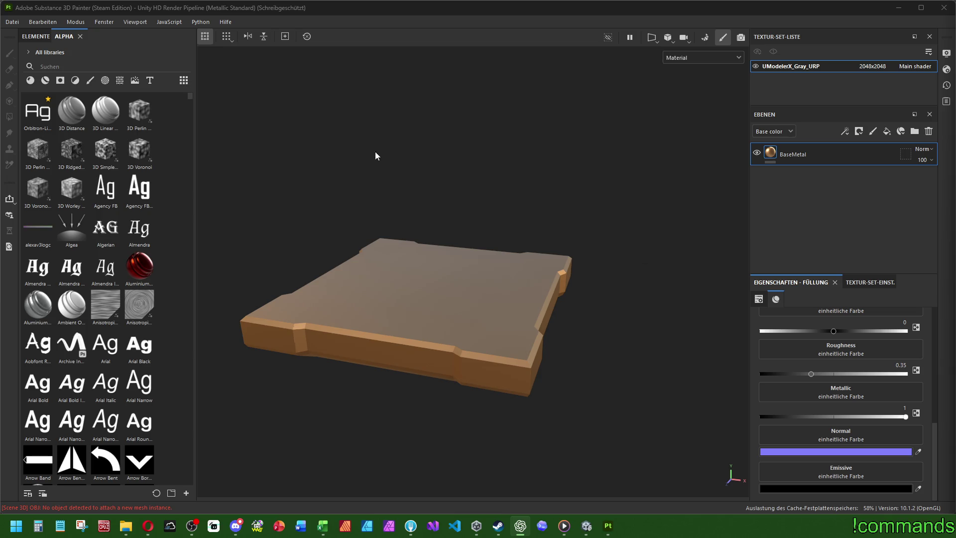
scroll(816, 357, up, 10)
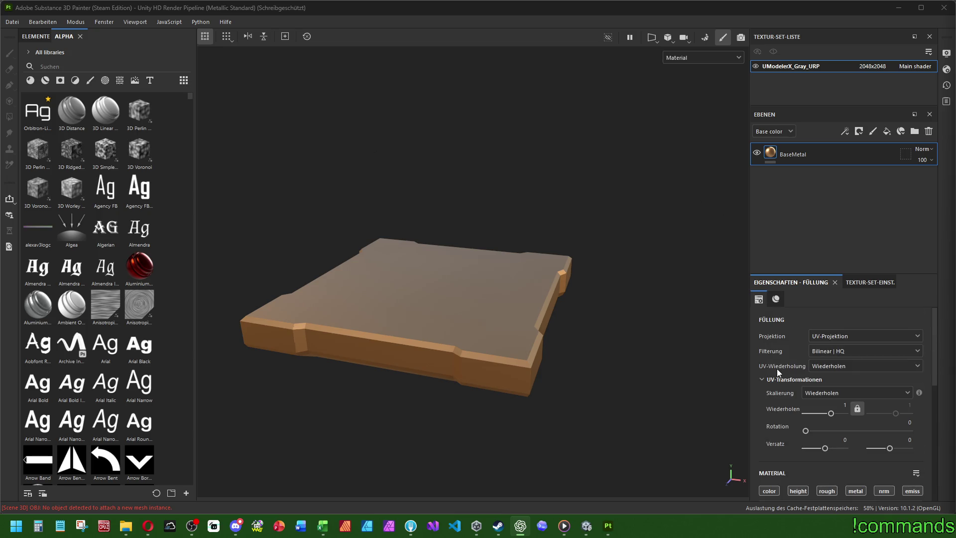
right_click(786, 153)
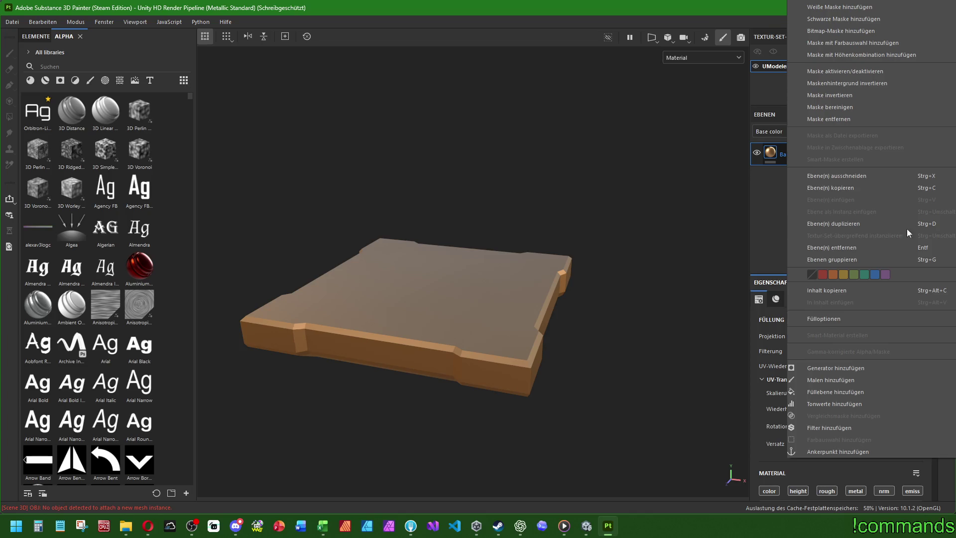
key(Escape)
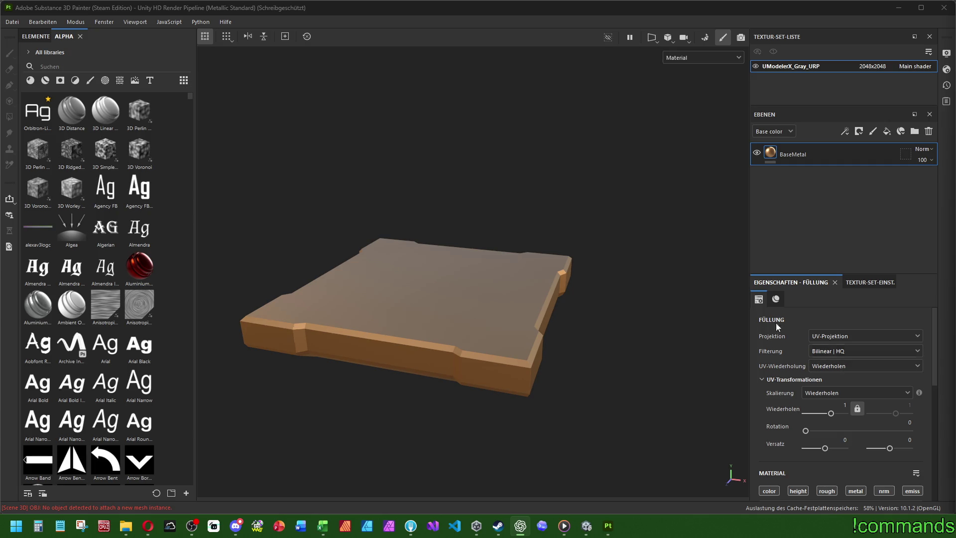
- Give the BaseMetal fill a dark brown #5F462D base colour
scroll(769, 358, down, 5)
scroll(779, 407, up, 4)
scroll(799, 402, down, 2)
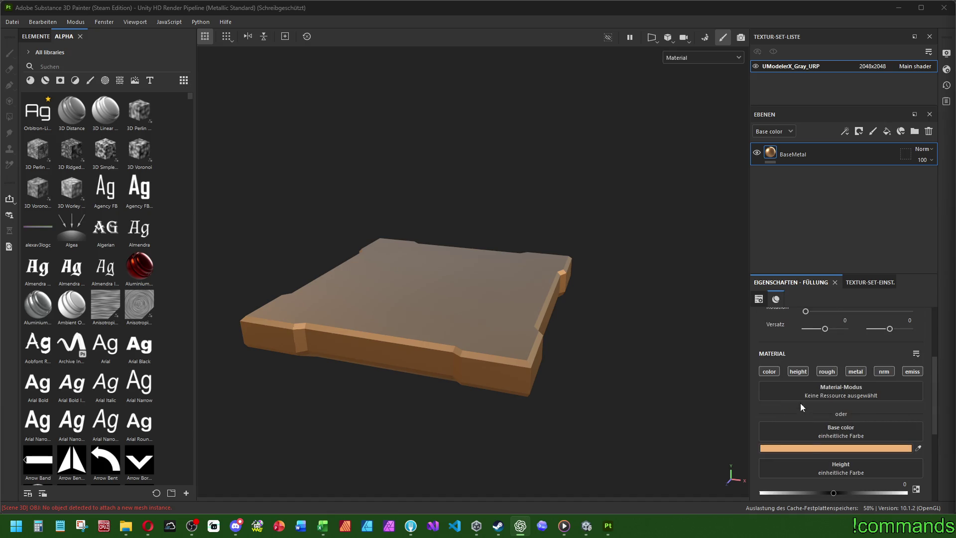
click(812, 448)
double_click(678, 323)
text(#5F462D)
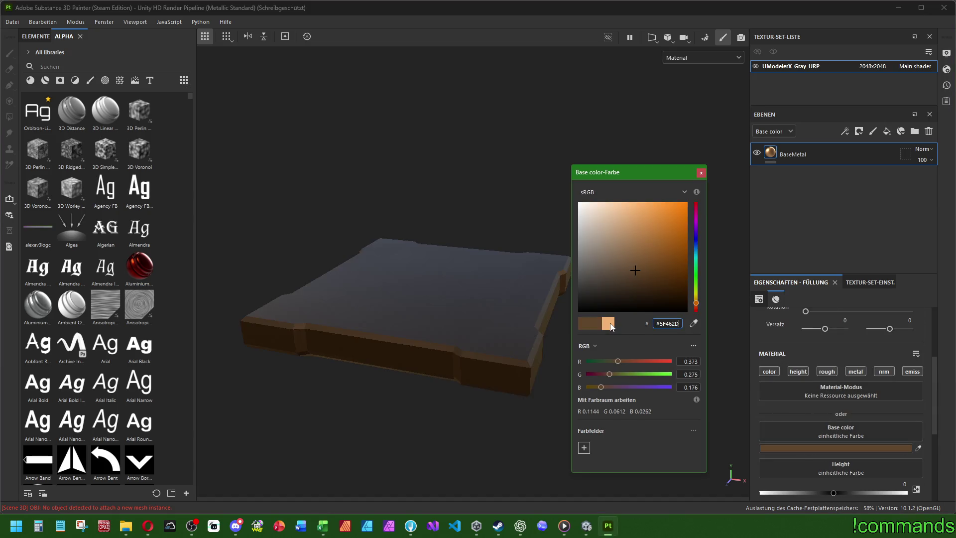
click(513, 331)
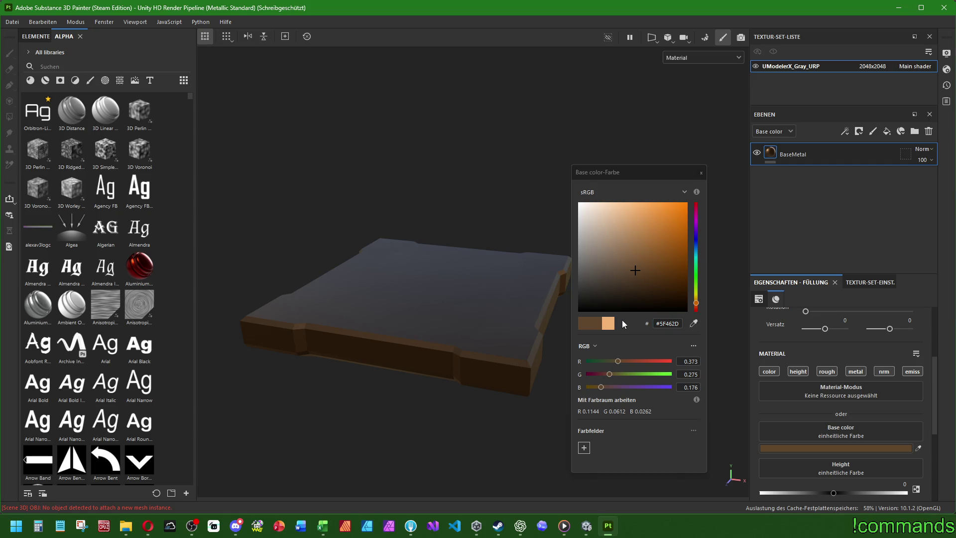
click(700, 174)
- Set BaseMetal's metallic to 0.95 and add a new fill layer above it
mouse_move(447, 359)
alt+mouse_down()
mouse_move(458, 188)
mouse_move(420, 379)
alt+mouse_up()
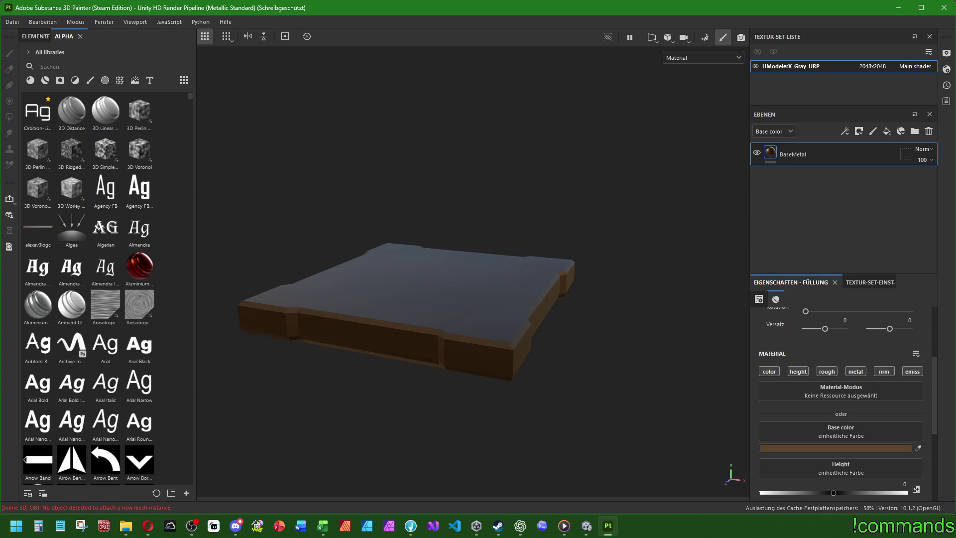
scroll(754, 445, down, 3)
click(902, 407)
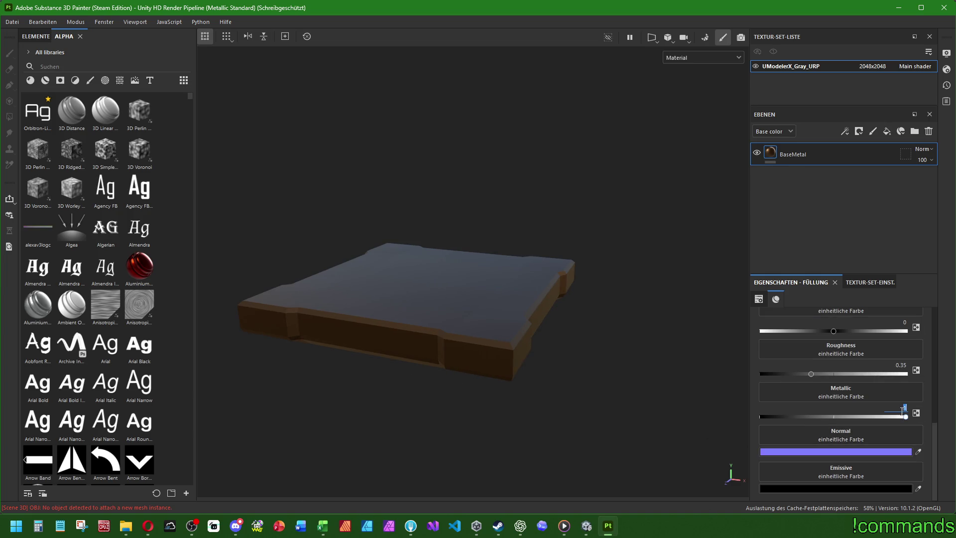
text(0.9)
text(5)
key(Return)
click(899, 134)
- Rename the new fill layer EdgeHighlights and give it a brown #A07850 base colour
double_click(806, 155)
text(EdgeHighlights)
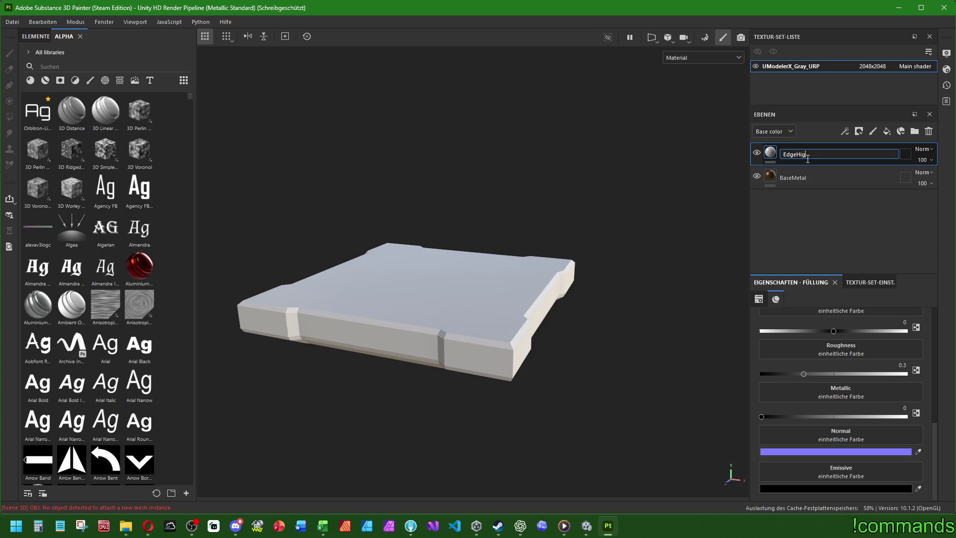
key(Return)
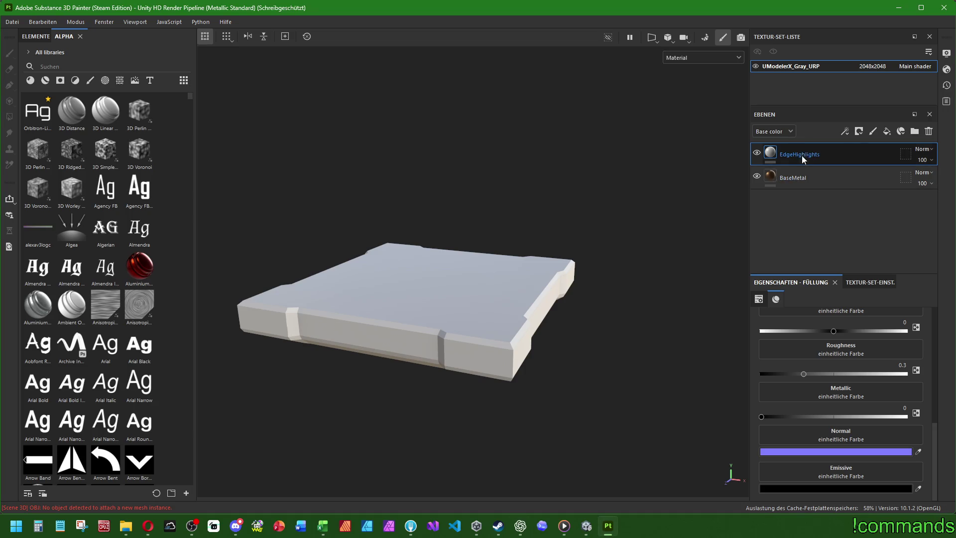
scroll(817, 401, up, 3)
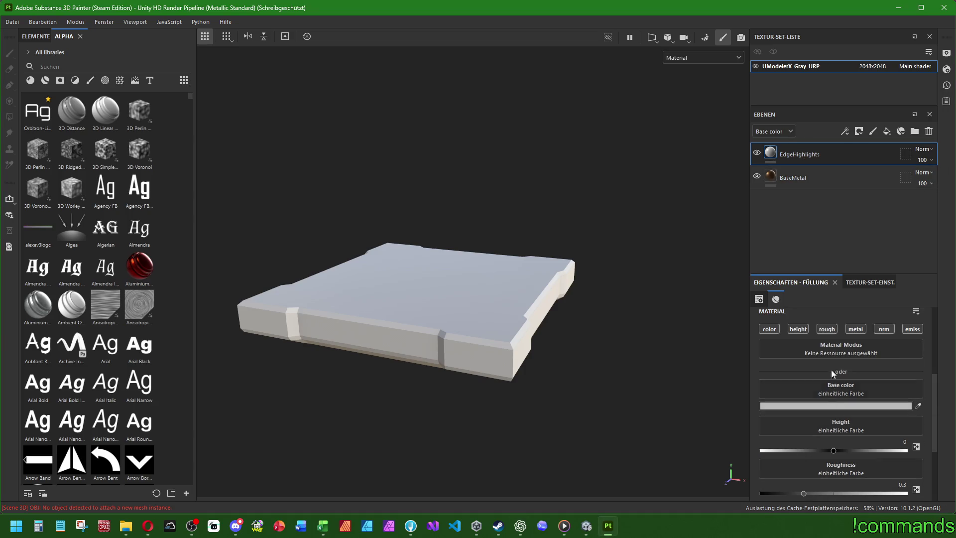
click(834, 406)
key(ctrl+v)
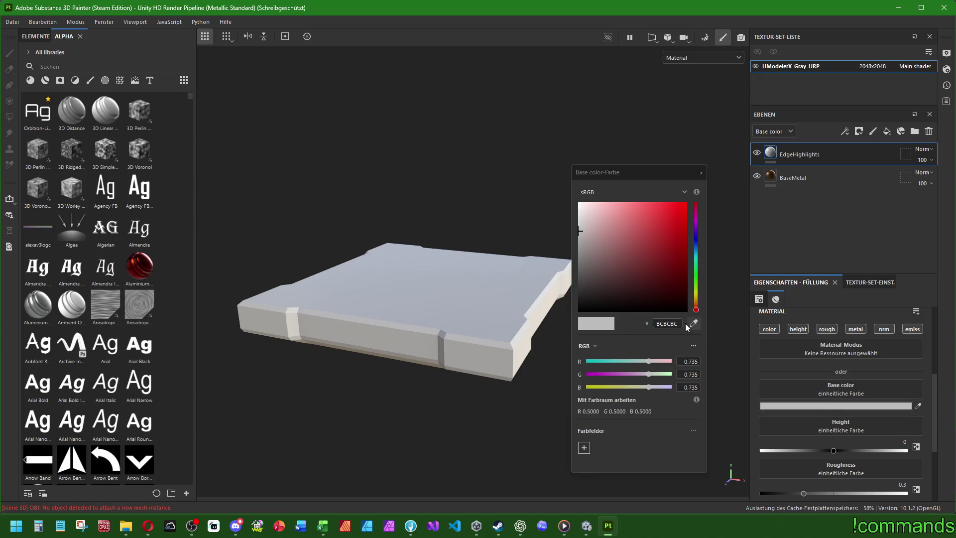
key(Return)
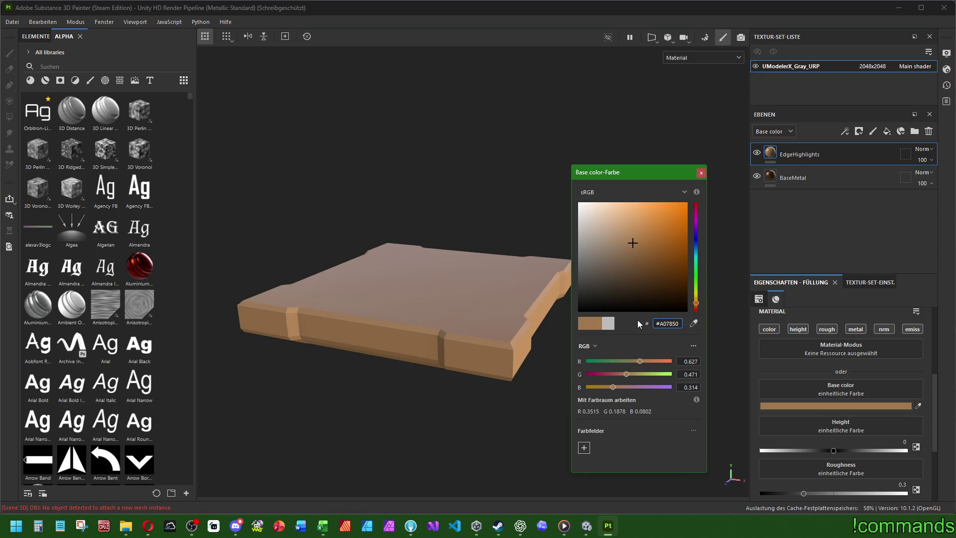
click(700, 172)
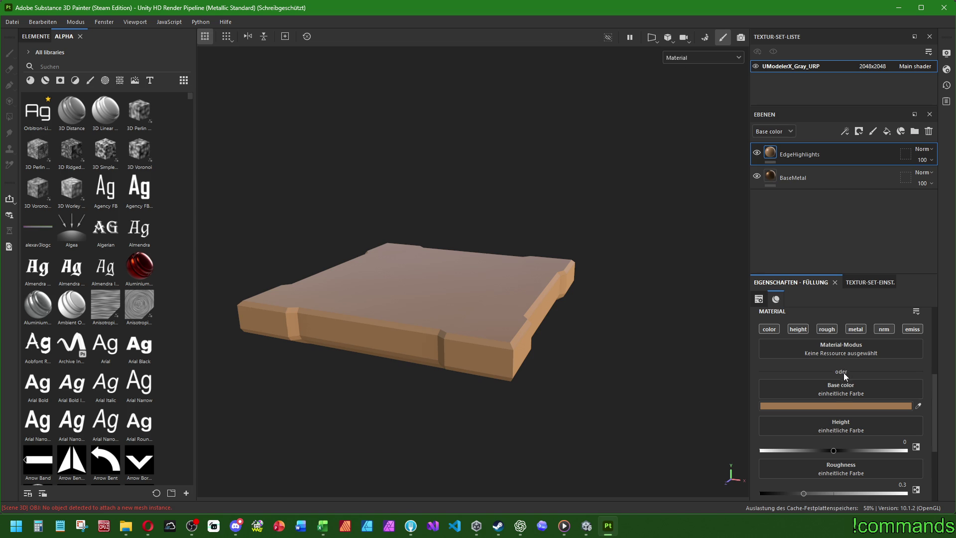
- Set EdgeHighlights to metallic 1 and roughness 0.15
scroll(843, 373, down, 3)
click(899, 407)
text(1)
key(Return)
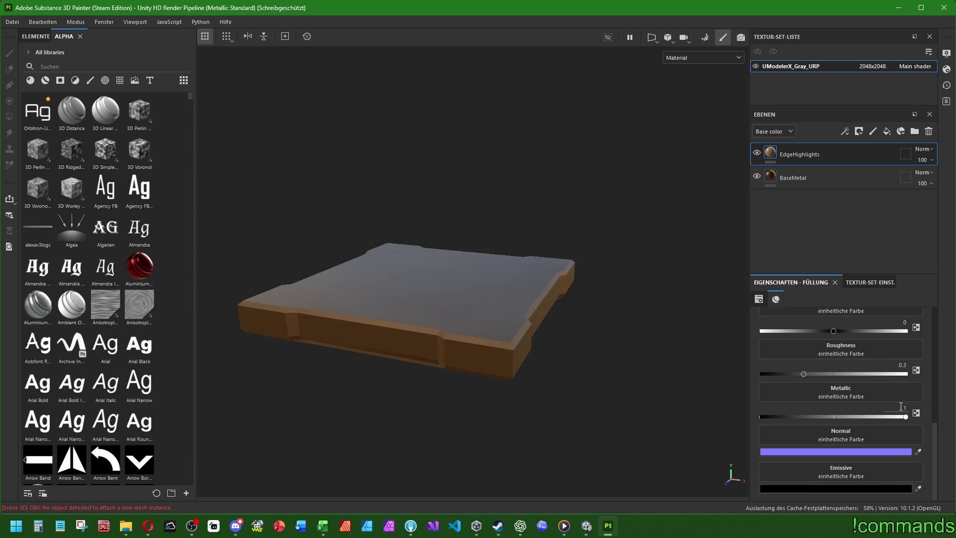
click(899, 365)
text(0.2)
key(Return)
click(899, 364)
text(0.15)
key(Return)
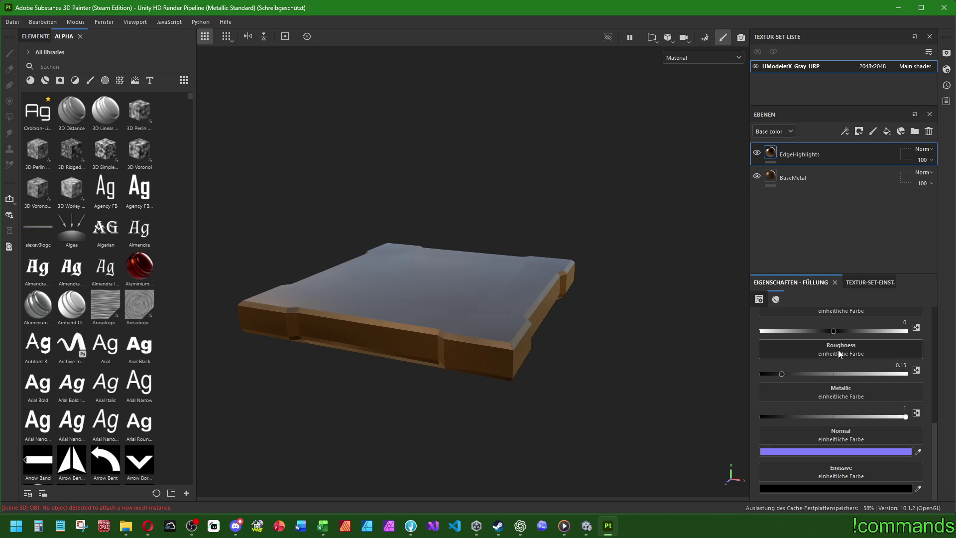
- Set the EdgeHighlights height to 0.02
scroll(841, 383, up, 5)
scroll(801, 366, down, 2)
scroll(826, 443, up, 1)
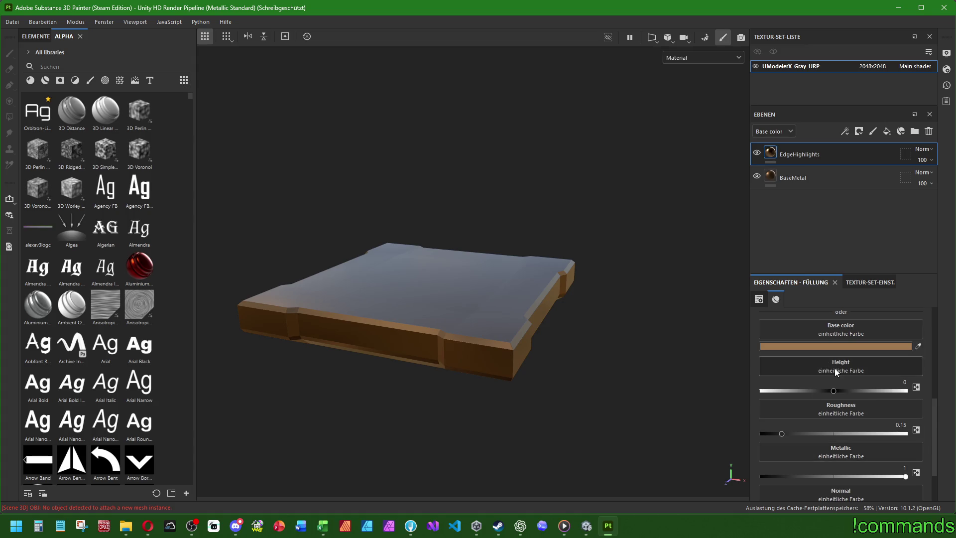
click(899, 381)
text(-)
text(0.02)
key(Return)
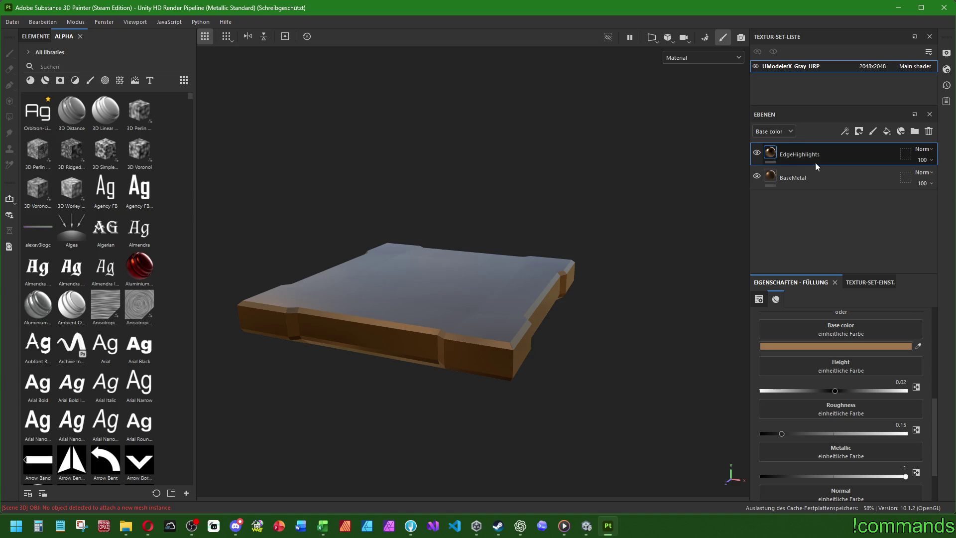
right_click(783, 156)
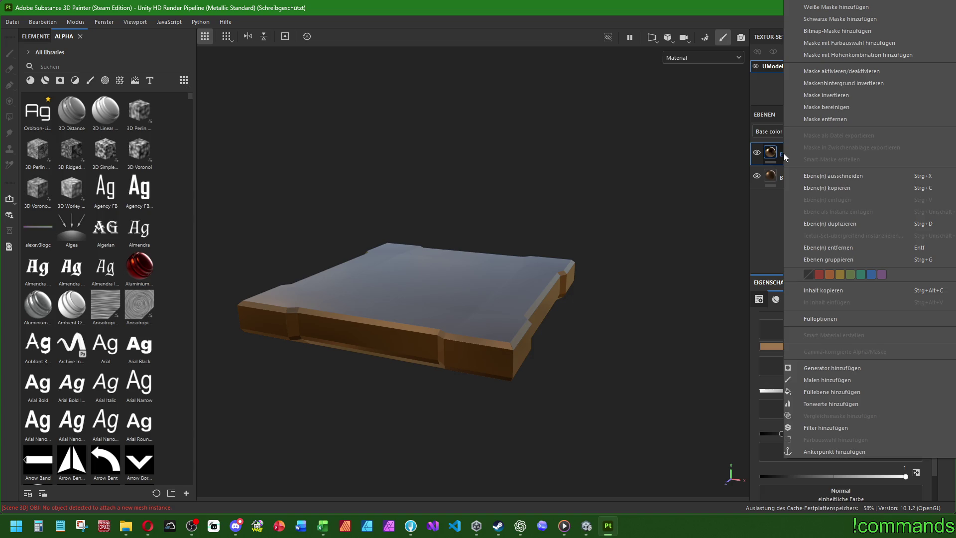
click(832, 368)
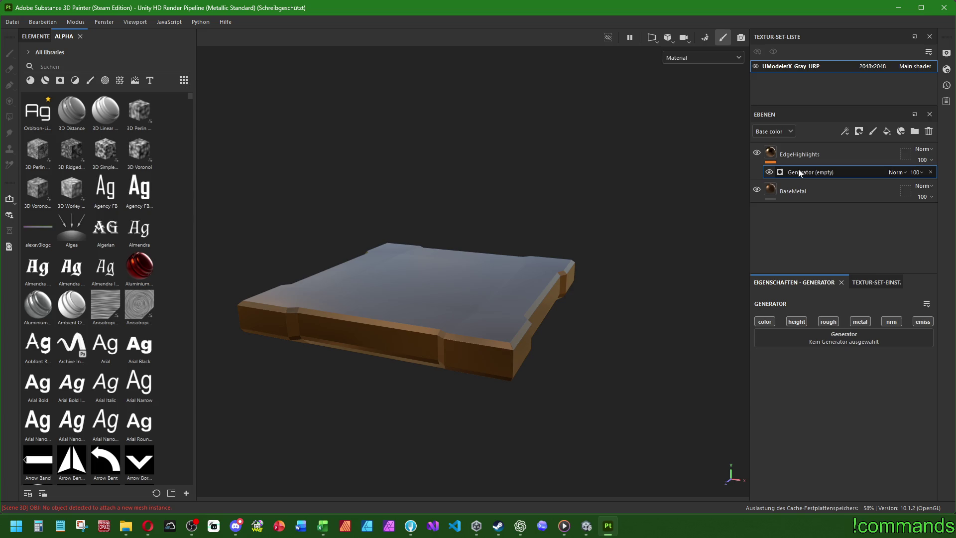
click(834, 340)
text(edge)
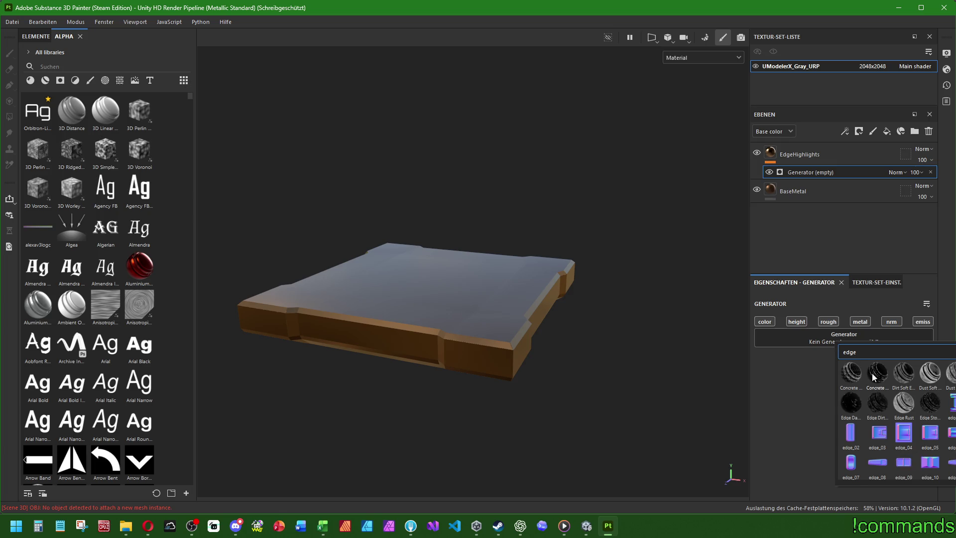
scroll(886, 378, down, 5)
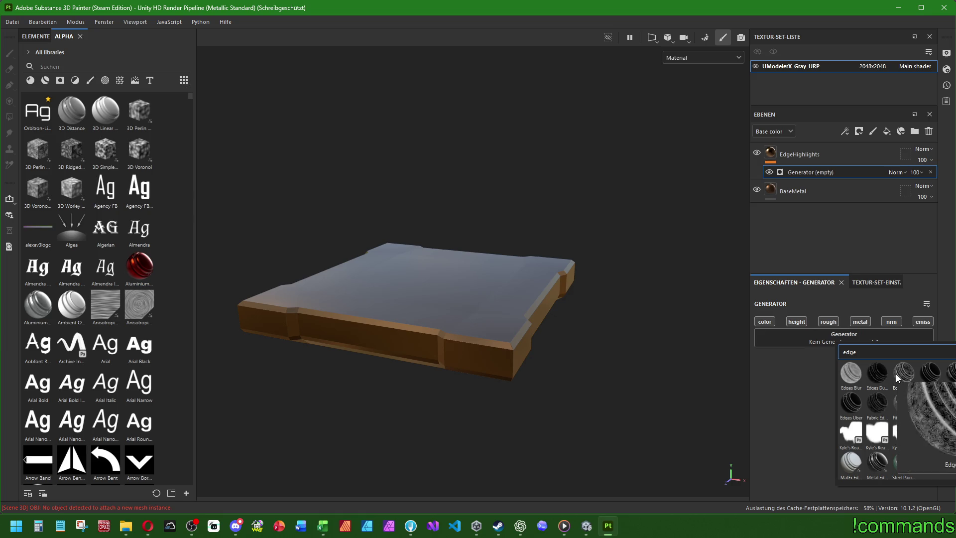
click(875, 469)
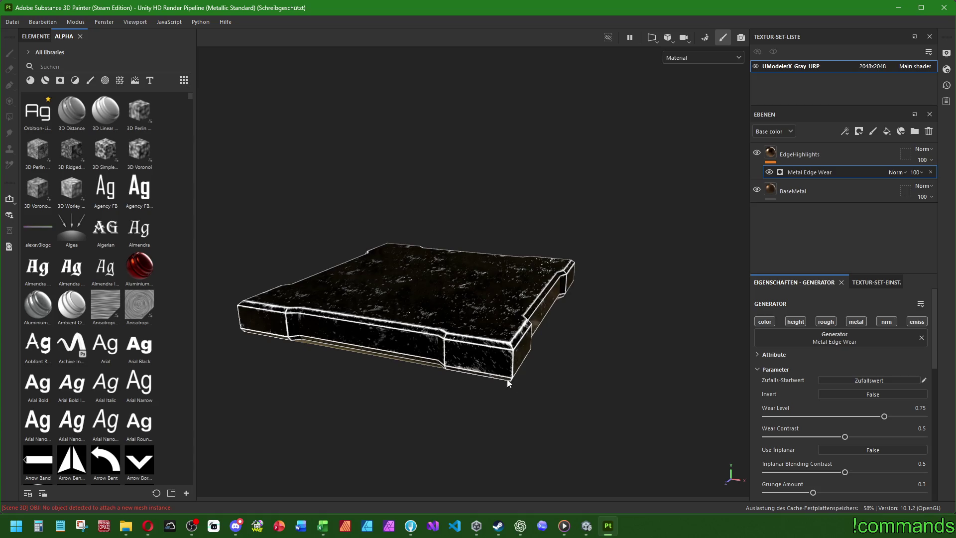
mouse_move(490, 391)
alt+mouse_down()
mouse_move(395, 390)
mouse_move(507, 260)
mouse_move(489, 328)
mouse_move(573, 279)
alt+mouse_up()
click(801, 154)
click(809, 172)
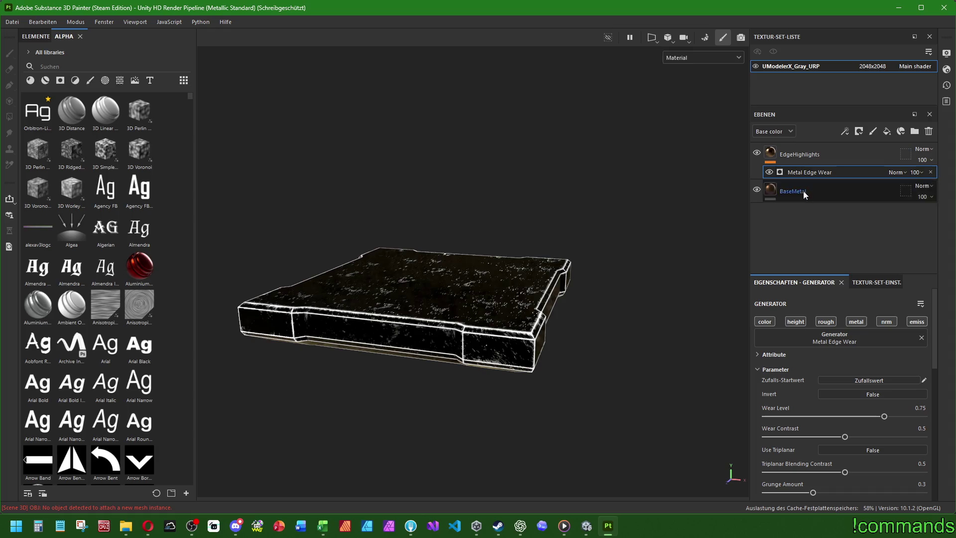
click(930, 172)
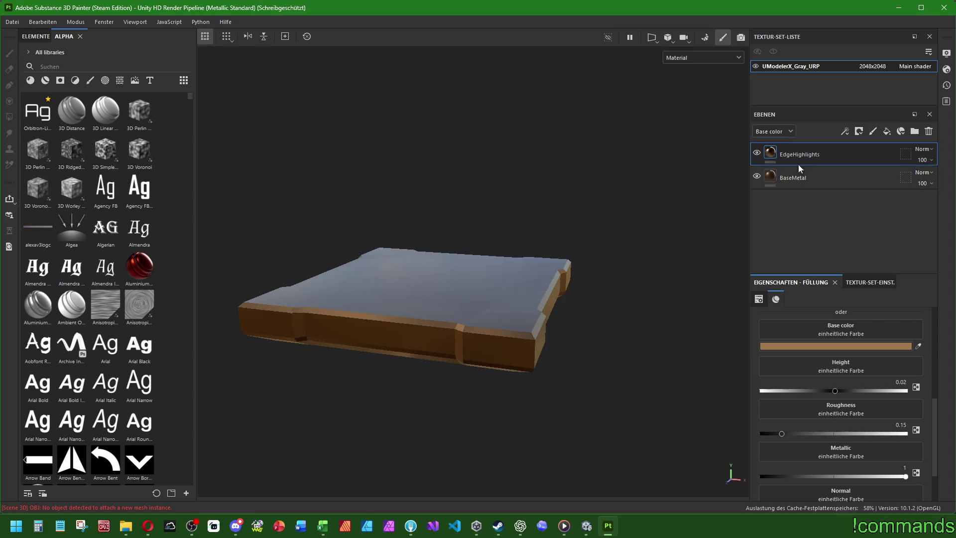
- Give EdgeHighlights a black mask driven by a Metal Edge Wear generator
right_click(796, 156)
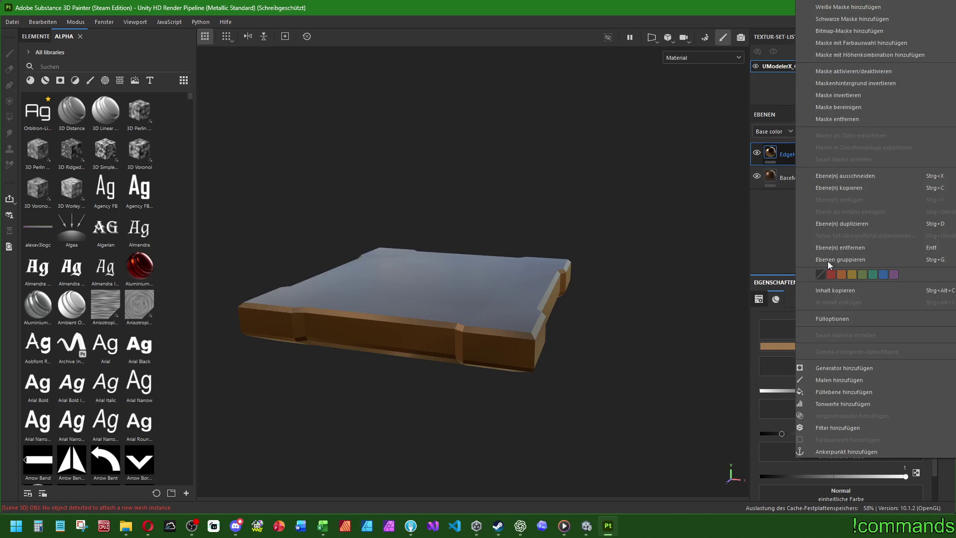
click(841, 20)
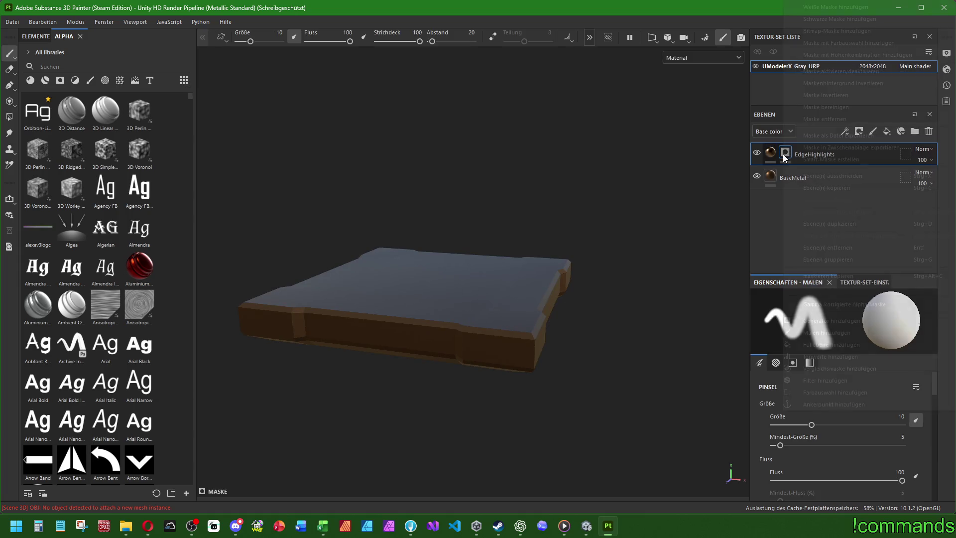
right_click(783, 152)
click(825, 320)
click(837, 324)
text(edge)
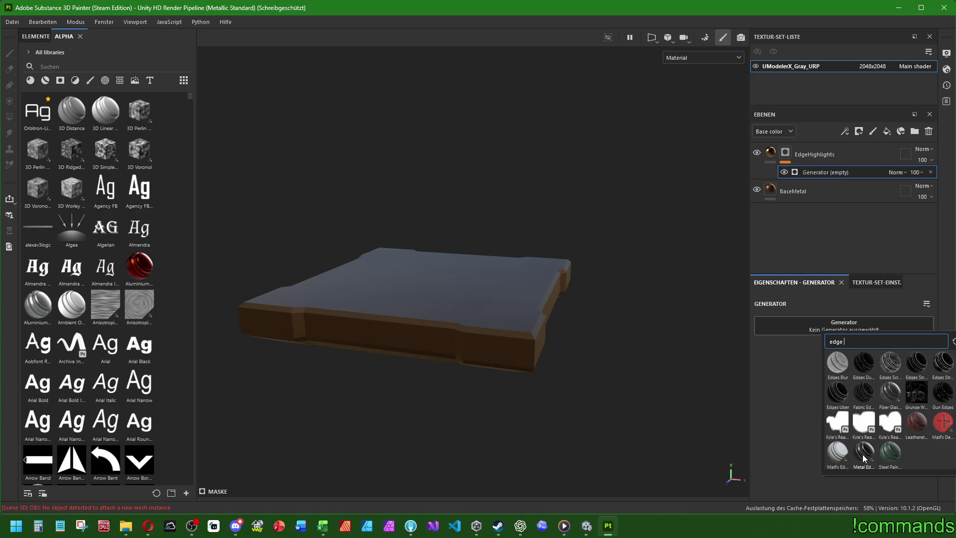
click(863, 455)
mouse_move(613, 376)
alt+mouse_down()
mouse_move(598, 373)
mouse_move(610, 258)
mouse_move(603, 327)
mouse_move(617, 379)
mouse_move(550, 387)
mouse_move(507, 352)
mouse_move(493, 411)
mouse_move(575, 310)
mouse_move(538, 362)
mouse_move(551, 369)
alt+mouse_up()
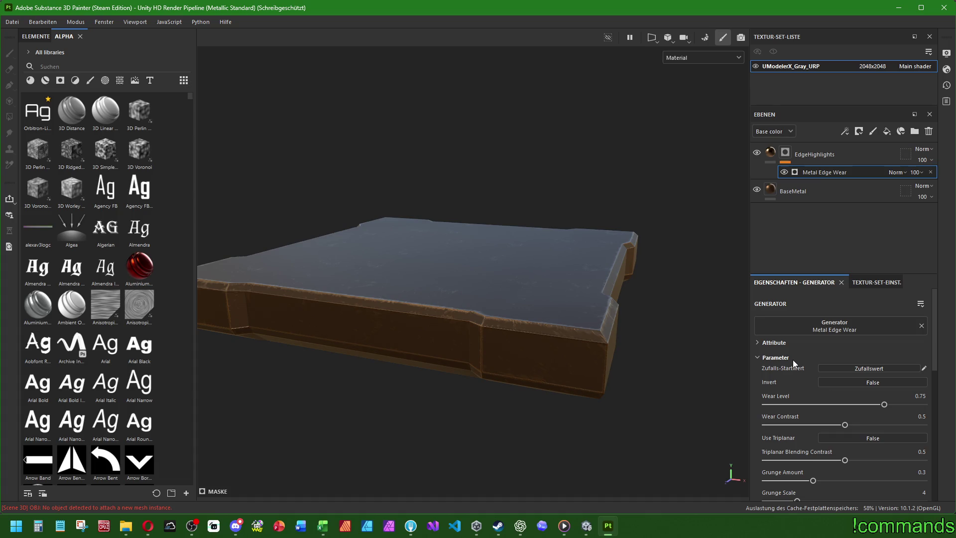
- Set the Metal Edge Wear wear level to 0.55 and wear contrast to 0.45
click(904, 395)
text(0.45)
key(Return)
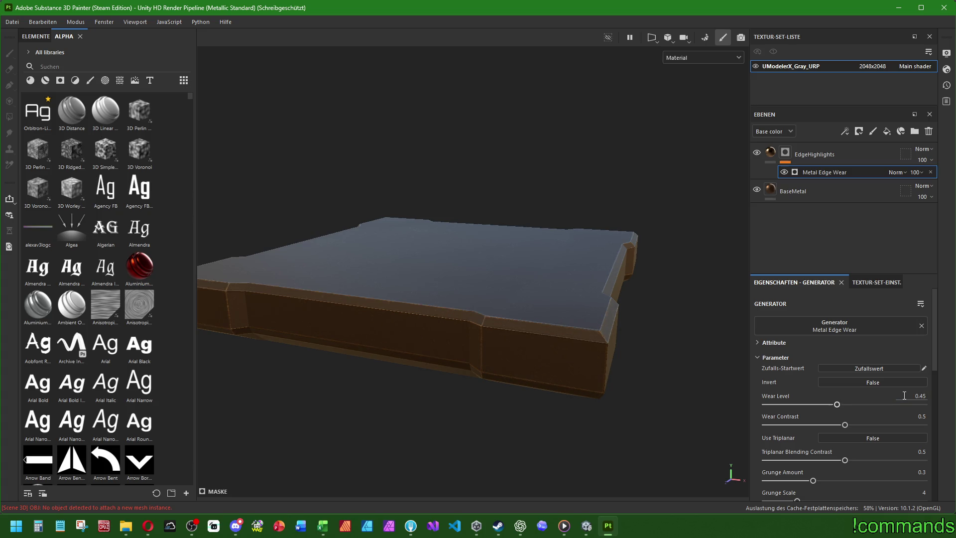
click(904, 396)
text(0.6)
key(Return)
click(904, 395)
text(0.55)
key(Return)
mouse_move(850, 426)
mouse_down()
mouse_move(691, 426)
mouse_move(923, 424)
mouse_move(843, 424)
mouse_up()
- Add a new top fill layer named Dirt with a dark brown #231E19 base colour
click(886, 131)
double_click(805, 152)
text(Dirt)
key(Return)
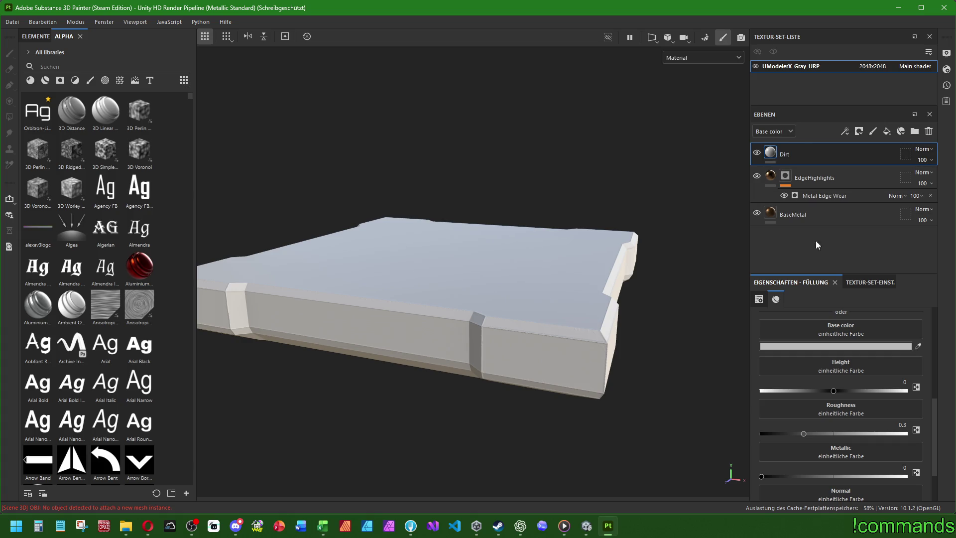
click(851, 347)
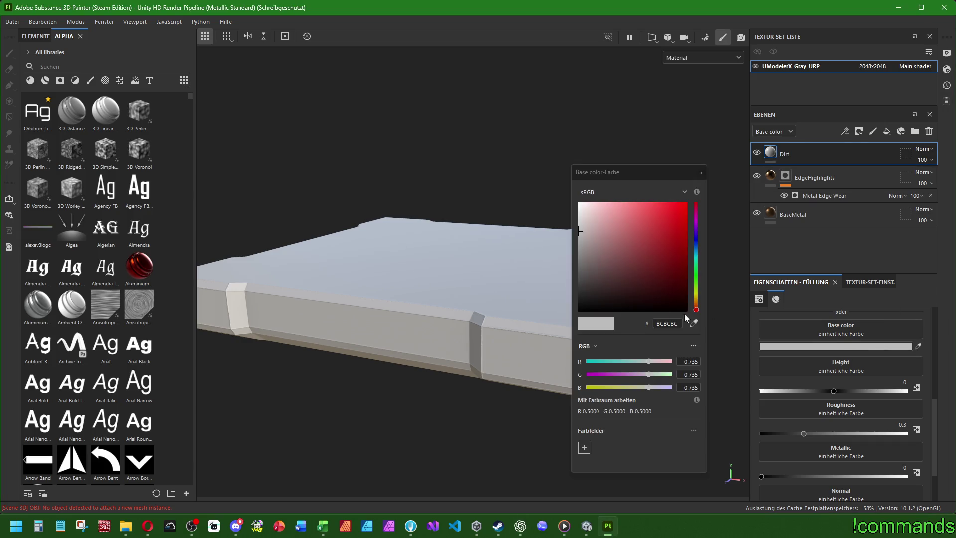
double_click(671, 326)
text(#231E19)
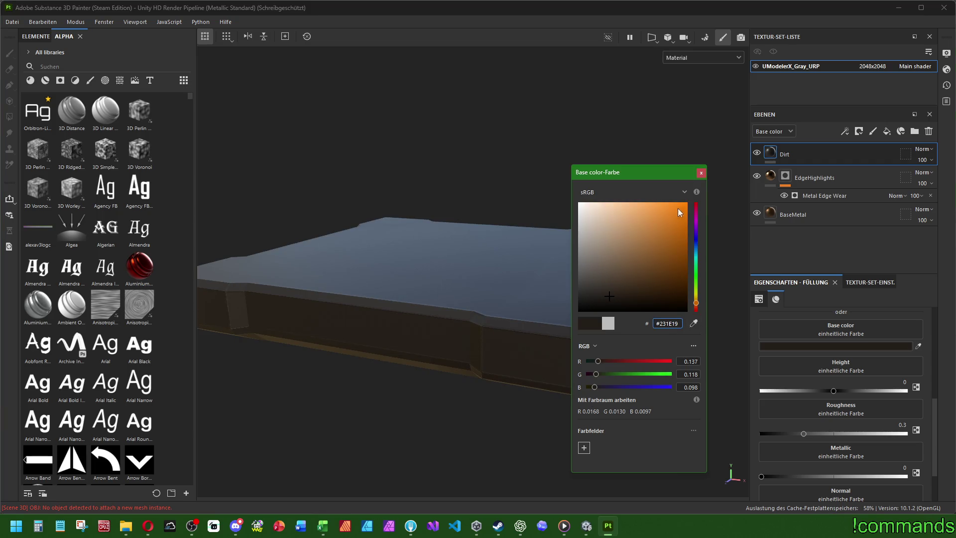
click(700, 174)
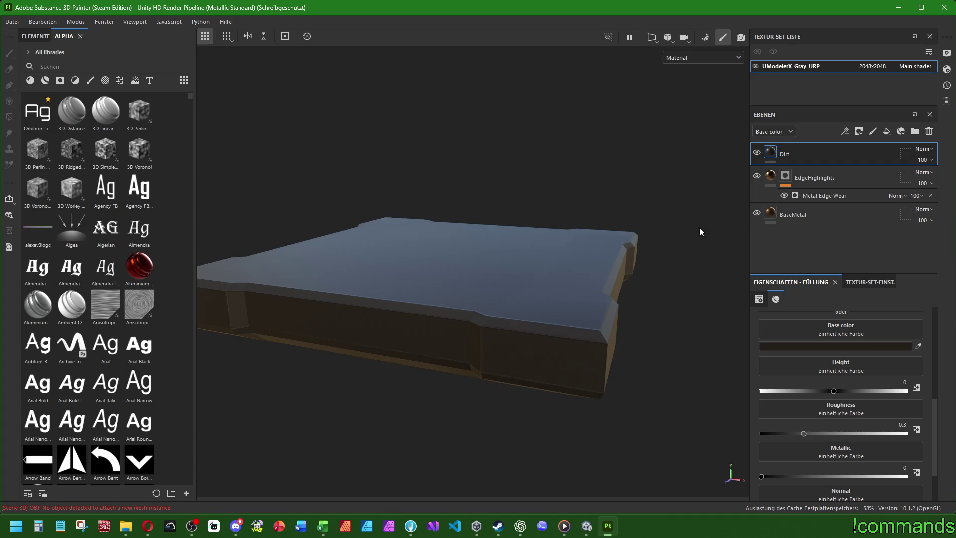
- Set the Dirt fill's roughness to 0.85 and height to -0.03
scroll(835, 351, down, 3)
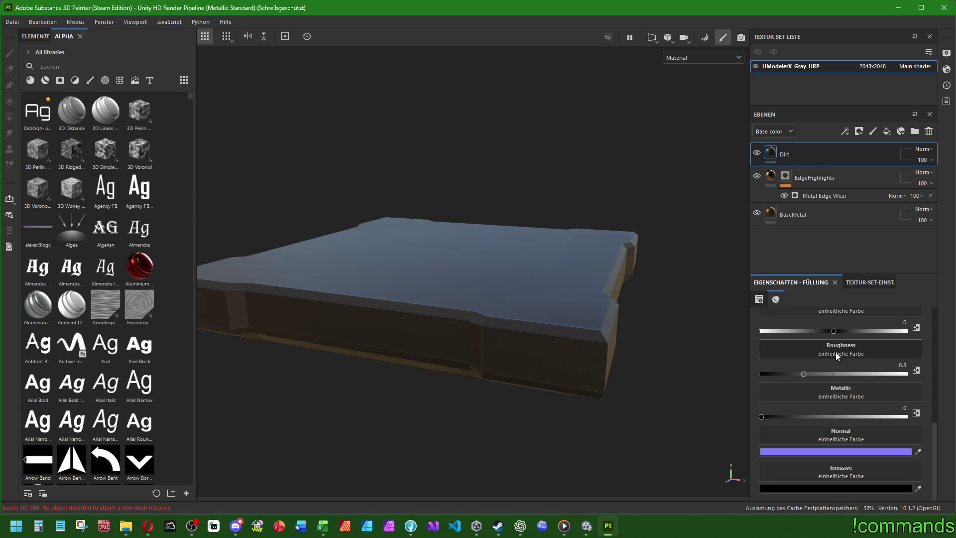
click(899, 365)
text(0.85)
key(Return)
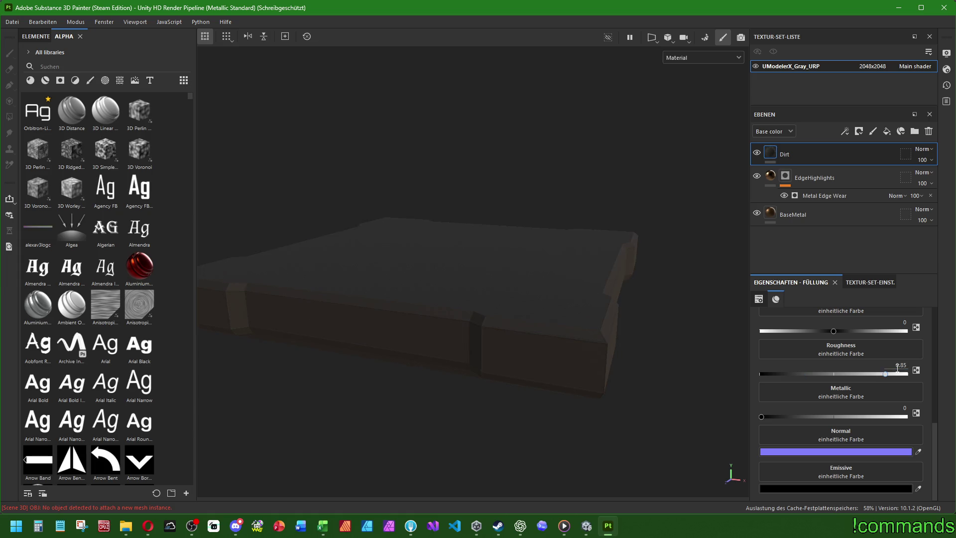
scroll(876, 349, up, 3)
click(891, 380)
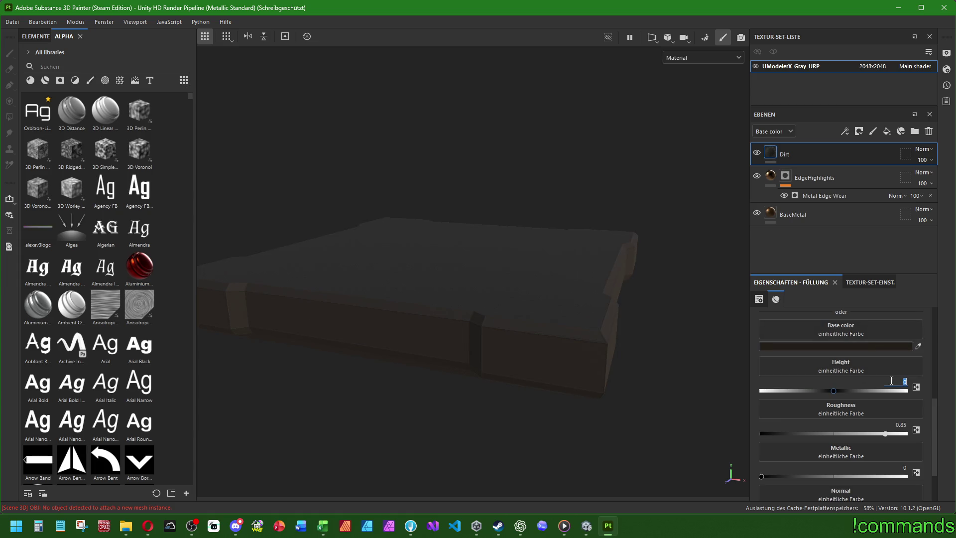
text(-0.03)
key(Return)
- Give the Dirt layer a black mask with a Dirt Brushed generator
right_click(788, 151)
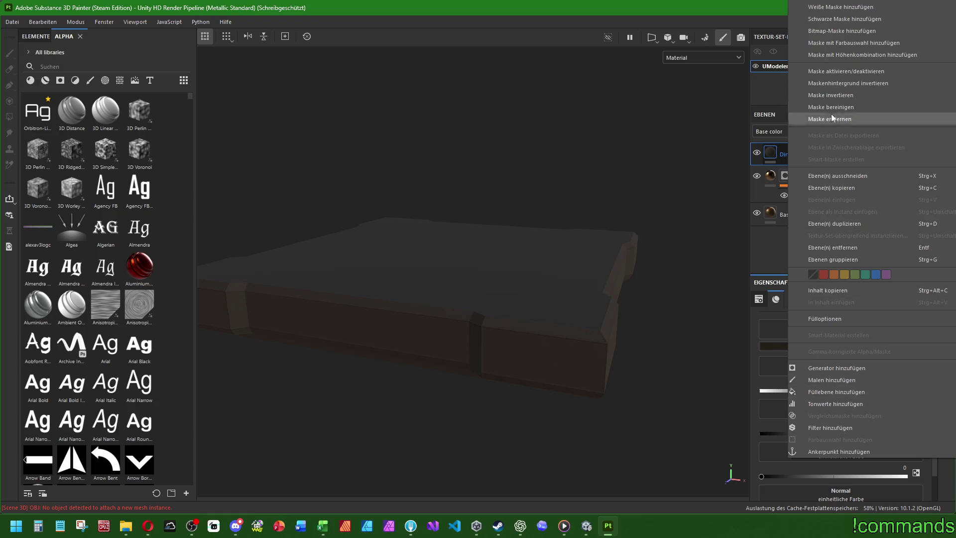
click(839, 21)
right_click(793, 160)
right_click(787, 151)
click(830, 324)
click(805, 328)
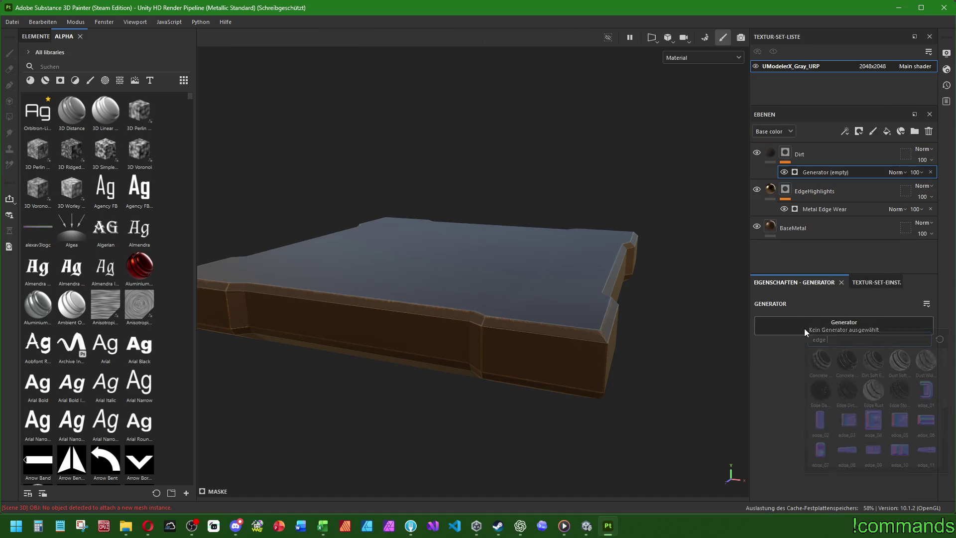
text(dirt)
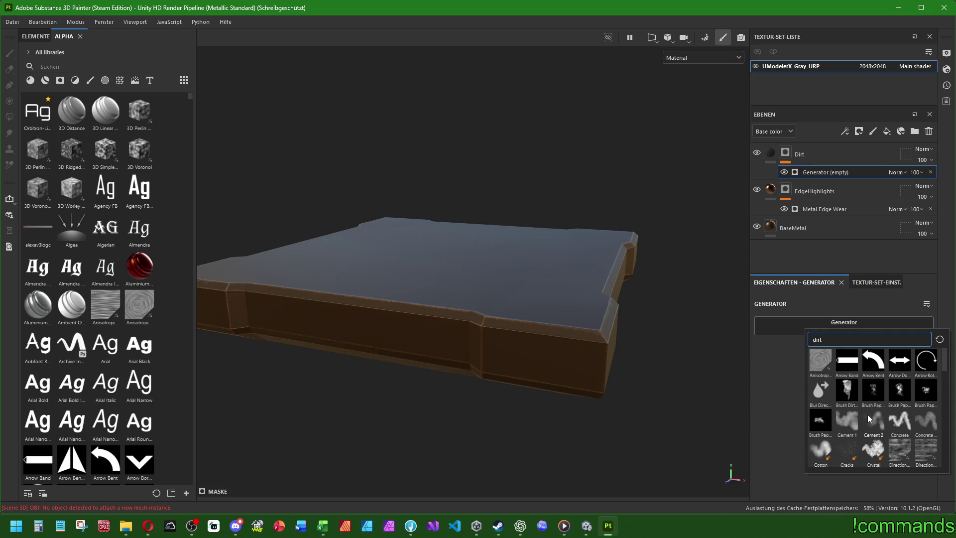
scroll(879, 418, down, 3)
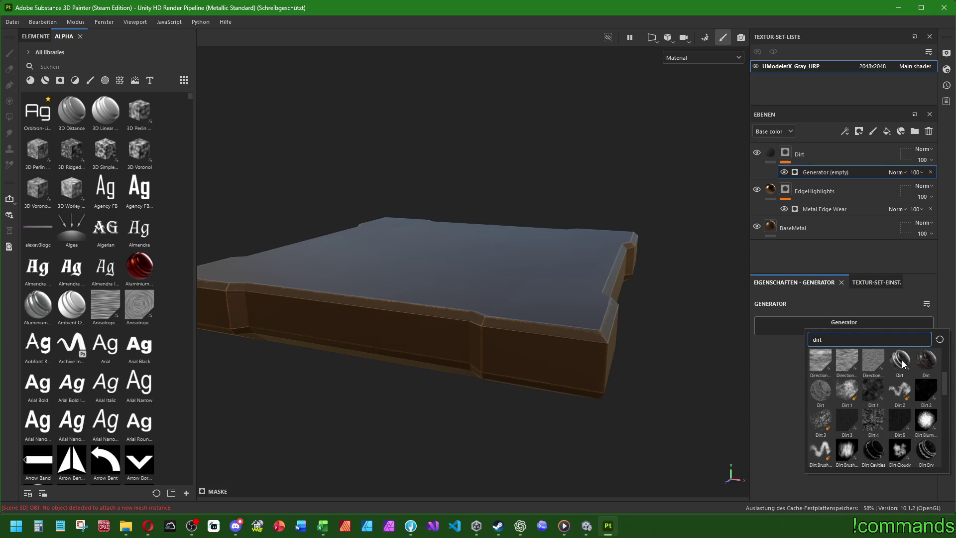
mouse_move(868, 393)
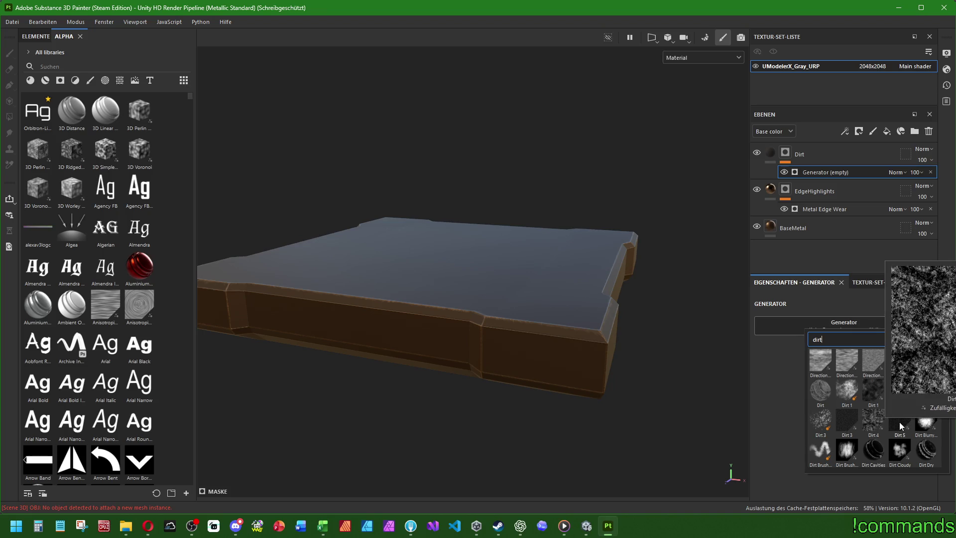
click(846, 451)
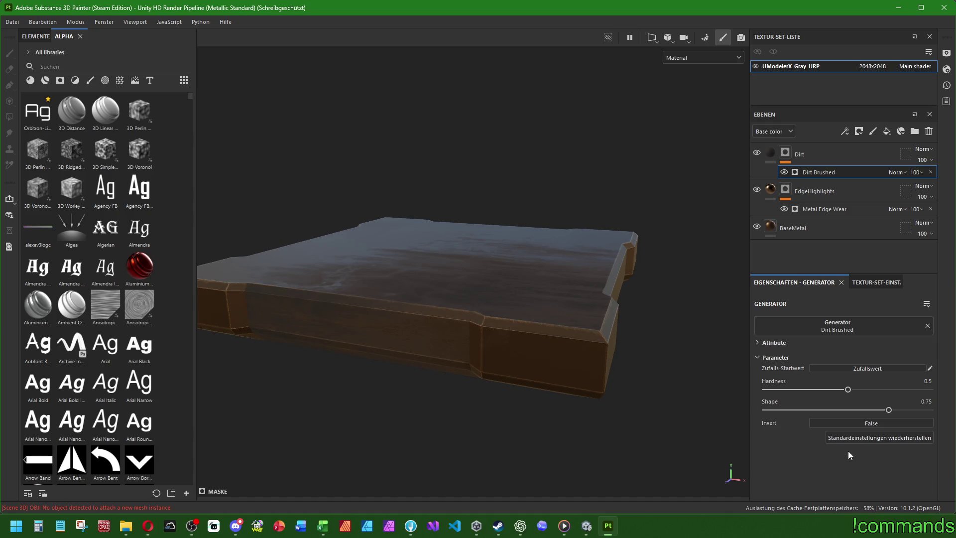
- Compare the Dirt and Dirt Cavities generators on the Dirt layer's mask
click(824, 322)
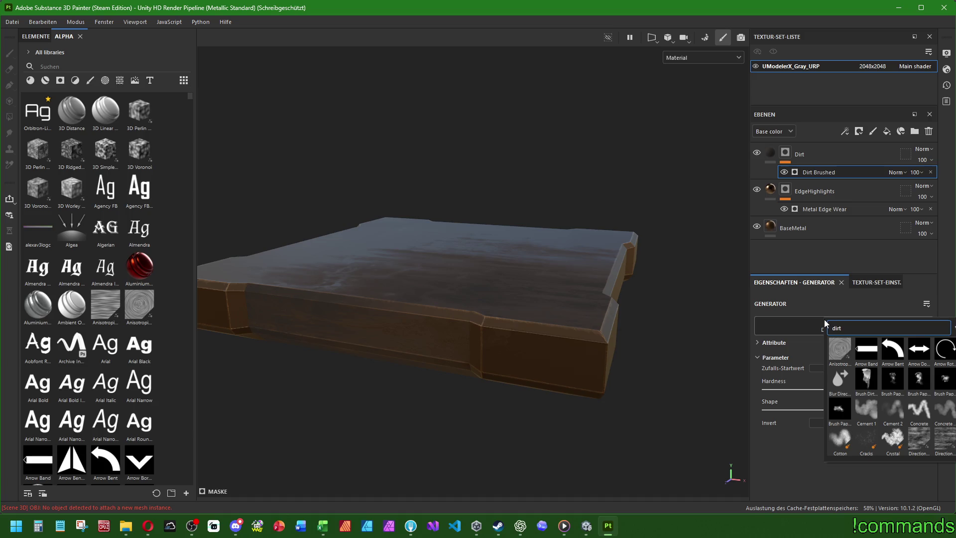
scroll(925, 414, down, 3)
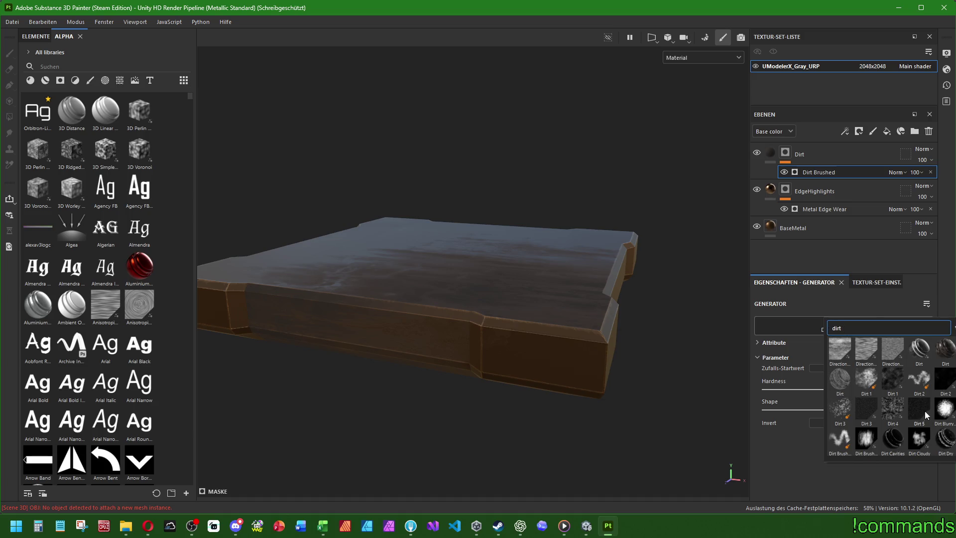
click(916, 348)
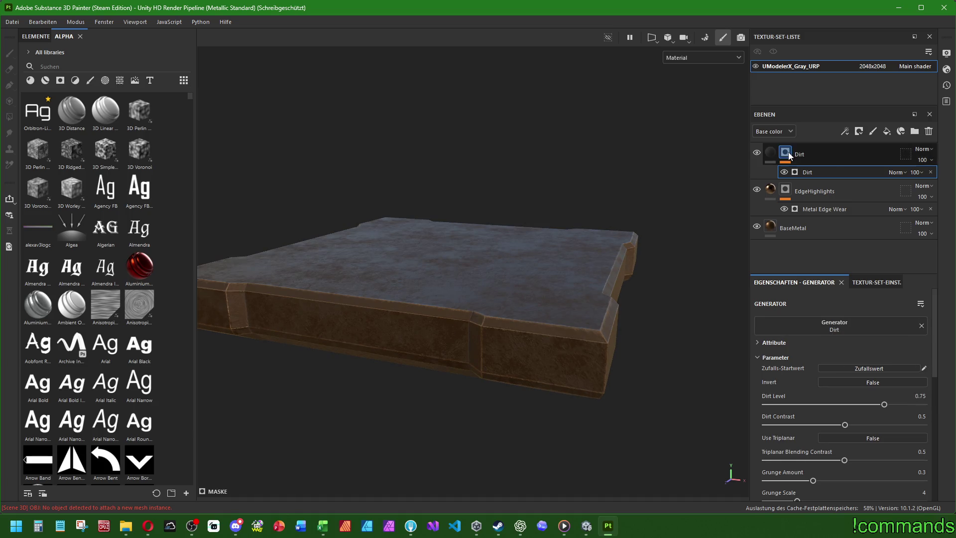
click(782, 172)
click(783, 173)
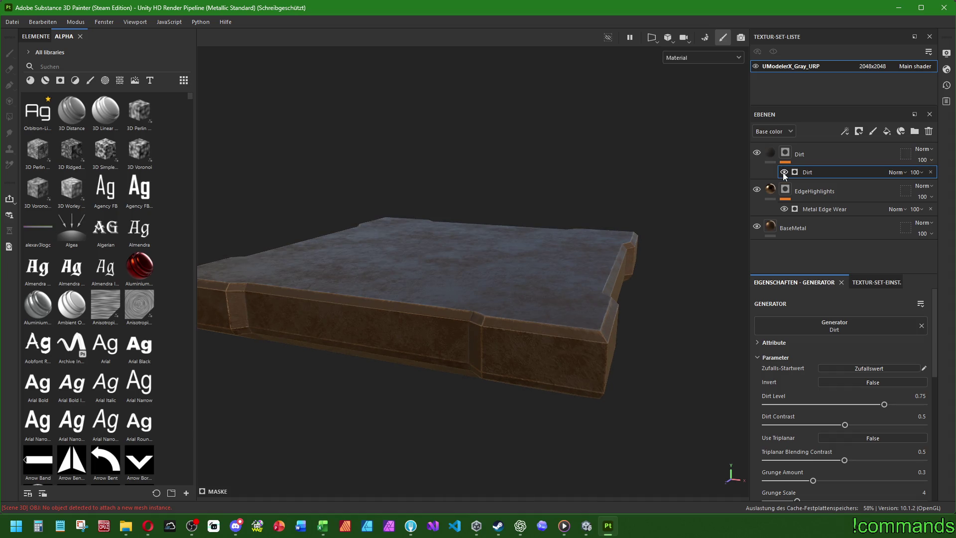
click(834, 326)
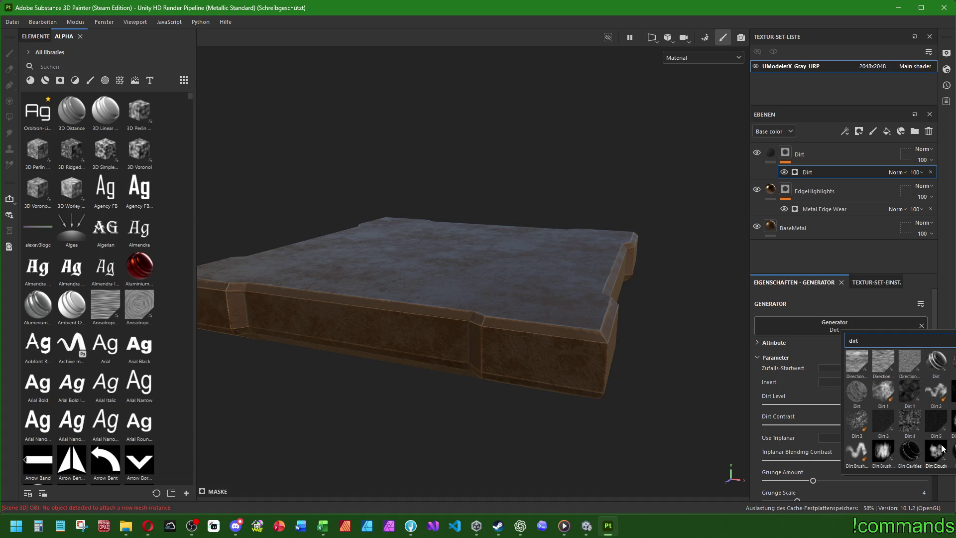
click(908, 451)
- Try Dirt 1 and Dirt 3, then settle on Dirt 5 as the mask generator
click(826, 321)
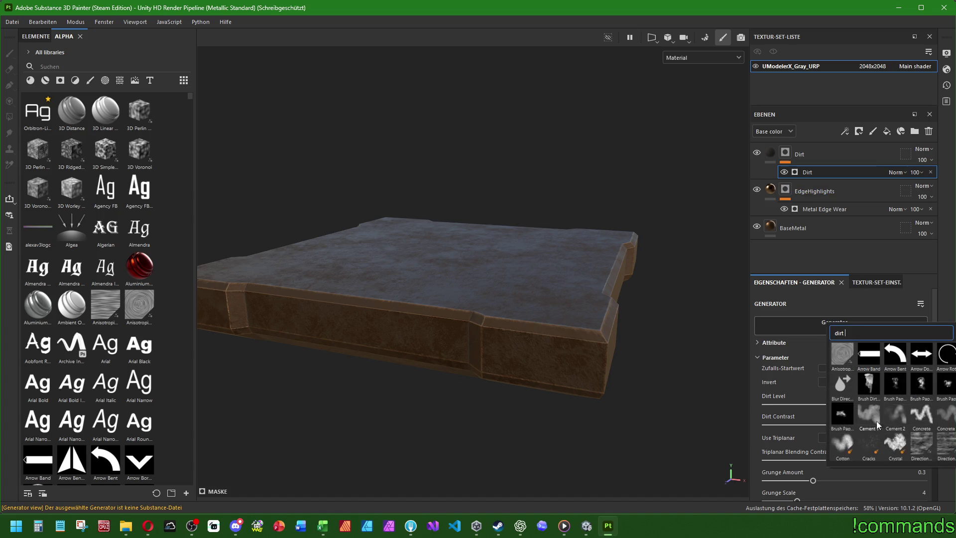
click(897, 378)
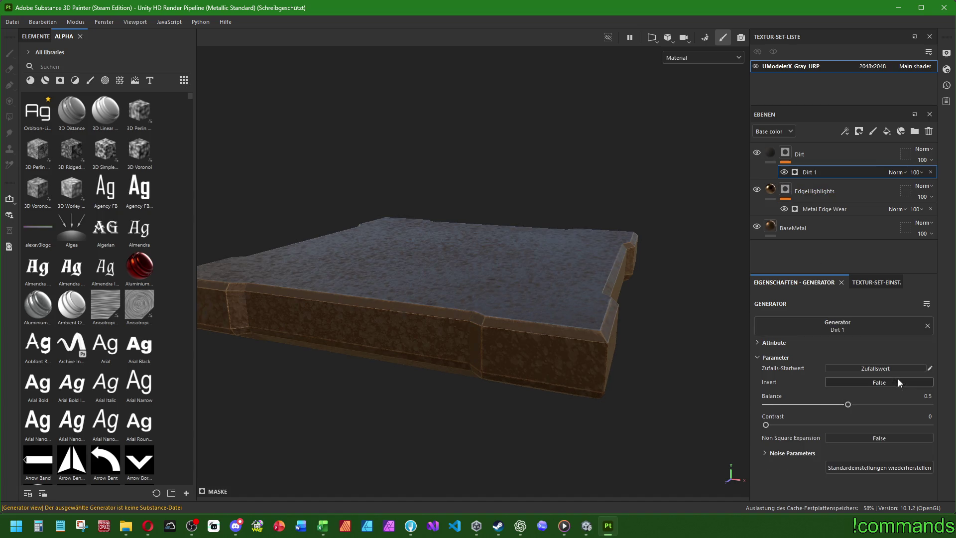
click(844, 319)
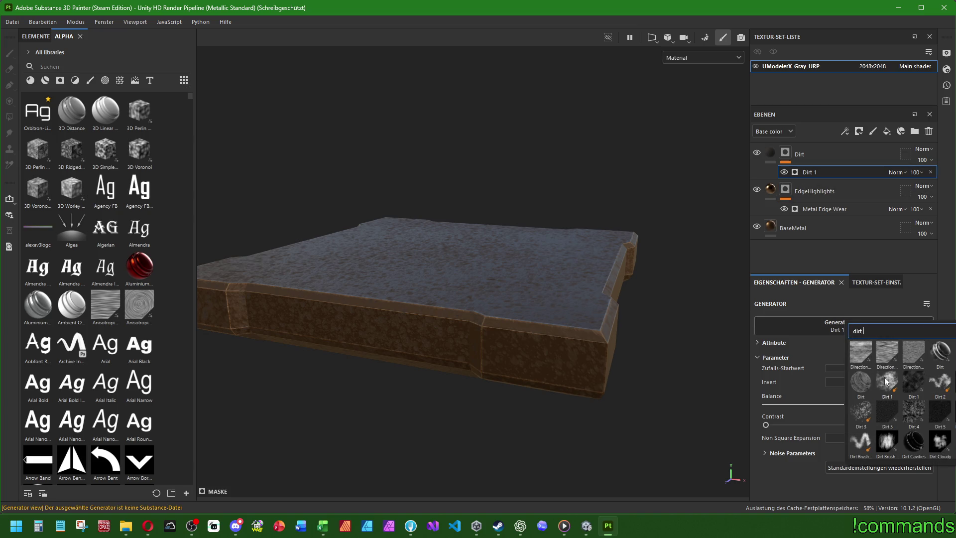
click(885, 380)
click(842, 324)
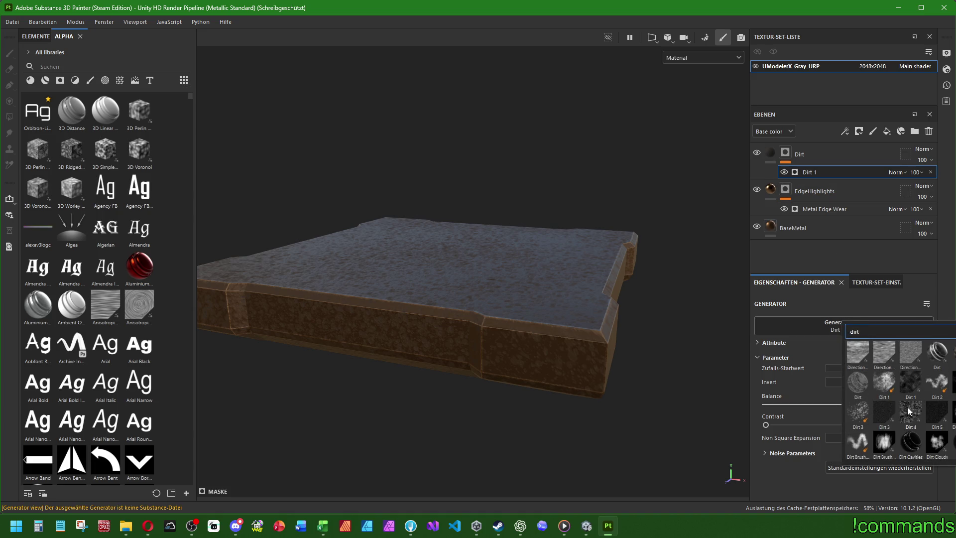
click(879, 408)
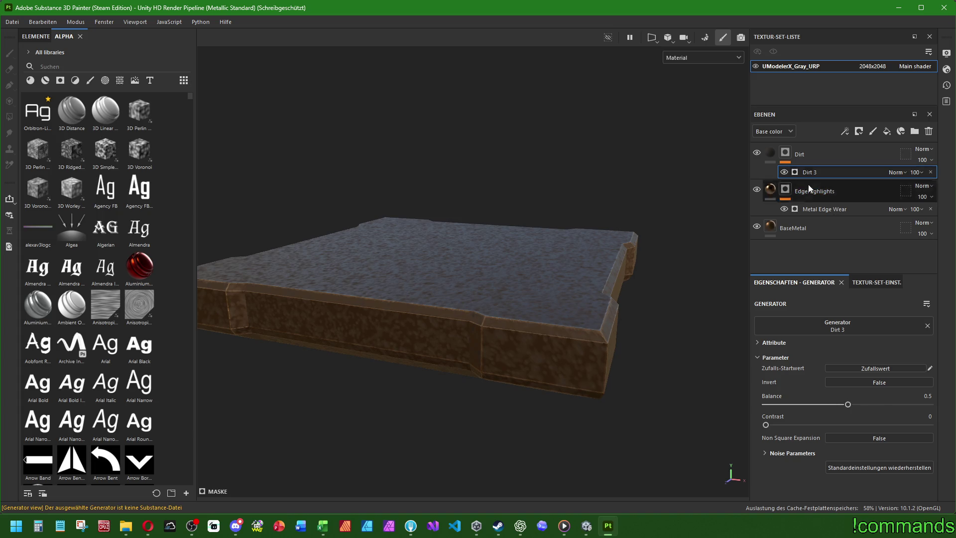
click(837, 325)
click(918, 411)
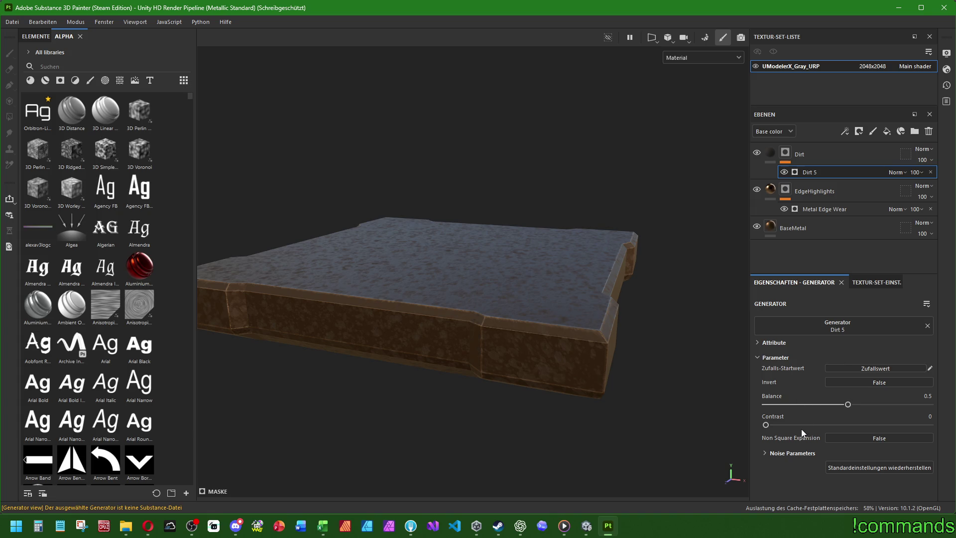
- Set the Dirt 5 generator's Balance to 0.6
mouse_move(847, 404)
mouse_down()
mouse_move(787, 404)
mouse_move(870, 407)
mouse_up()
click(924, 396)
text(0.6)
key(Return)
mouse_move(393, 379)
alt+mouse_down()
mouse_move(425, 241)
mouse_move(467, 305)
mouse_move(500, 271)
mouse_move(534, 59)
mouse_move(503, 47)
mouse_move(450, 179)
mouse_move(473, 324)
mouse_move(466, 389)
mouse_move(473, 241)
mouse_move(453, 295)
mouse_move(450, 286)
mouse_move(414, 331)
mouse_move(501, 305)
alt+mouse_up()
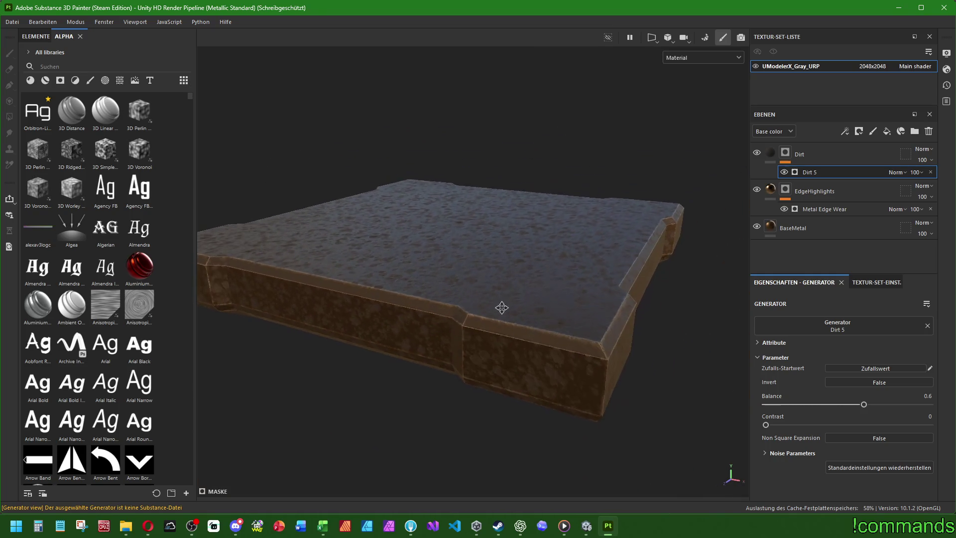
- Set the Dirt 5 Contrast to 0.45 and ease Balance down to about 0.55
drag(765, 425, 929, 425)
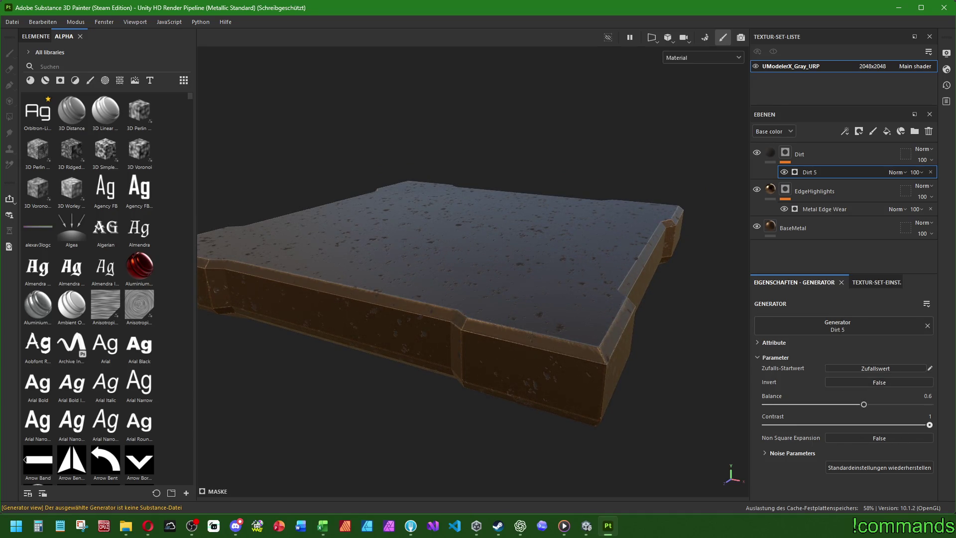
drag(864, 424, 752, 432)
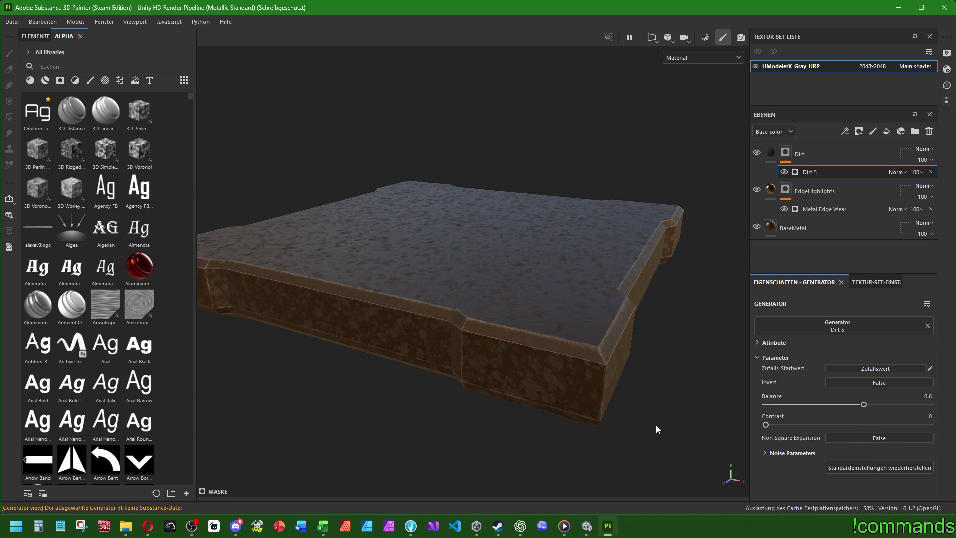
click(920, 416)
text(.4)
key(Return)
text(5)
key(Return)
drag(863, 403, 846, 405)
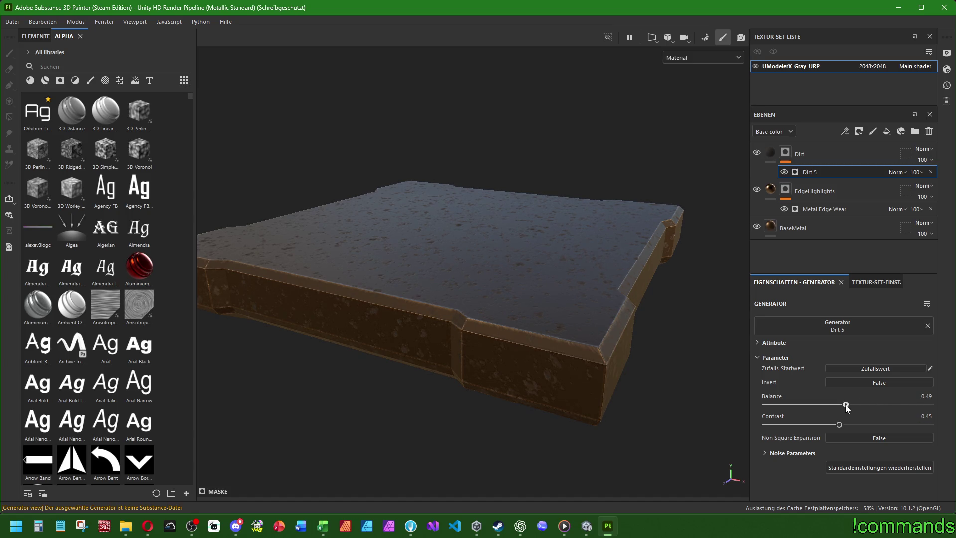
click(834, 325)
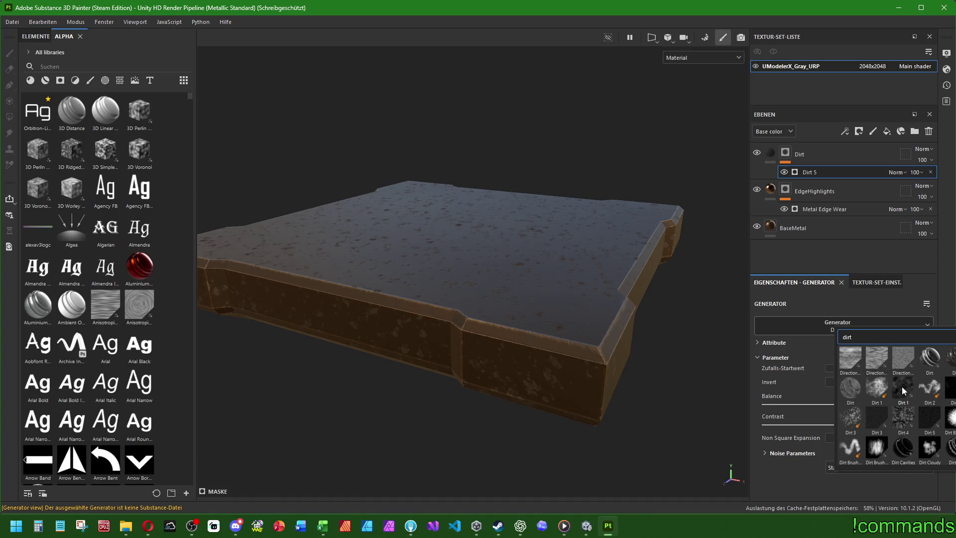
- Switch the mask generator from Dirt 1 to Dirt Stain large and inspect a panel corner
click(901, 386)
click(823, 324)
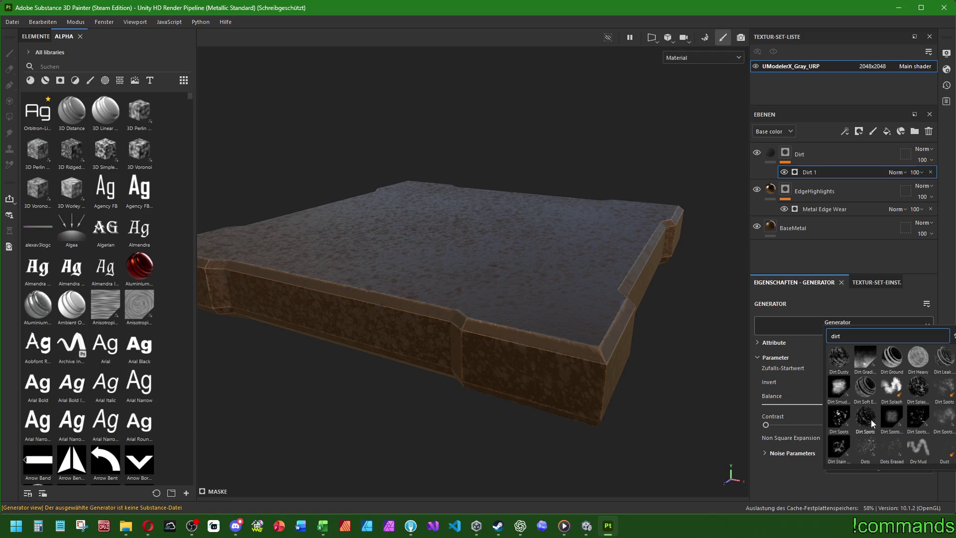
click(839, 449)
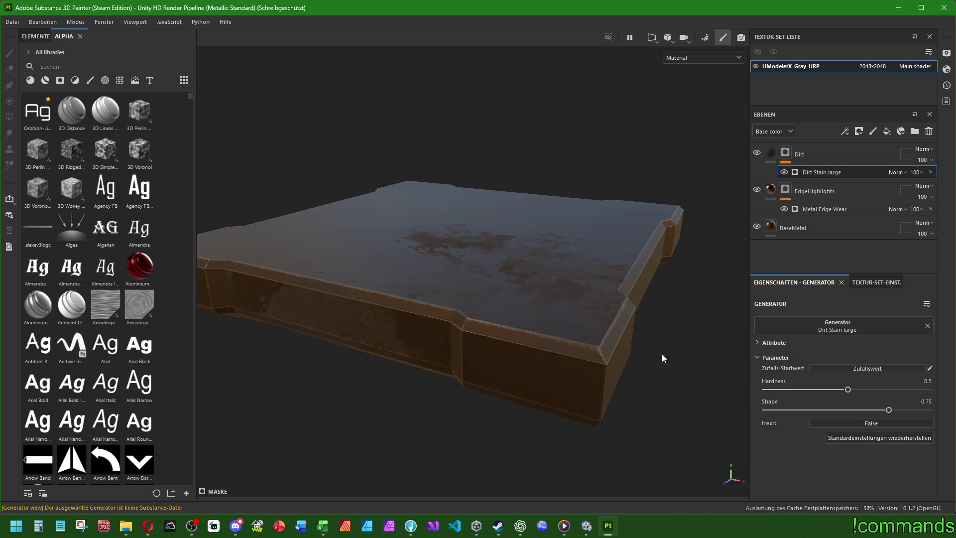
scroll(497, 386, up, 5)
mouse_move(565, 256)
alt+mouse_down()
mouse_move(455, 412)
mouse_move(537, 246)
mouse_move(465, 399)
mouse_move(395, 416)
mouse_move(653, 384)
mouse_move(687, 354)
mouse_move(751, 480)
mouse_move(617, 443)
mouse_move(567, 383)
mouse_move(569, 474)
mouse_move(553, 393)
mouse_move(667, 265)
alt+mouse_up()
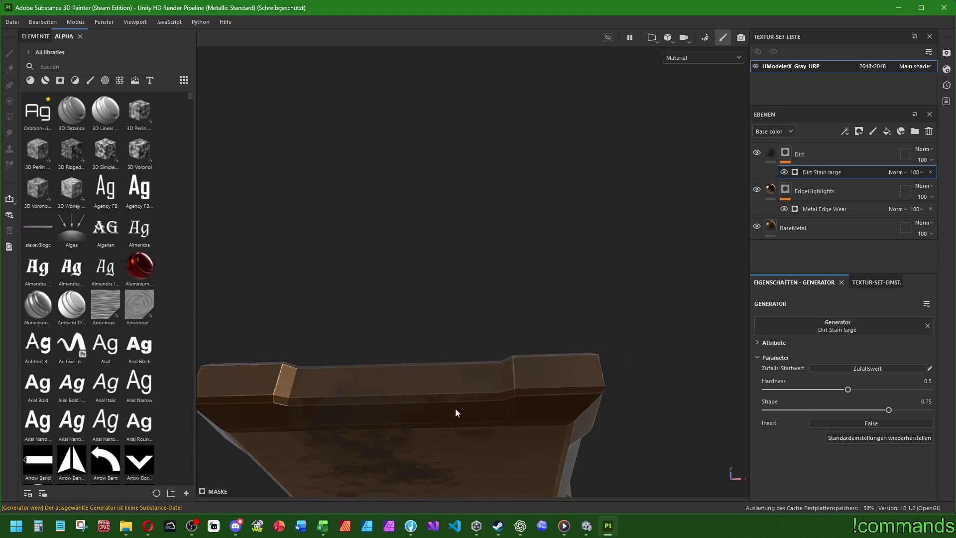
scroll(472, 376, down, 5)
scroll(555, 383, up, 3)
- Browse the 'dirt' generator results, including Edge Dirt, while keeping Dirt Stain large
click(836, 323)
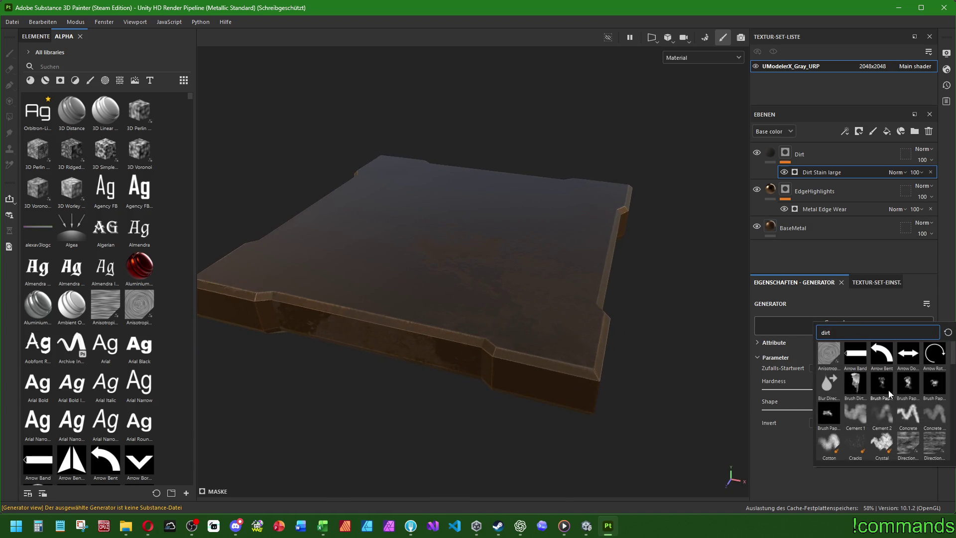
text(dirt)
scroll(903, 398, down, 2)
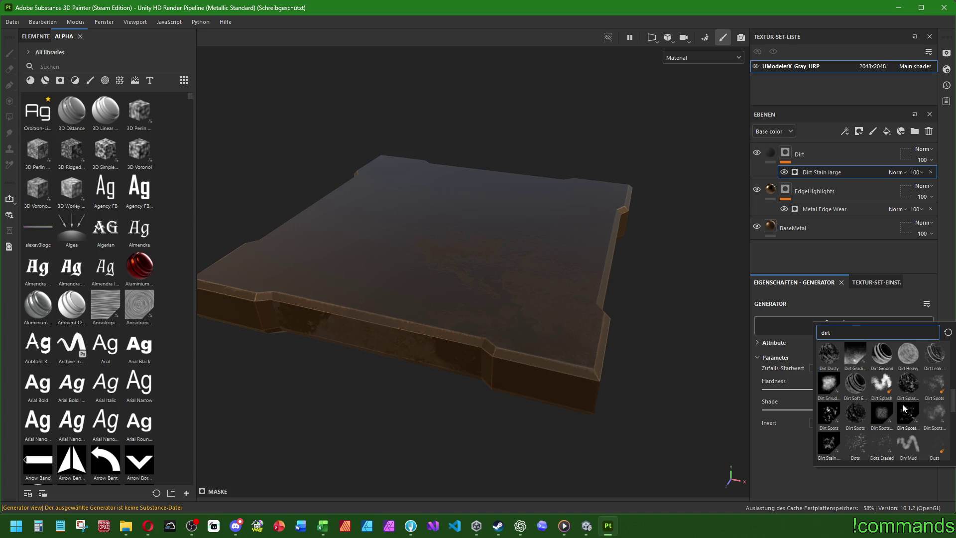
key(Escape)
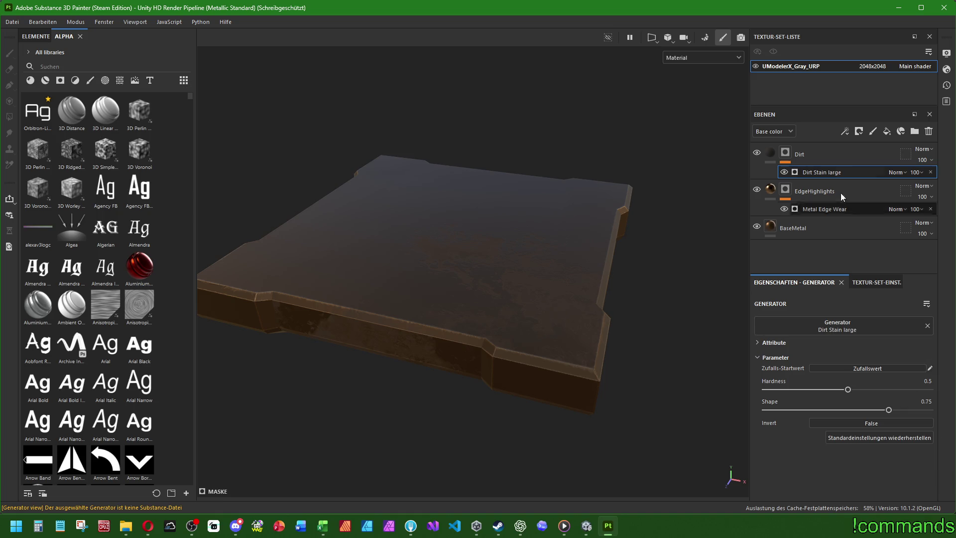
click(837, 326)
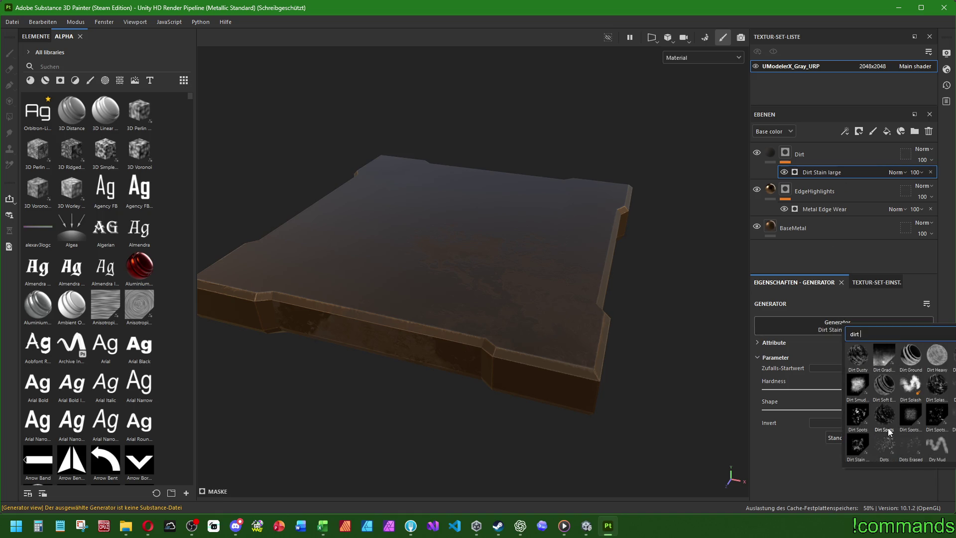
scroll(891, 423, down, 3)
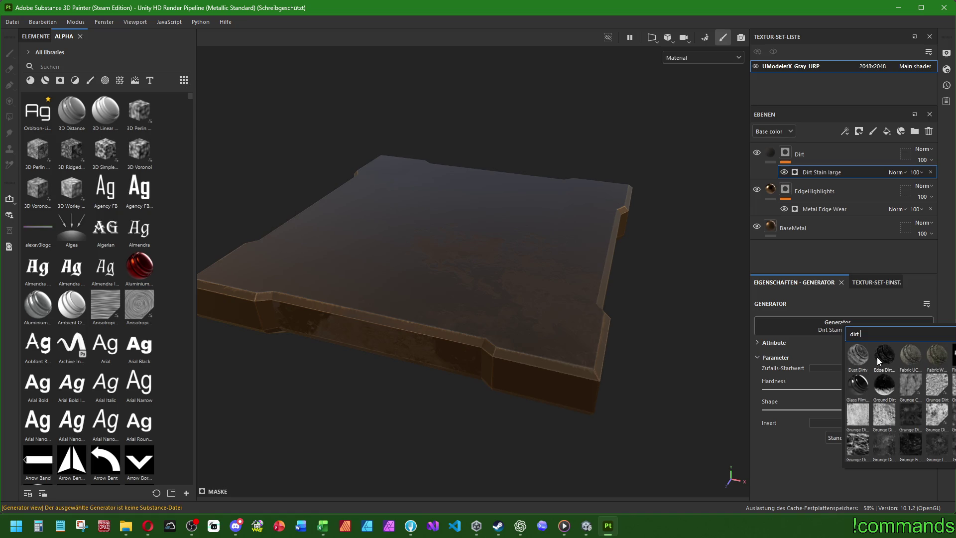
mouse_move(876, 357)
scroll(890, 403, up, 3)
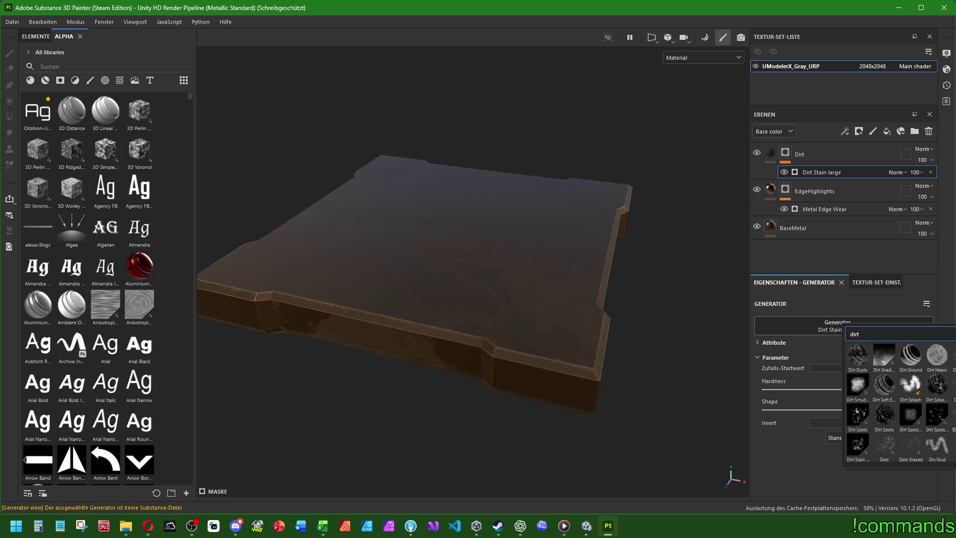
key(Escape)
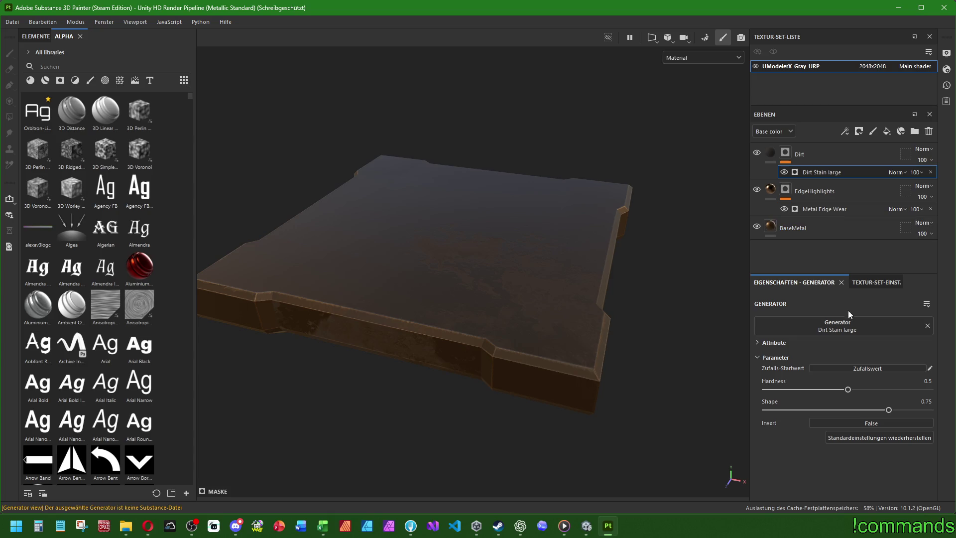
- Try Dirt Spots Dense Small and Directional Scratches, then settle on Dirt 4
click(846, 325)
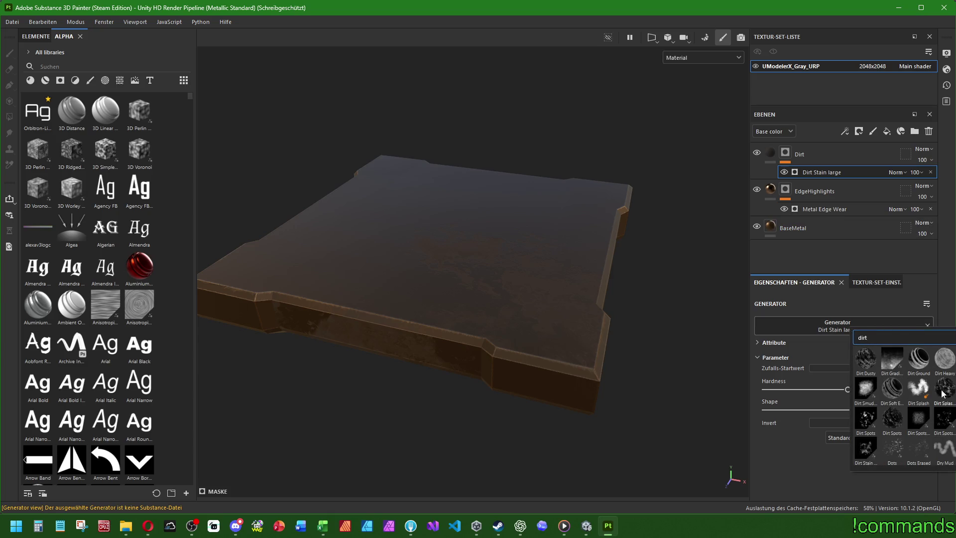
click(916, 419)
click(839, 328)
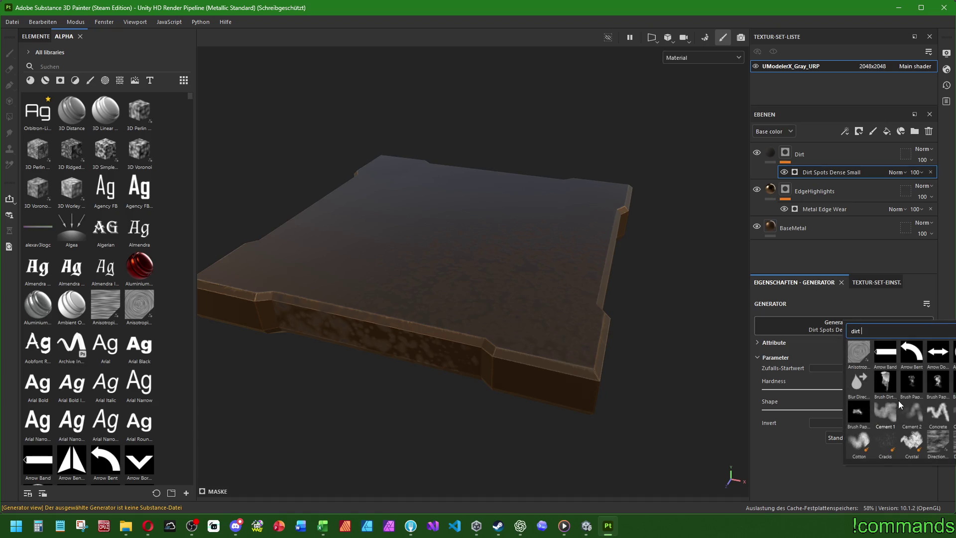
scroll(903, 404, down, 3)
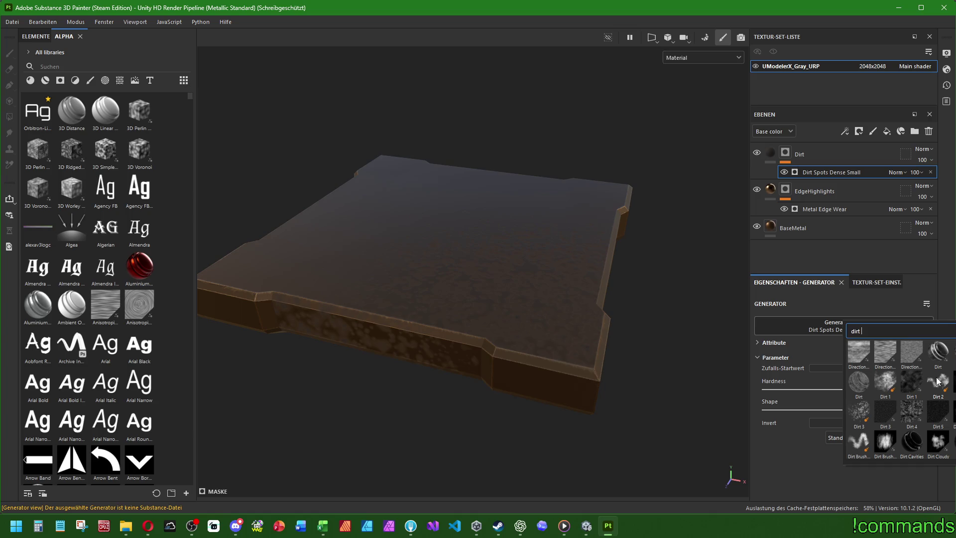
click(823, 323)
scroll(931, 418, down, 3)
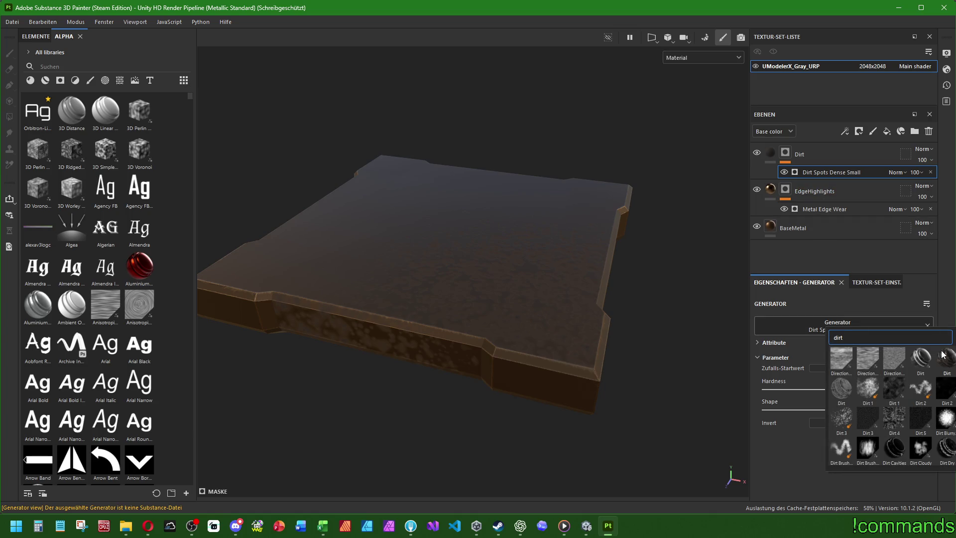
click(889, 348)
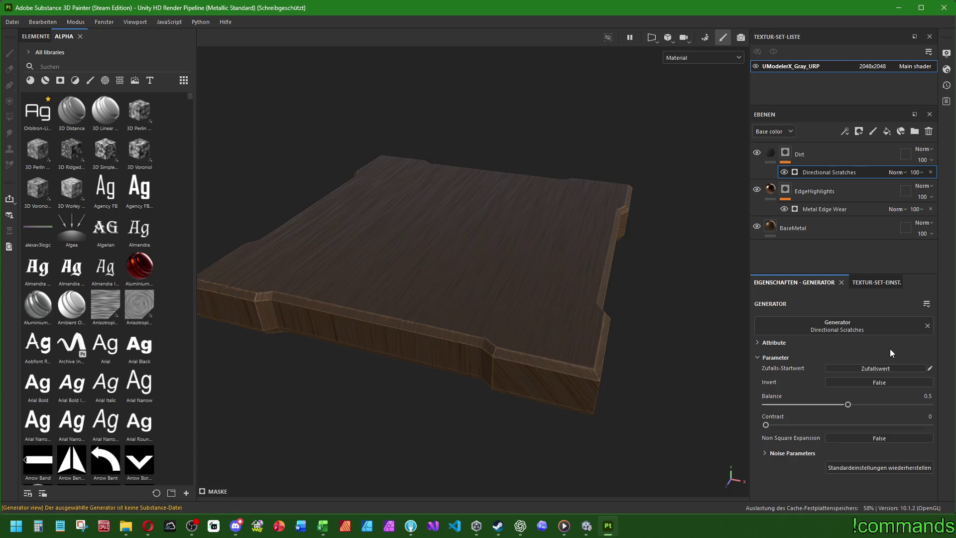
click(831, 329)
click(892, 416)
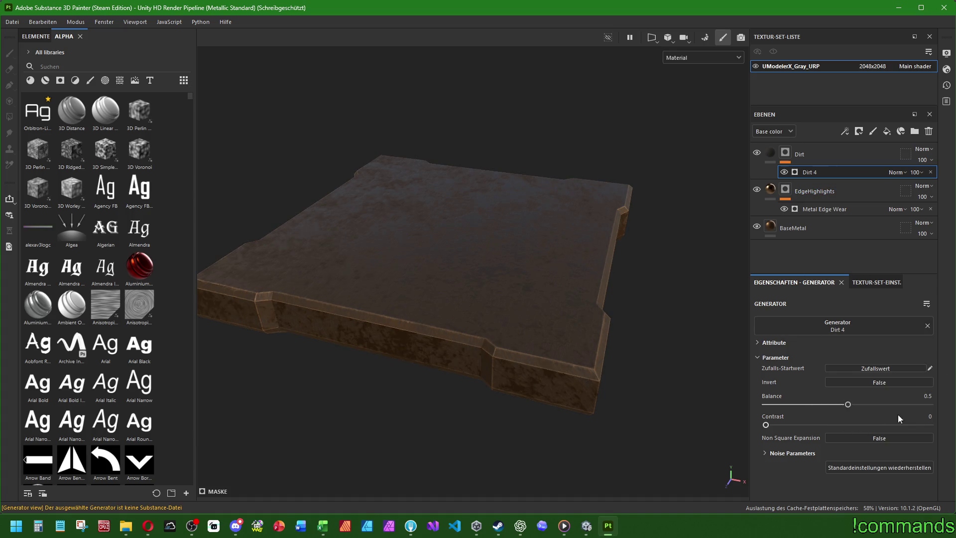
- Set Dirt 4 contrast to 0.4, and after trying other Balance values return Balance to 0.5
text(0.4)
key(Return)
click(923, 397)
text(0.6)
key(Return)
mouse_move(863, 404)
mouse_down()
mouse_move(826, 405)
mouse_move(835, 405)
mouse_up()
click(916, 396)
text(0.5)
key(Return)
- Orbit to a low side view and check the generator list, keeping Dirt 4
mouse_move(558, 413)
alt+mouse_down()
mouse_move(563, 263)
mouse_move(540, 216)
mouse_move(464, 313)
mouse_move(456, 359)
mouse_move(501, 373)
mouse_move(572, 334)
alt+mouse_up()
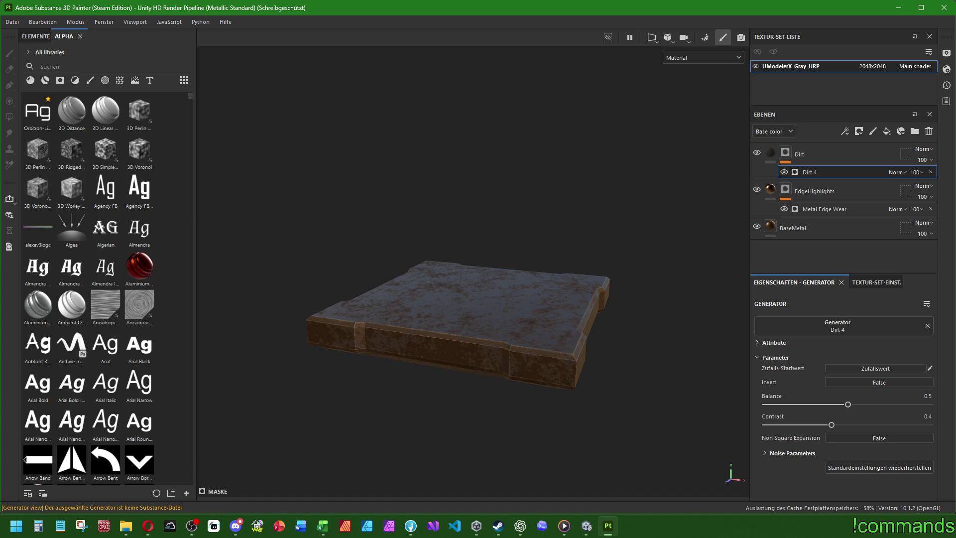
click(836, 327)
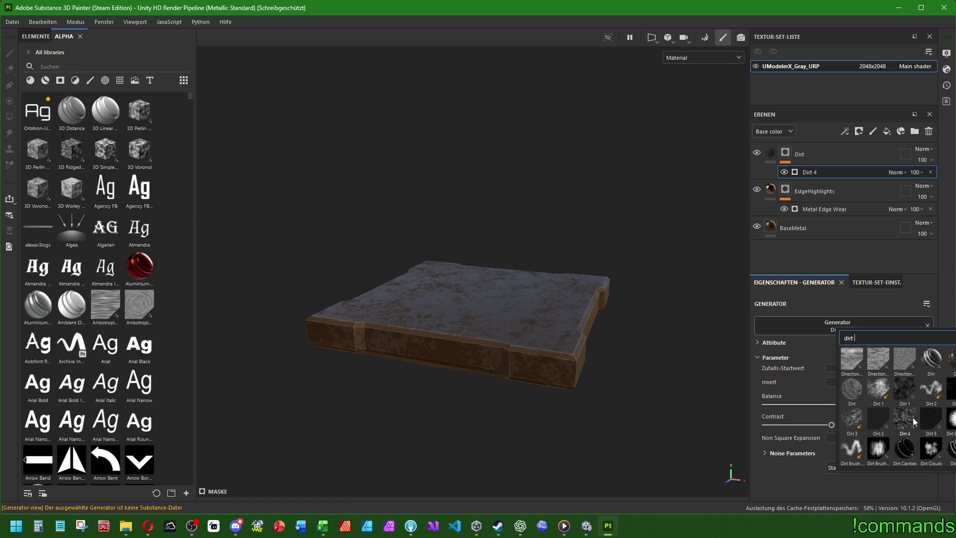
click(915, 414)
click(827, 327)
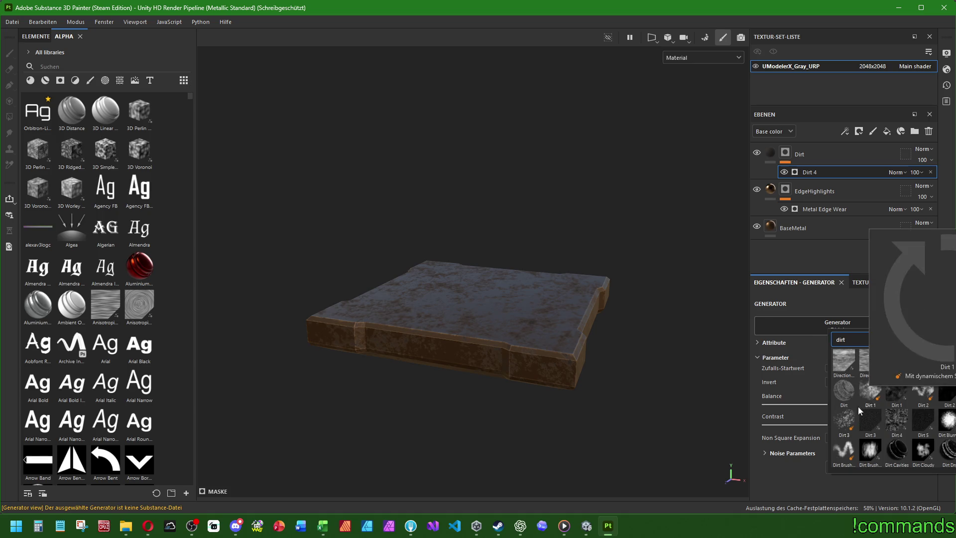
- Try Dirt Spots and then Dirt Spots Hollow as the mask generator, inspecting each on the panel
click(842, 422)
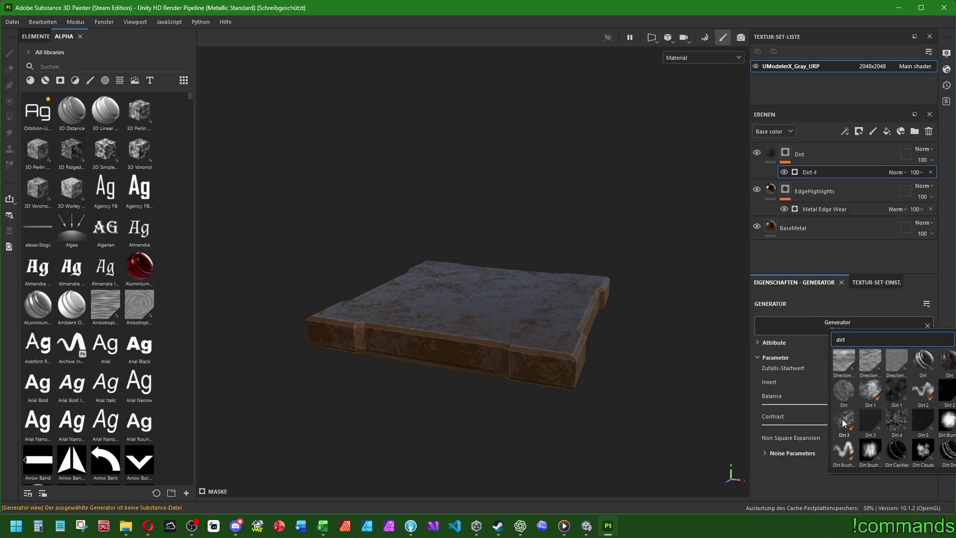
click(828, 327)
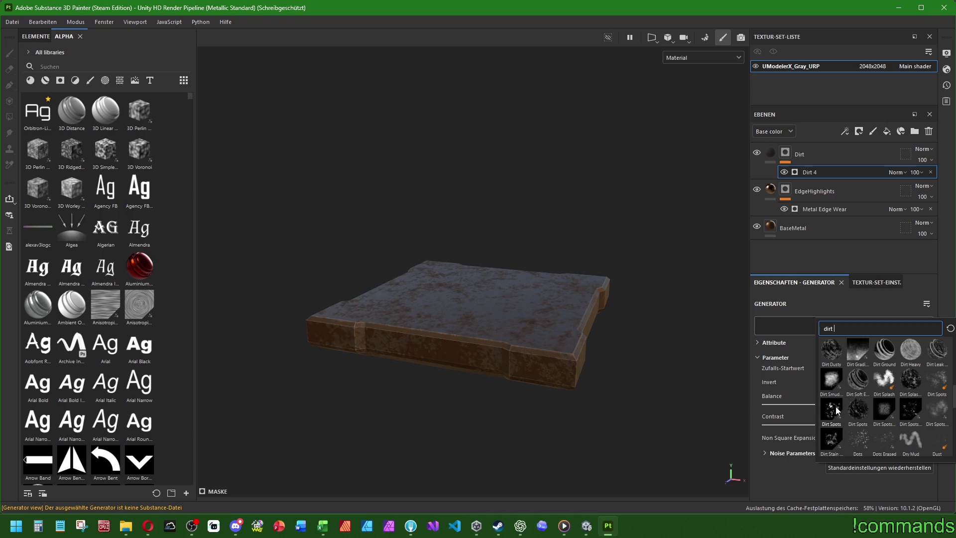
click(884, 409)
mouse_move(516, 384)
alt+mouse_down()
mouse_move(520, 273)
mouse_move(465, 271)
mouse_move(490, 367)
mouse_move(495, 356)
alt+mouse_up()
click(825, 327)
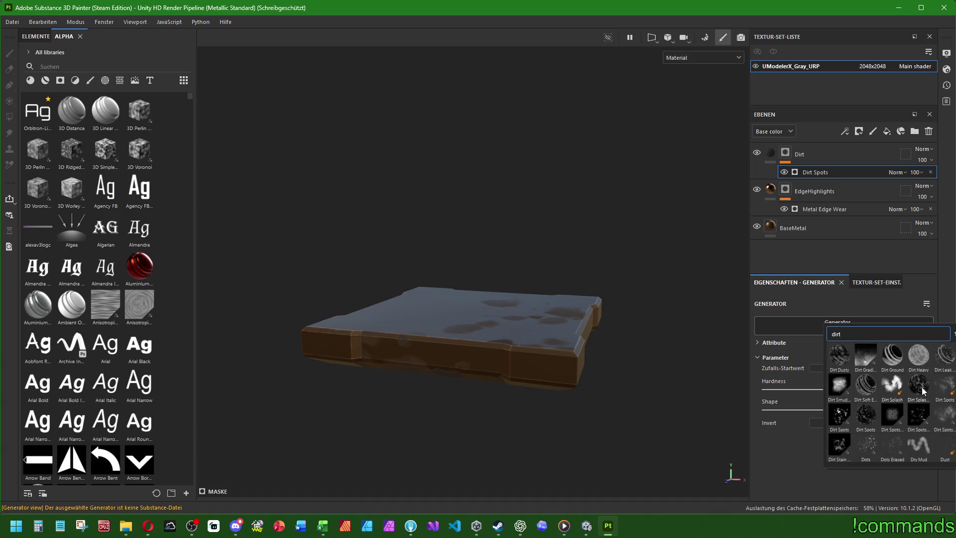
click(919, 419)
mouse_move(591, 381)
alt+mouse_down()
mouse_move(635, 182)
mouse_move(581, 412)
mouse_move(742, 204)
alt+mouse_up()
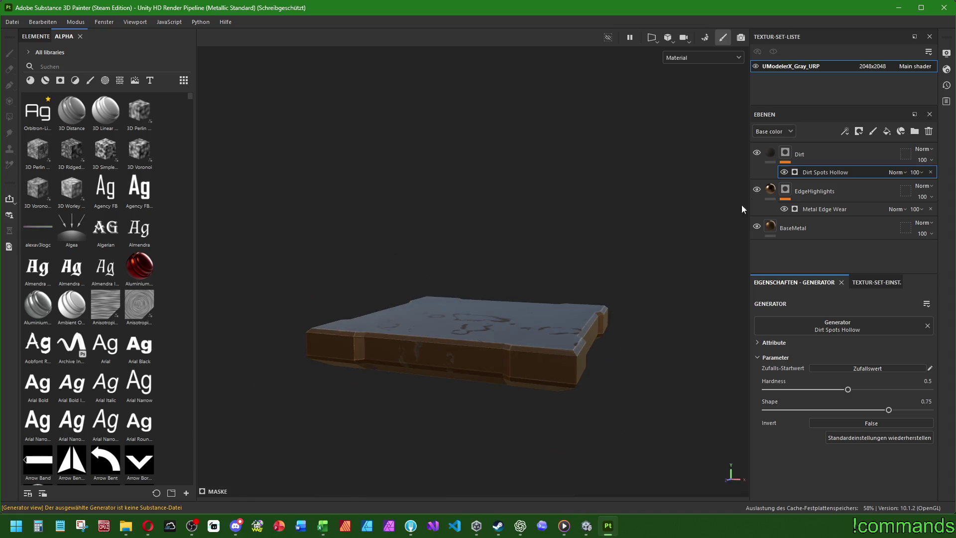
- Switch the mask generator to Grunge Wipe Directional
click(807, 318)
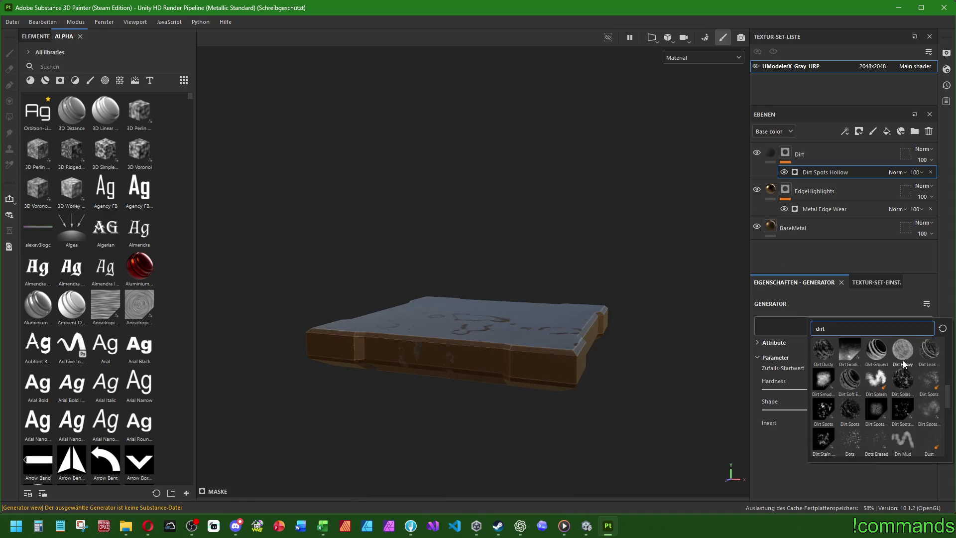
scroll(900, 355, down, 3)
scroll(867, 406, down, 3)
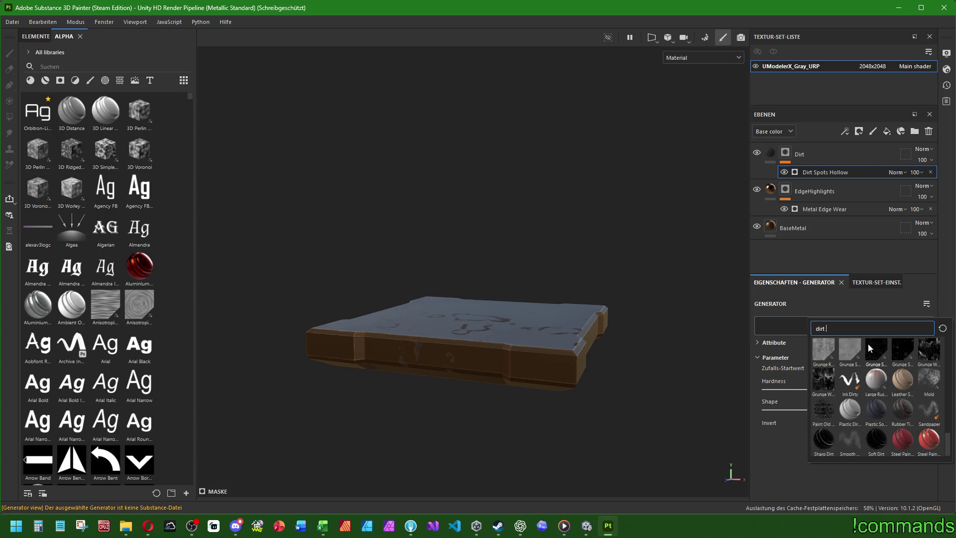
mouse_move(903, 346)
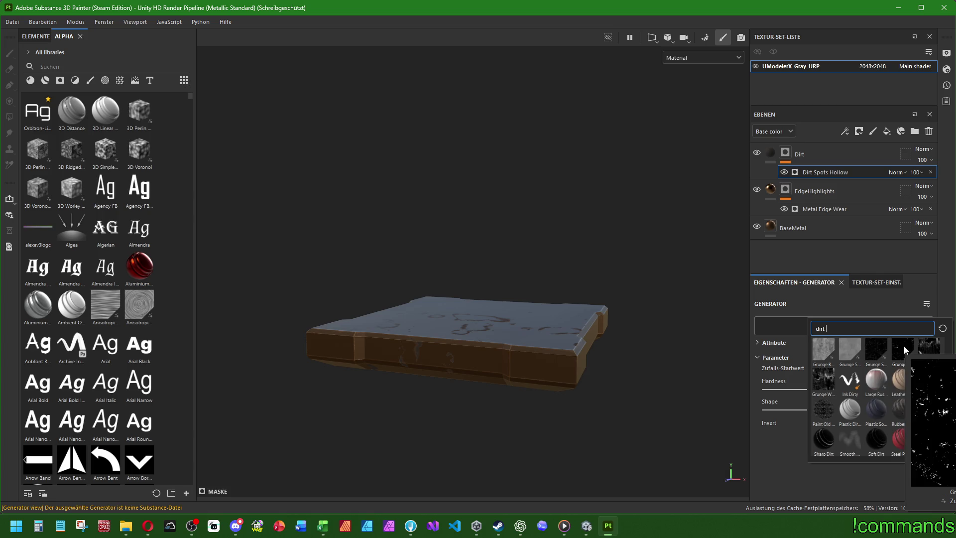
click(937, 350)
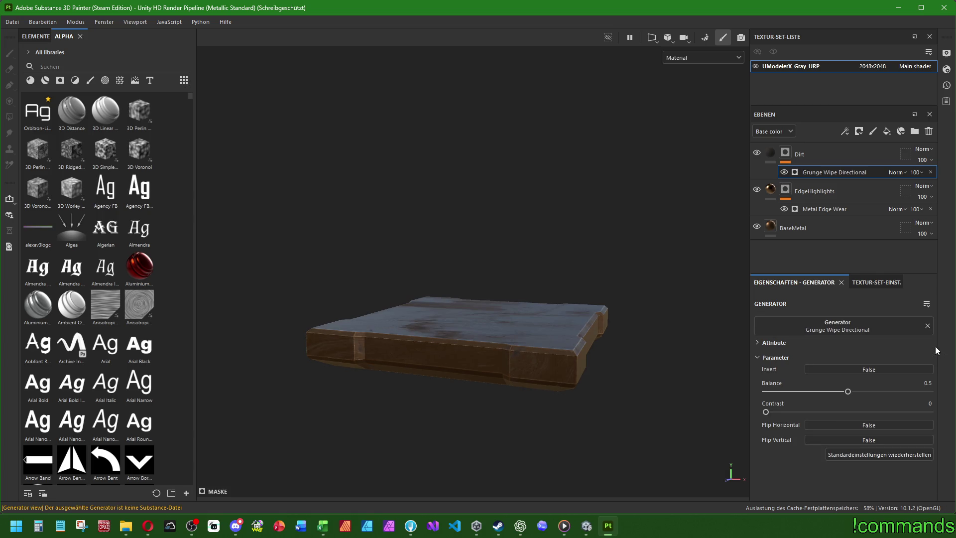
mouse_move(482, 443)
alt+mouse_down()
mouse_move(474, 369)
mouse_move(465, 477)
mouse_move(514, 117)
mouse_move(458, 312)
mouse_move(458, 354)
alt+mouse_up()
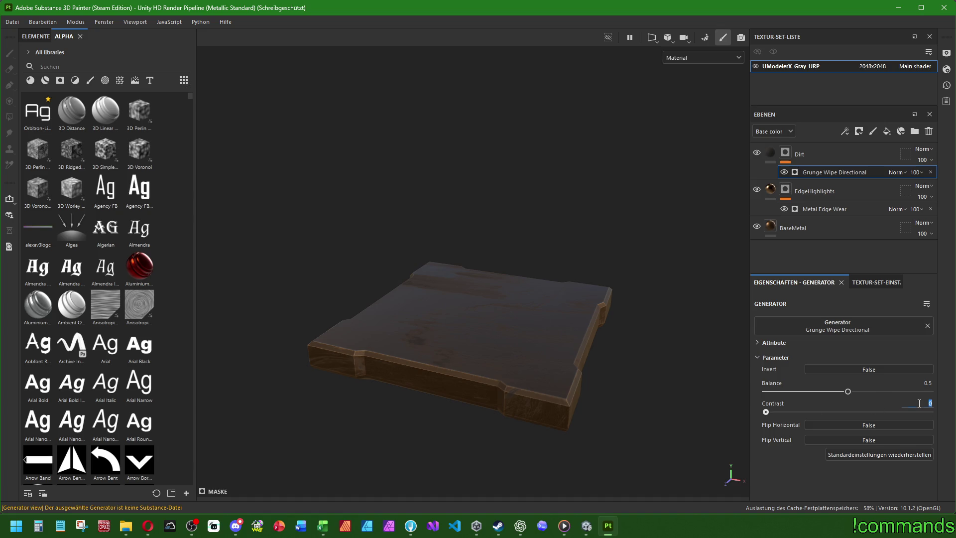
text(.4)
- Set Grunge Wipe Directional contrast 0.4 and balance 0.55, then add a fill layer above Dirt
key(Return)
click(926, 383)
text(0.55)
key(Return)
mouse_move(617, 357)
alt+mouse_down()
mouse_move(575, 303)
mouse_move(559, 169)
mouse_move(446, 318)
mouse_move(450, 346)
mouse_move(531, 369)
mouse_move(542, 388)
mouse_move(508, 380)
alt+mouse_up()
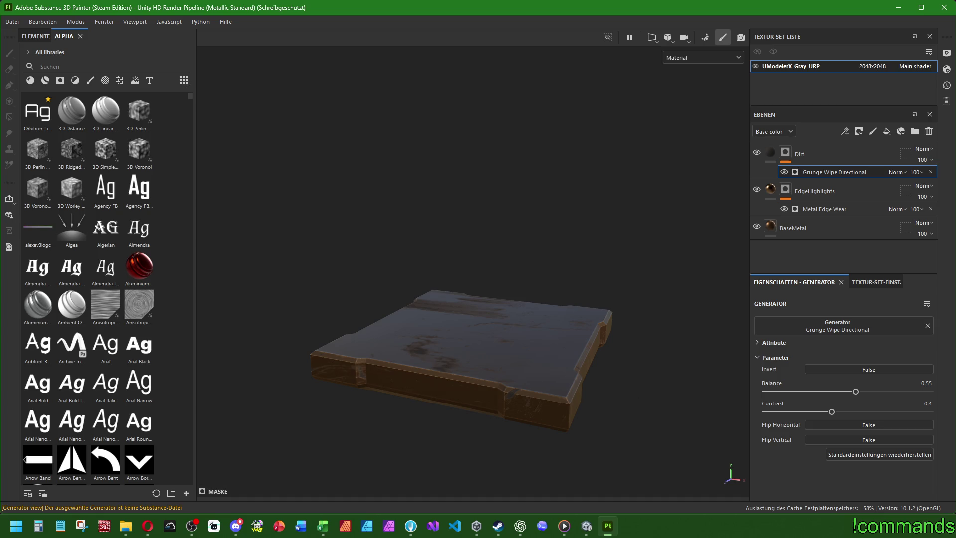
click(838, 147)
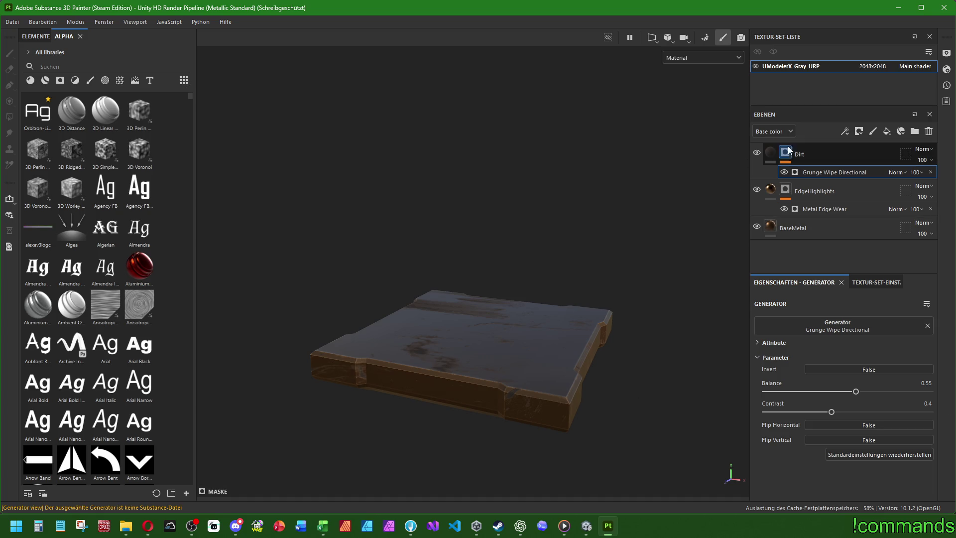
click(886, 132)
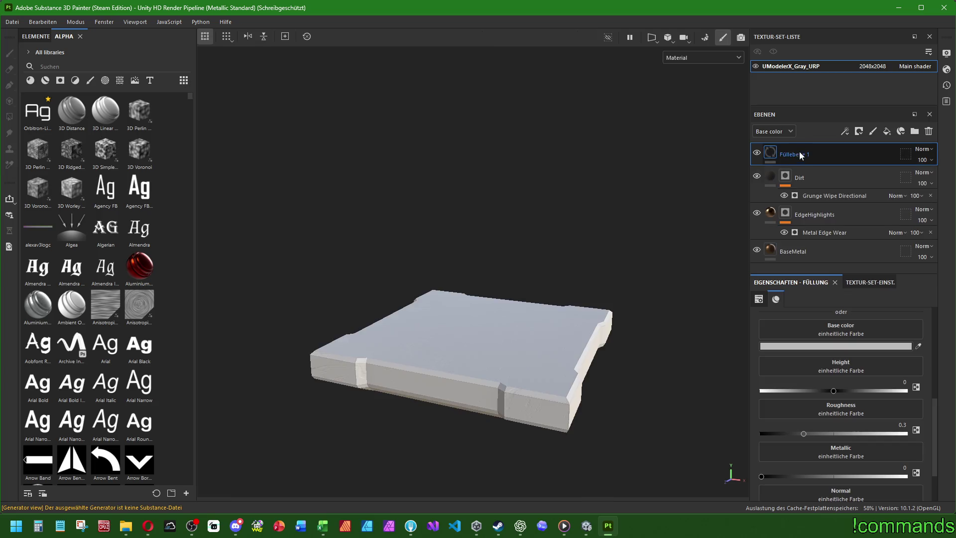
- Rename the new fill layer to Scratches, leaving its base colour unchanged
double_click(799, 153)
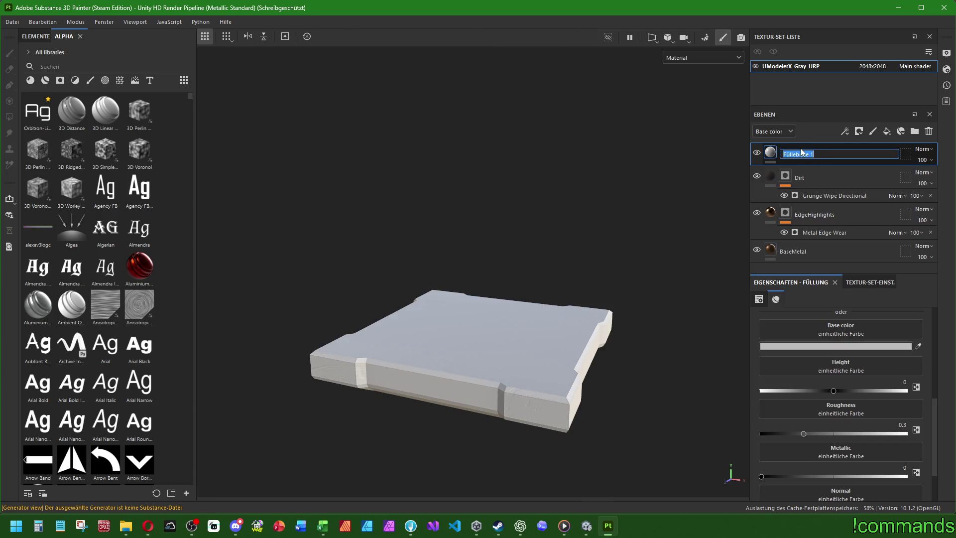
text(Scratches)
key(Return)
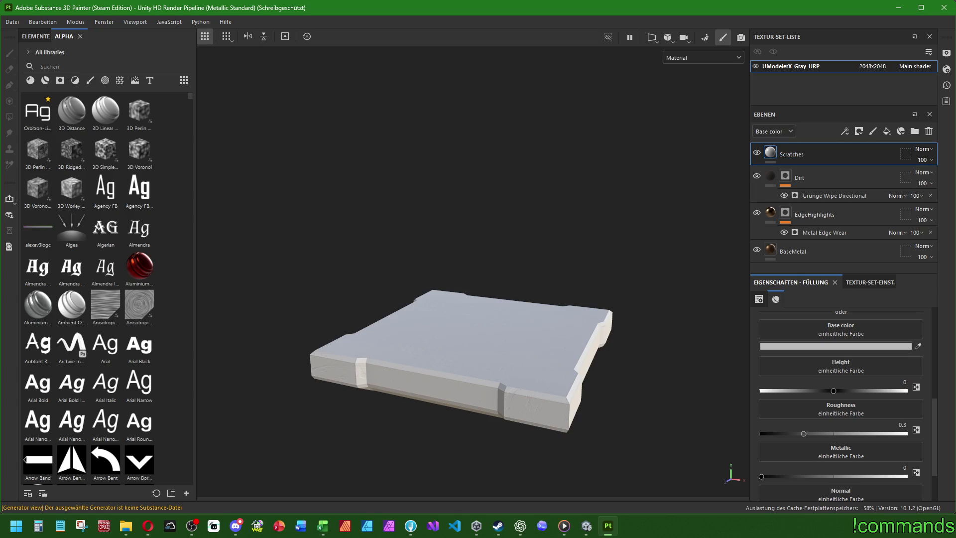
key(alt+space)
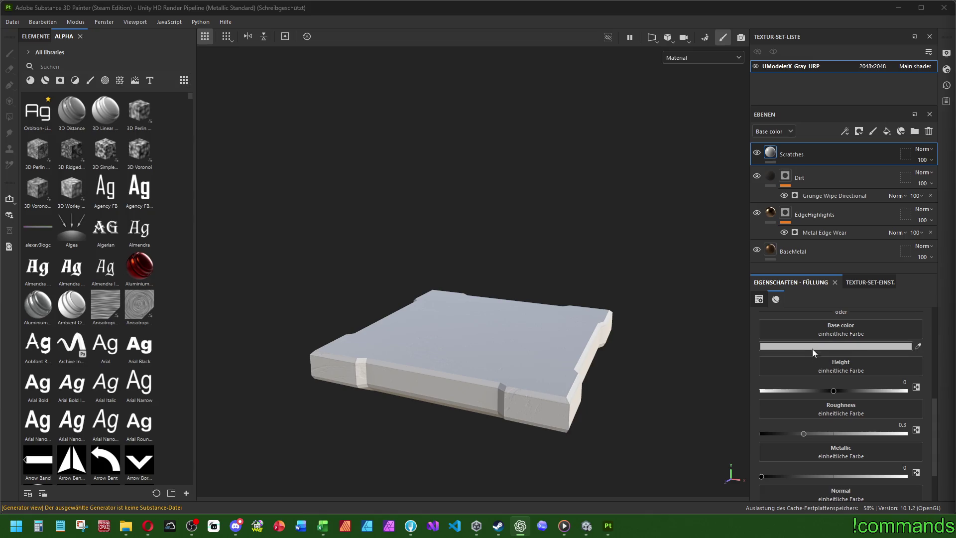
click(812, 346)
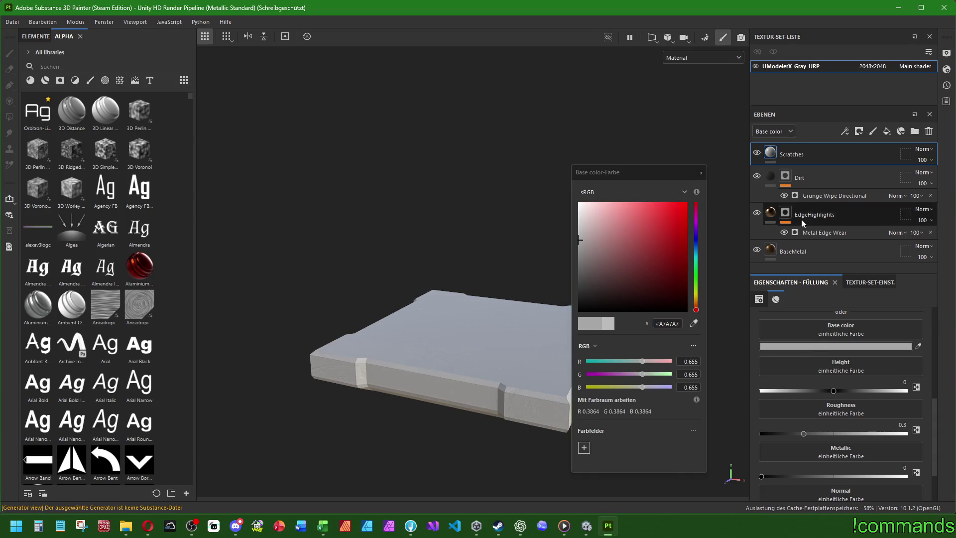
click(700, 172)
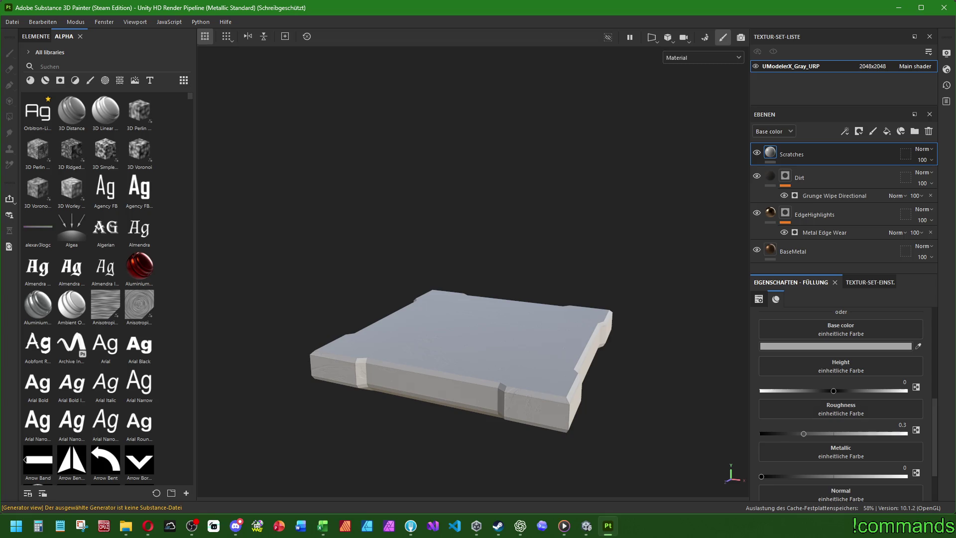
- Set the Scratches fill to Metallic 0.95, Roughness 0.15 and Height -0.02
click(902, 467)
text(0.95)
key(Return)
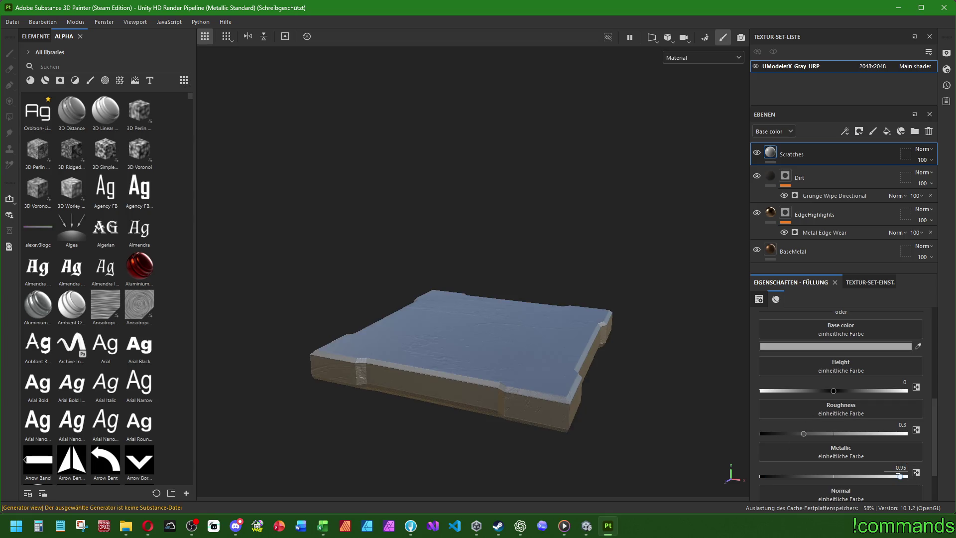
click(901, 424)
text(0.15)
key(Return)
text(-0.02)
key(Return)
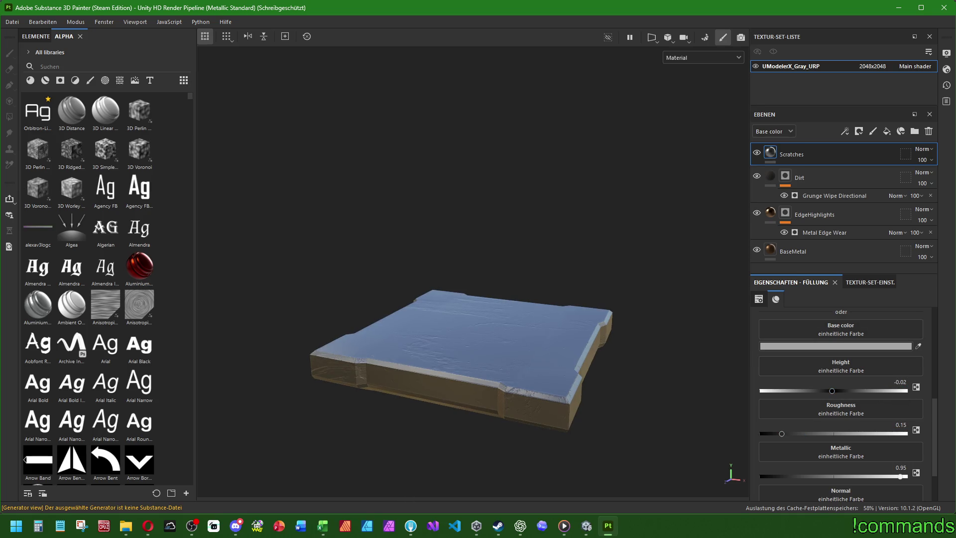
right_click(789, 154)
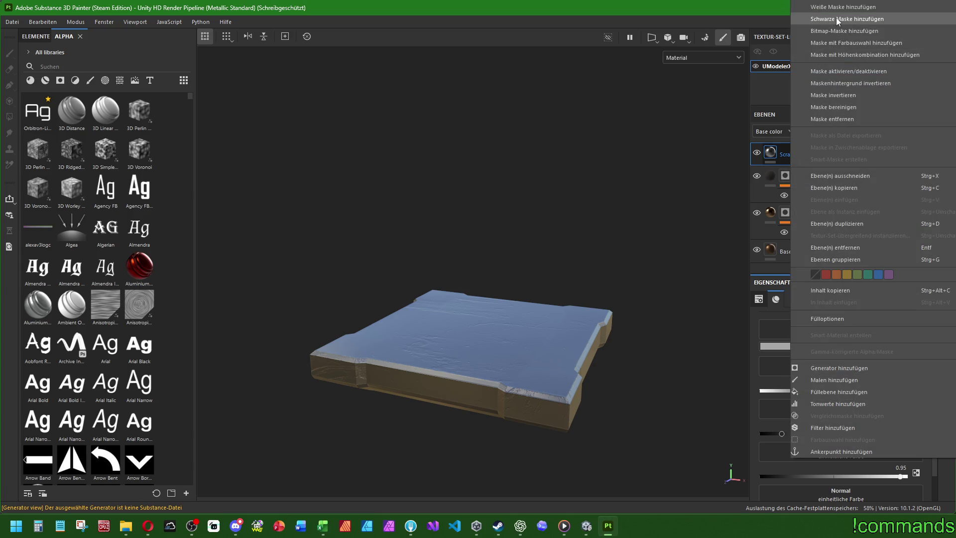
- Add a black mask to Scratches with a Grunge Paint Scratched generator found by searching 'scratch'
click(830, 31)
right_click(784, 156)
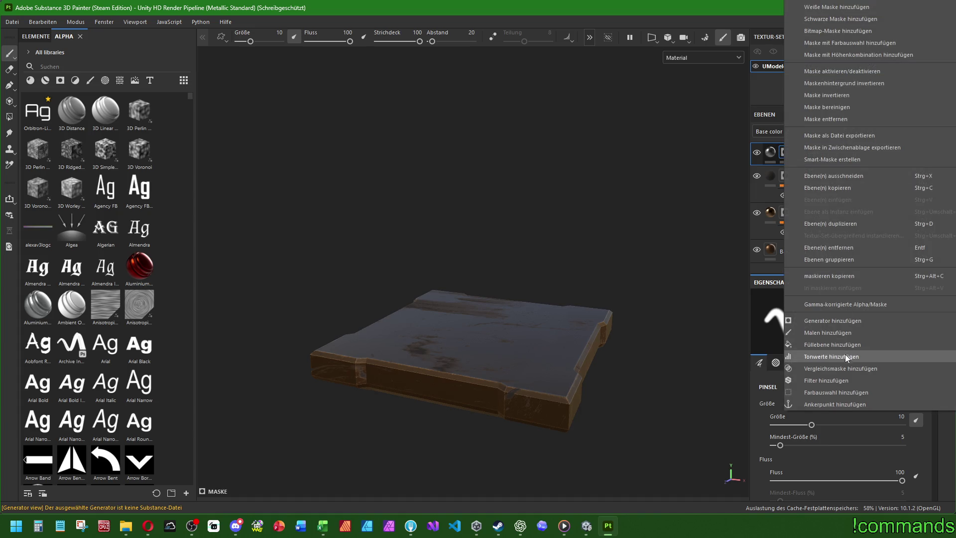
click(834, 321)
click(839, 325)
text(dirt)
key(BackSpace)
key(BackSpace)
key(BackSpace)
text(scratch)
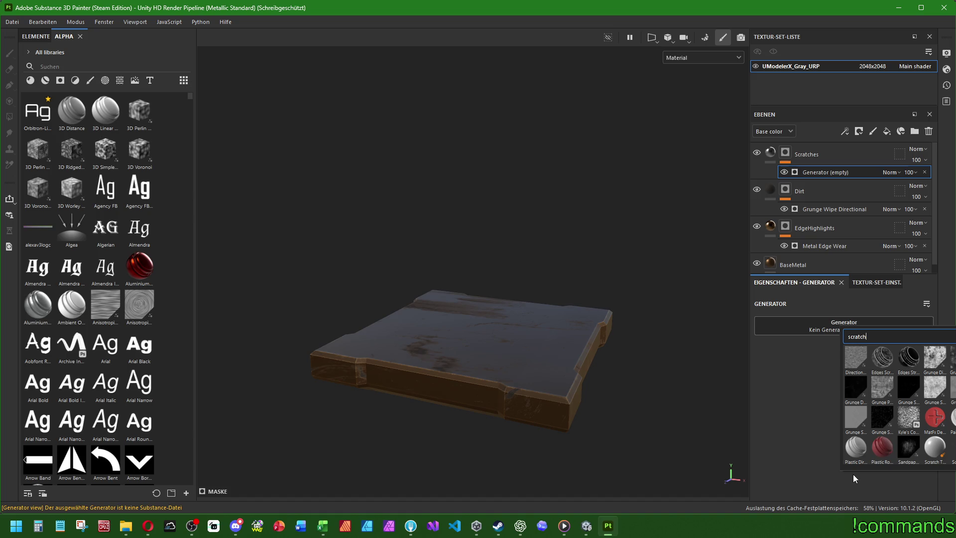
click(882, 388)
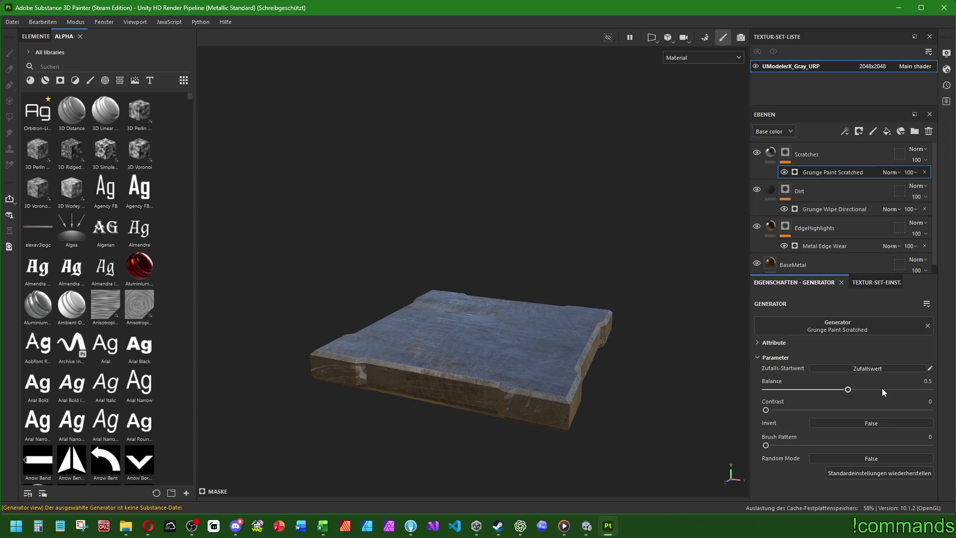
- Swap the mask generator to Grunge Scratch Generator, then to Grunge Dusty Scratch
mouse_move(519, 361)
alt+mouse_down()
mouse_move(512, 316)
mouse_move(466, 270)
mouse_move(441, 332)
mouse_move(524, 423)
mouse_move(557, 398)
alt+mouse_up()
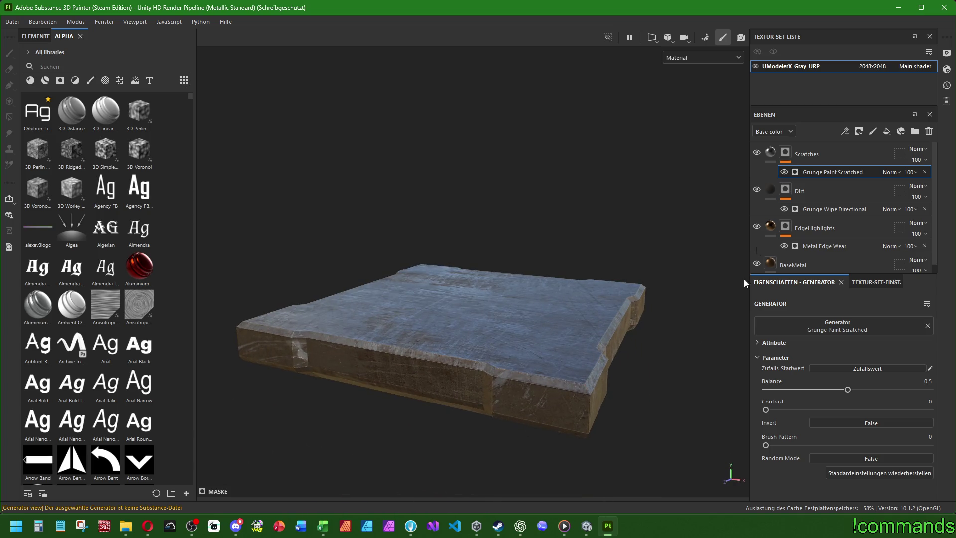
click(860, 323)
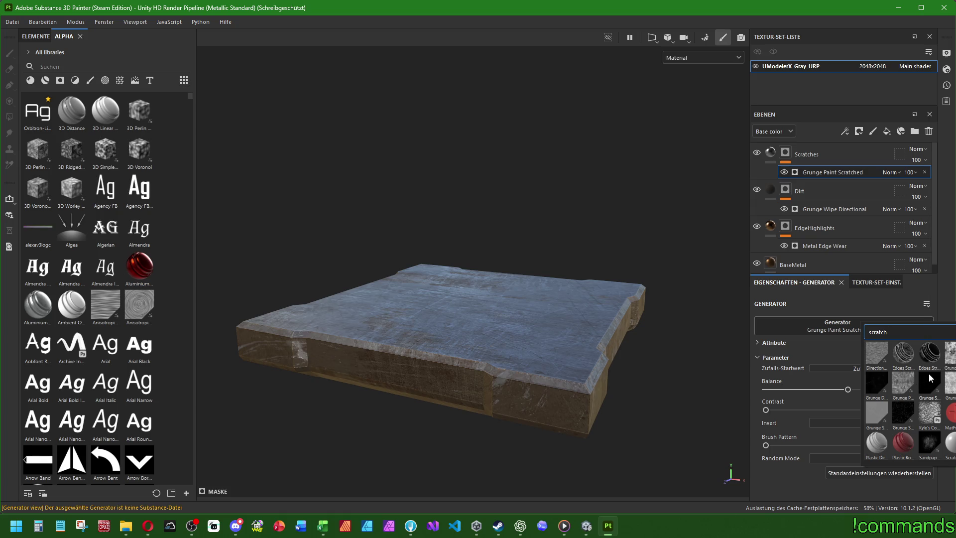
click(928, 373)
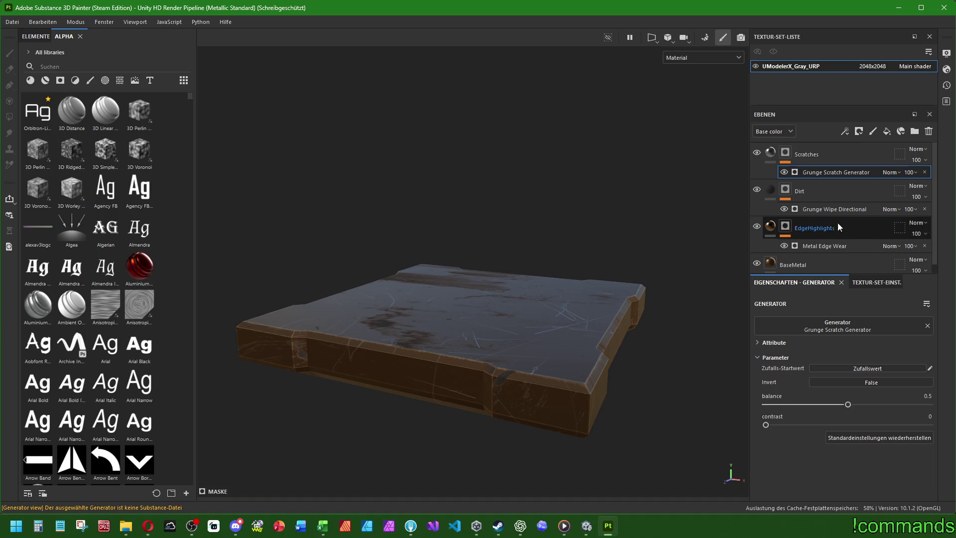
click(827, 332)
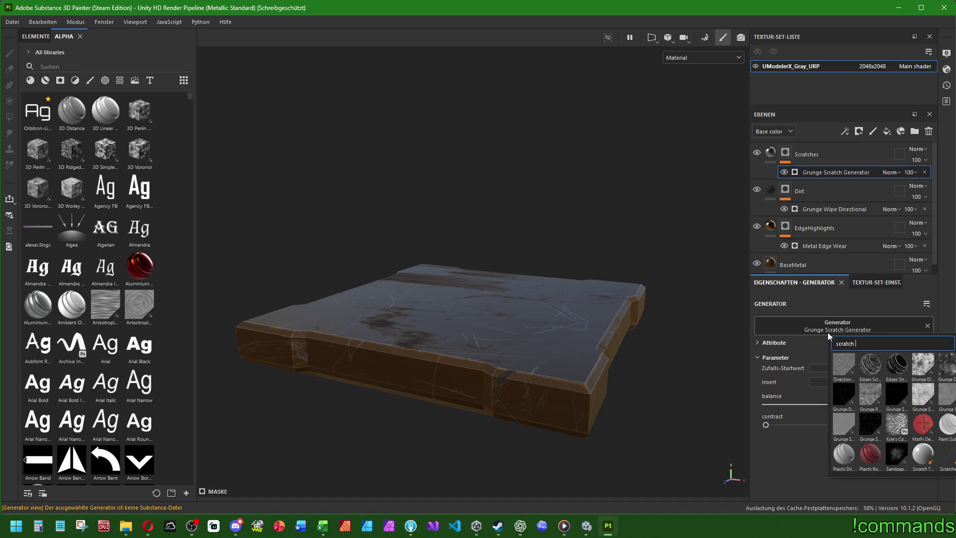
click(834, 384)
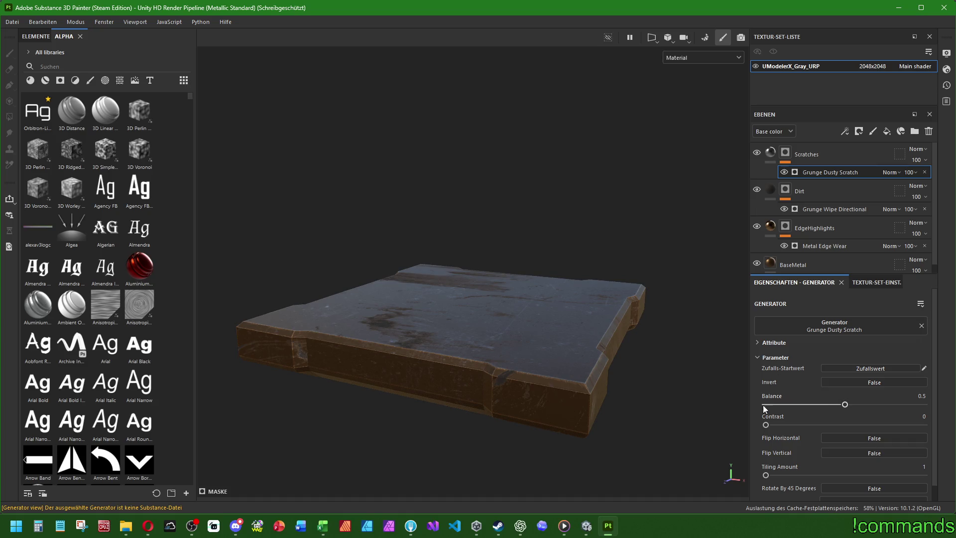
- Set Grunge Dusty Scratch balance to 0.25 and contrast to 0.1
scroll(907, 398, down, 14)
click(914, 396)
text(0.25)
key(Return)
drag(766, 425, 895, 428)
scroll(793, 431, down, 7)
scroll(793, 433, down, 1)
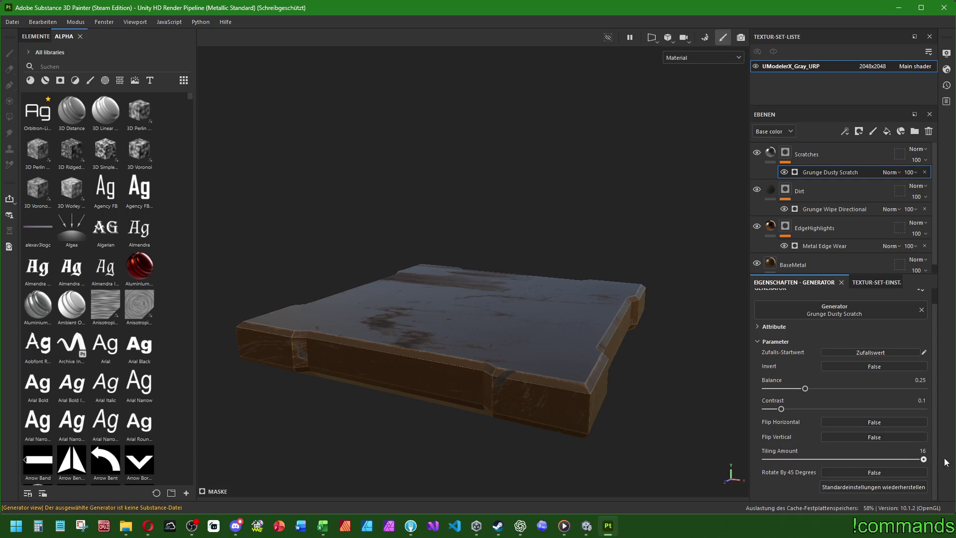
- Preview the mask inverted, then delete the Grunge Dusty Scratch generator
click(845, 366)
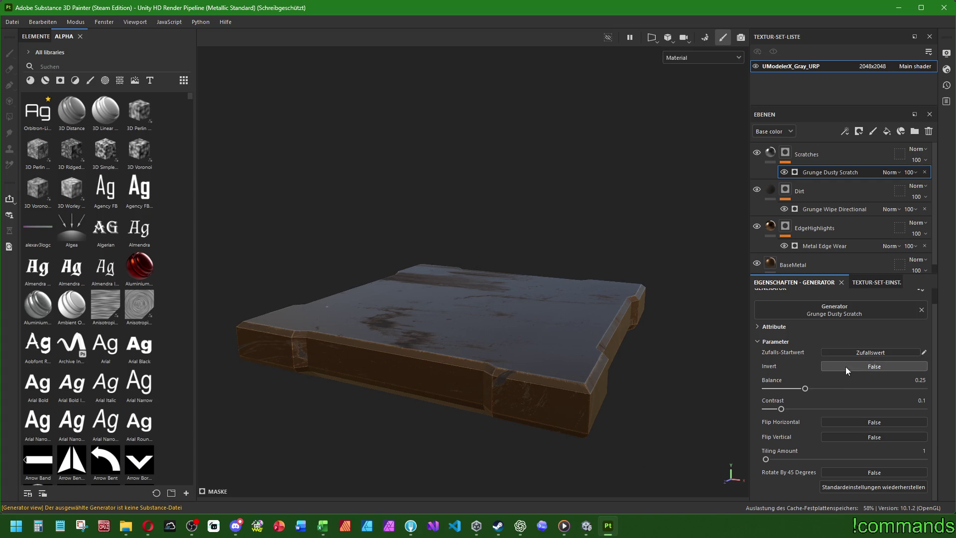
click(851, 366)
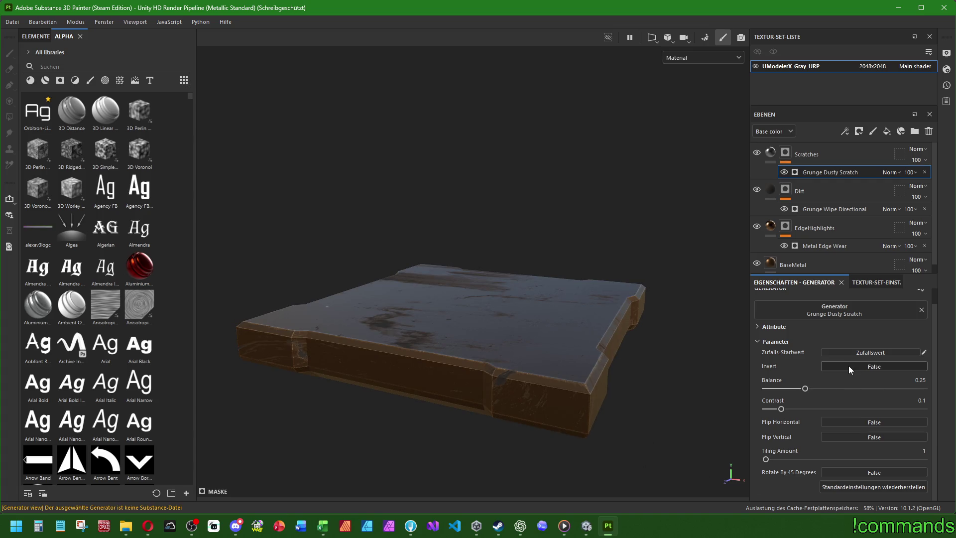
click(759, 326)
scroll(765, 335, down, 4)
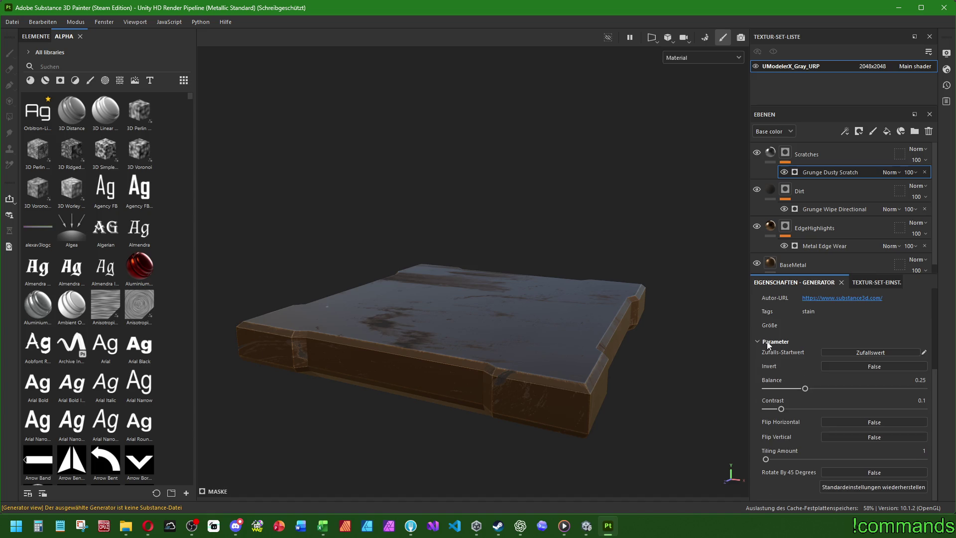
click(851, 369)
click(851, 368)
click(783, 173)
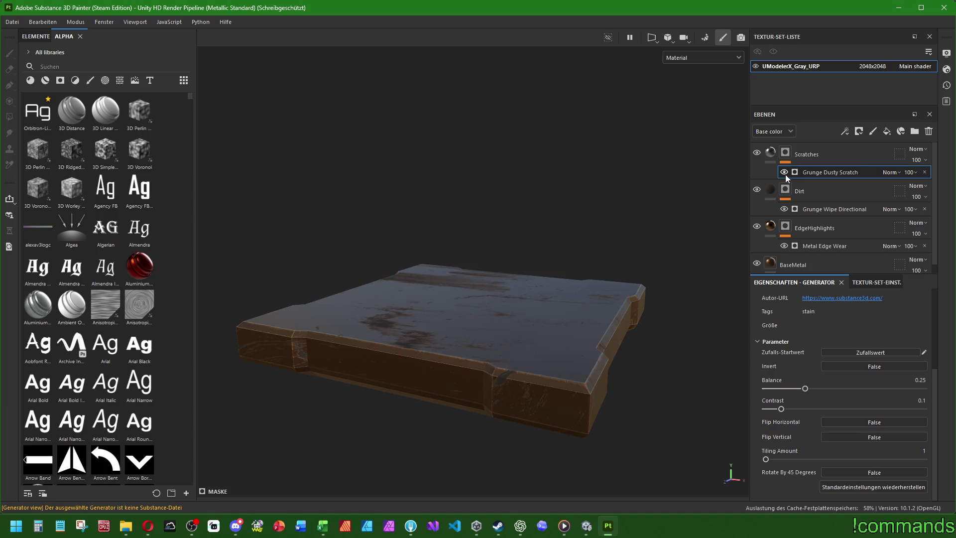
click(926, 171)
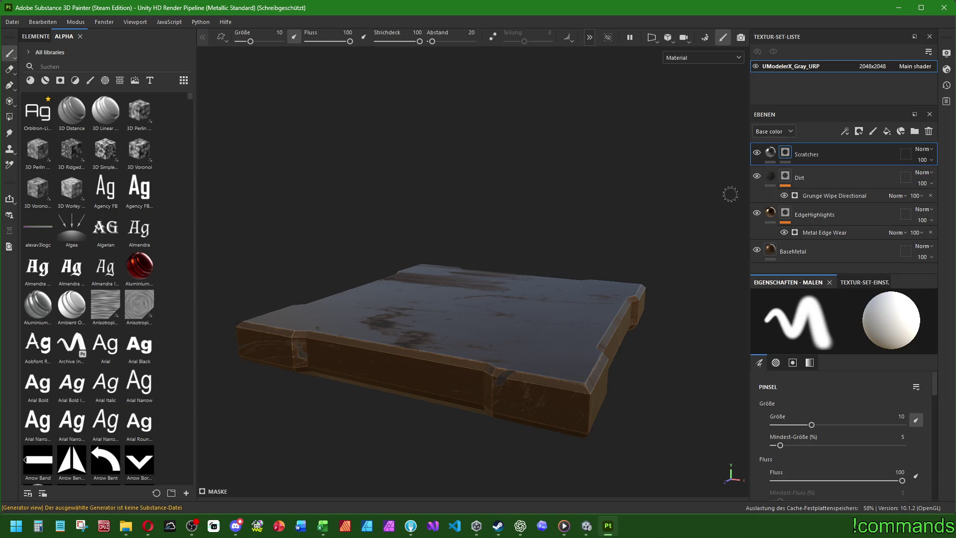
- Add a Grunge Scratches Rough generator to the Scratches mask
right_click(790, 153)
click(843, 322)
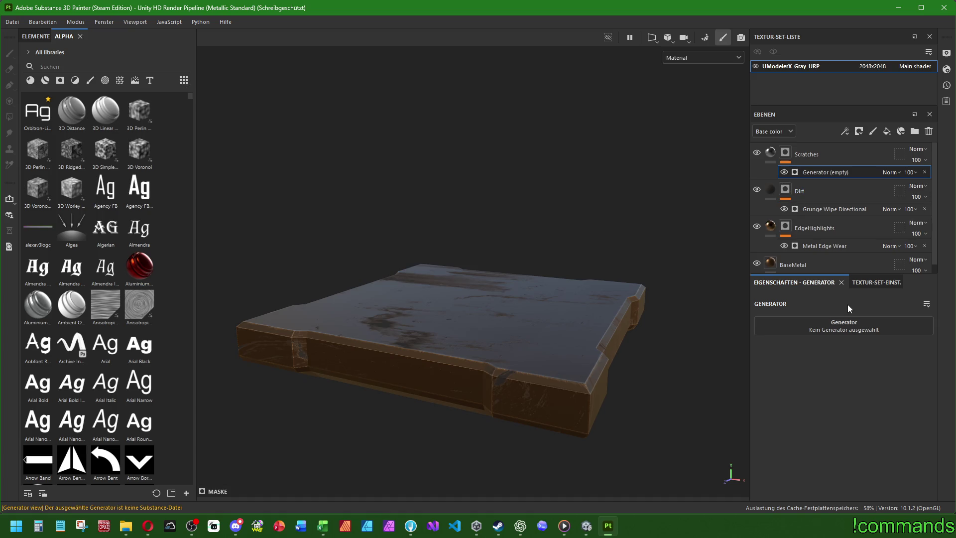
click(838, 327)
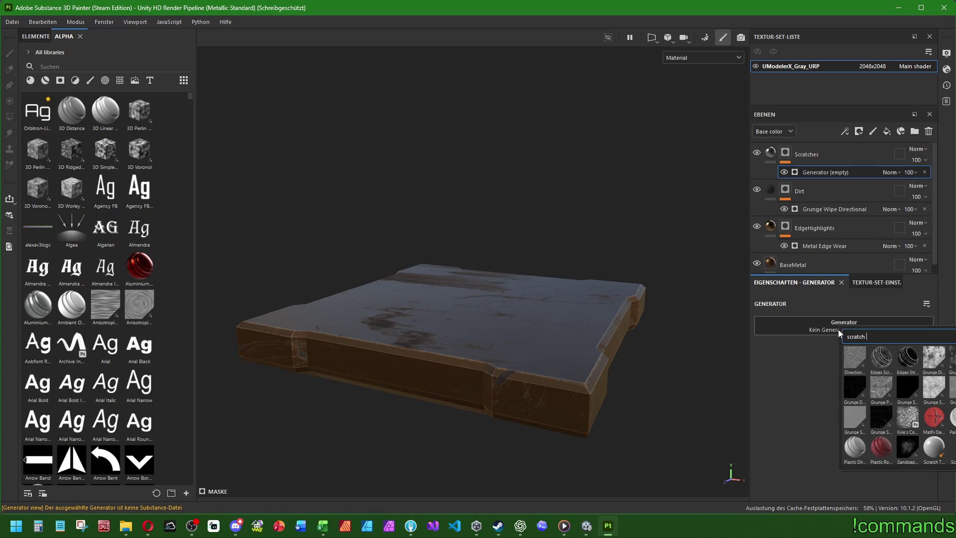
click(879, 426)
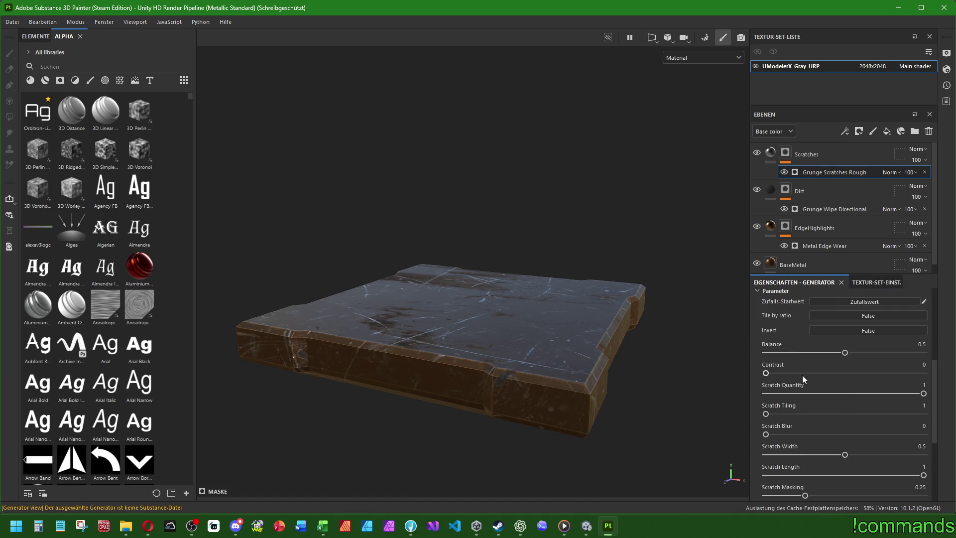
- Set the generator's Balance 0.2, Contrast 0.1 and Scratch Quantity 0.8
double_click(916, 403)
text(0.2)
key(Return)
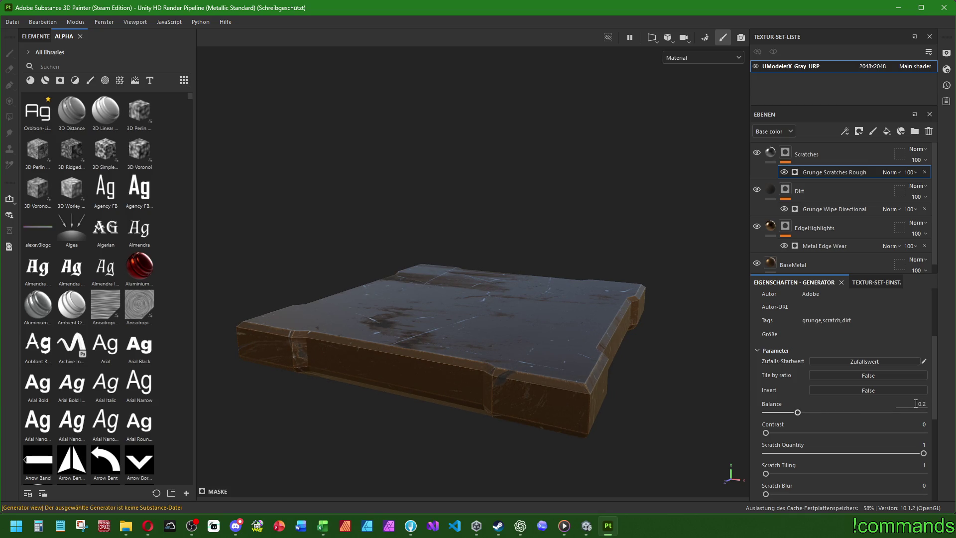
text(.1)
key(Return)
text(0.1)
key(Return)
mouse_move(922, 454)
mouse_down()
mouse_move(792, 454)
mouse_move(941, 463)
mouse_up()
text(8)
key(Return)
- Raise Scratch Tiling to 4 and test width, masking, spots tiling and dust intensity values
mouse_move(765, 474)
mouse_down()
mouse_move(919, 474)
mouse_move(752, 467)
mouse_move(922, 474)
mouse_move(844, 468)
mouse_up()
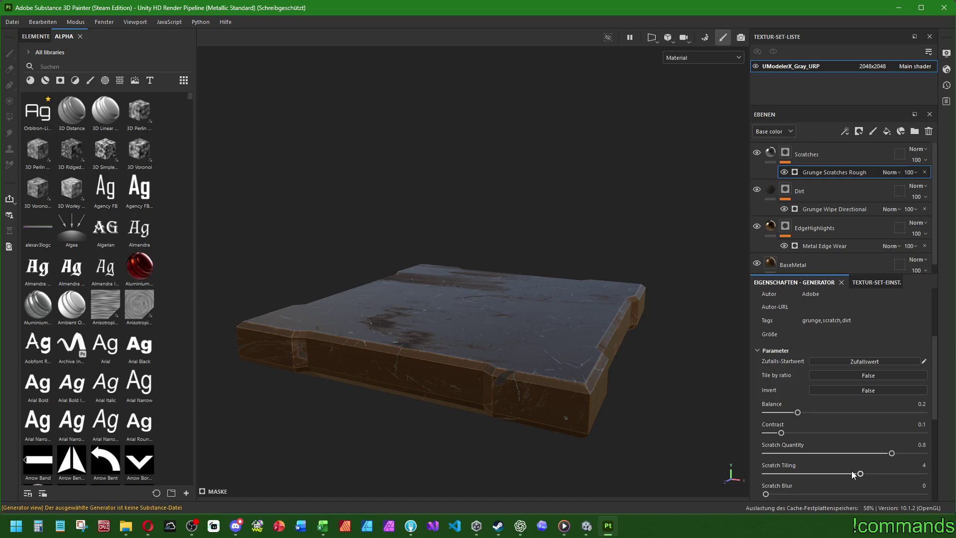
scroll(851, 471, down, 2)
mouse_move(765, 434)
mouse_down()
mouse_move(933, 443)
mouse_move(745, 444)
mouse_up()
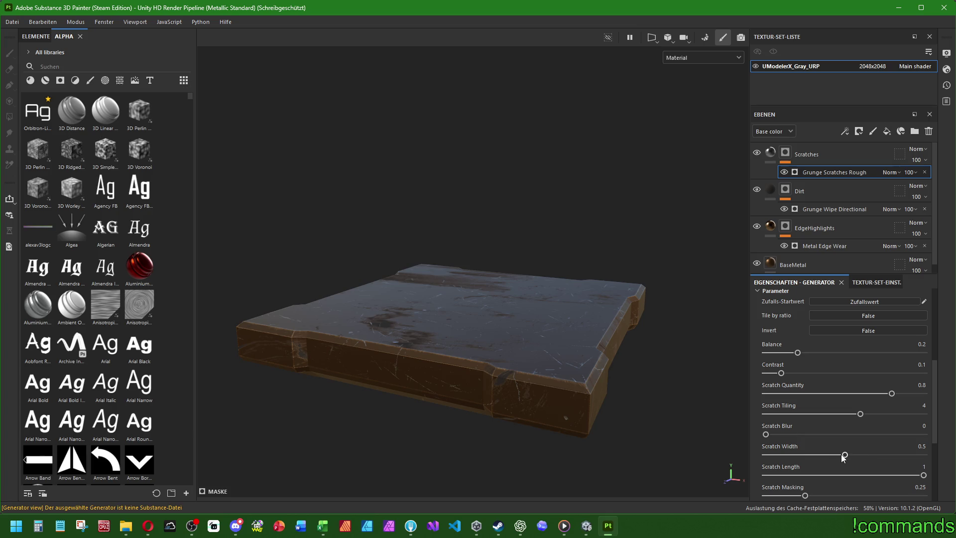
mouse_move(845, 455)
mouse_down()
mouse_move(921, 455)
mouse_move(836, 458)
mouse_up()
scroll(826, 477, down, 1)
mouse_move(805, 435)
mouse_down()
mouse_move(872, 437)
mouse_move(761, 437)
mouse_move(806, 436)
mouse_move(843, 419)
mouse_move(936, 419)
mouse_move(838, 418)
mouse_move(882, 421)
mouse_move(872, 421)
mouse_up()
scroll(886, 480, down, 1)
mouse_move(766, 457)
mouse_down()
mouse_move(948, 463)
mouse_move(739, 463)
mouse_up()
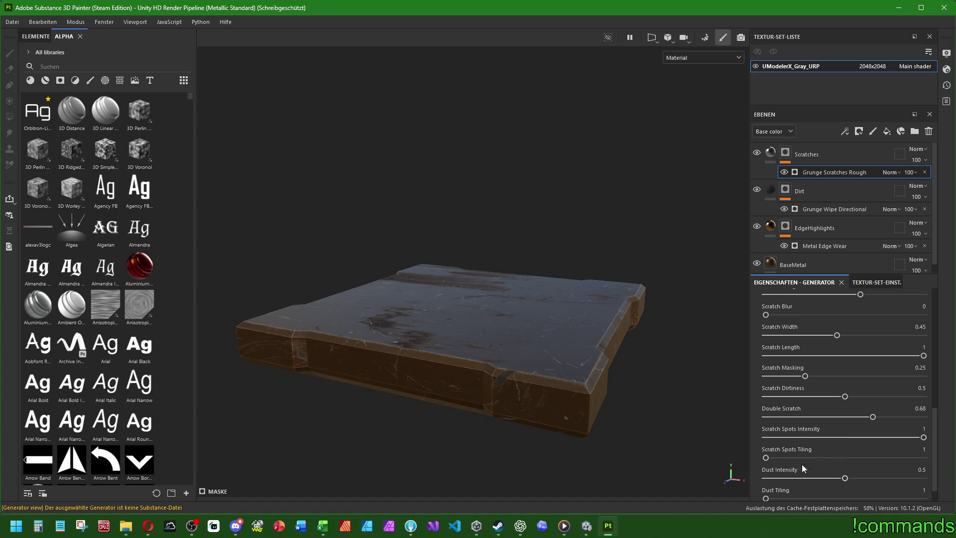
mouse_move(845, 479)
mouse_down()
mouse_move(943, 481)
mouse_move(709, 477)
mouse_move(834, 485)
mouse_up()
scroll(834, 485, down, 1)
mouse_move(766, 474)
mouse_down()
mouse_move(936, 475)
mouse_move(757, 473)
mouse_up()
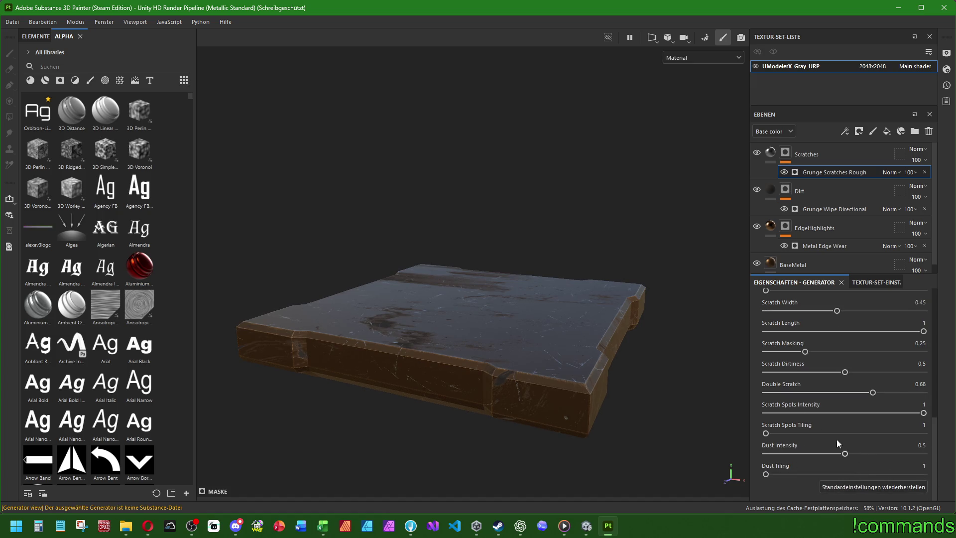
- Select the Scratches layer and add a new fill layer above it
mouse_move(521, 375)
alt+mouse_down()
mouse_move(529, 398)
mouse_move(567, 196)
mouse_move(491, 335)
mouse_move(548, 435)
mouse_move(536, 255)
mouse_move(568, 318)
mouse_move(558, 273)
mouse_move(509, 228)
mouse_move(523, 228)
mouse_move(520, 250)
mouse_move(608, 393)
mouse_move(625, 177)
mouse_move(668, 250)
mouse_move(490, 311)
mouse_move(573, 284)
mouse_move(544, 290)
alt+mouse_up()
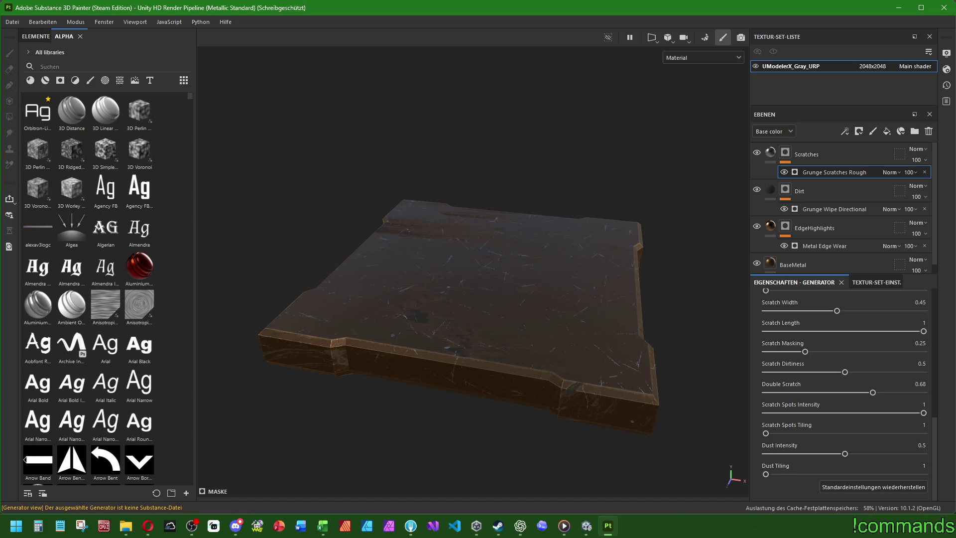
click(818, 152)
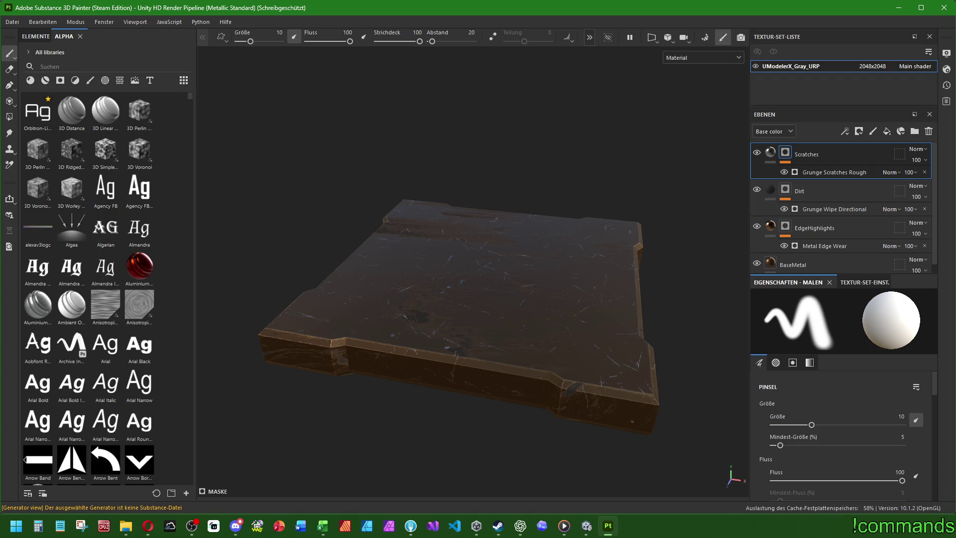
click(886, 131)
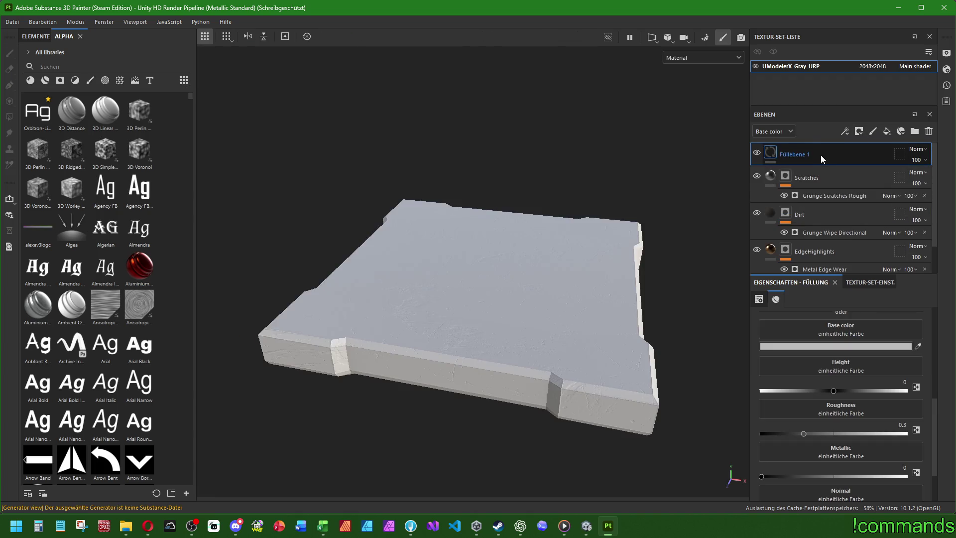
- Name the new fill layer SlightOxidation, correcting the misspelled 'SlightOxydation'
double_click(796, 154)
text(Slight)
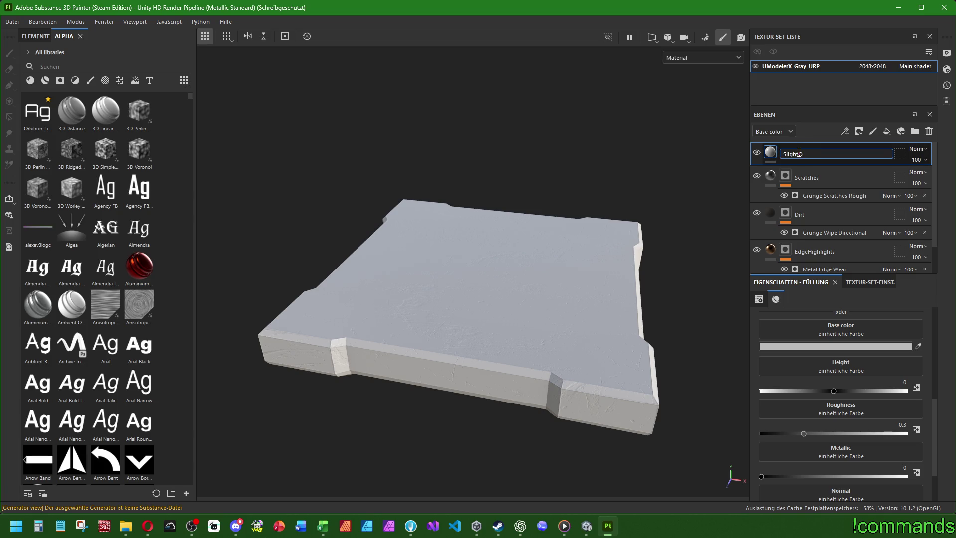
text(dation)
key(Return)
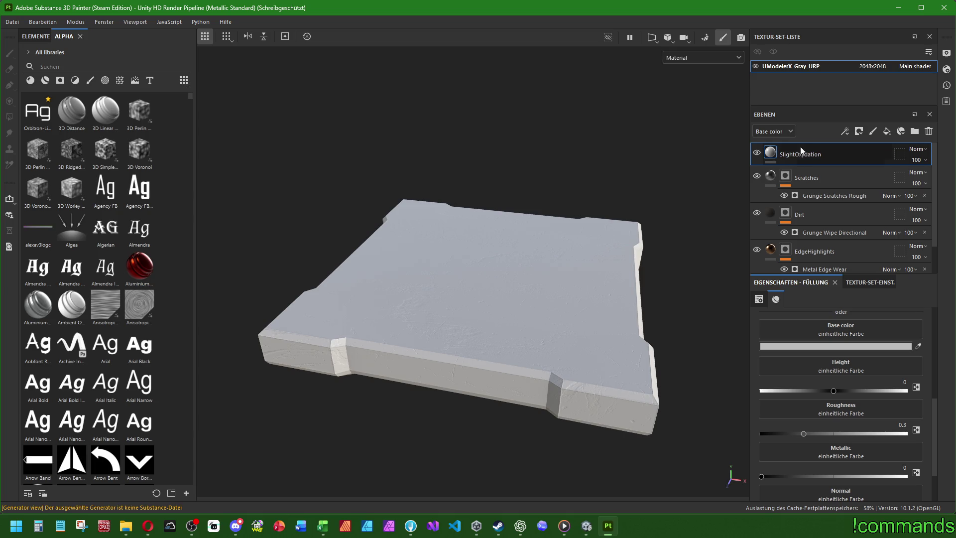
double_click(815, 155)
click(808, 154)
key(BackSpace)
text(i)
key(Return)
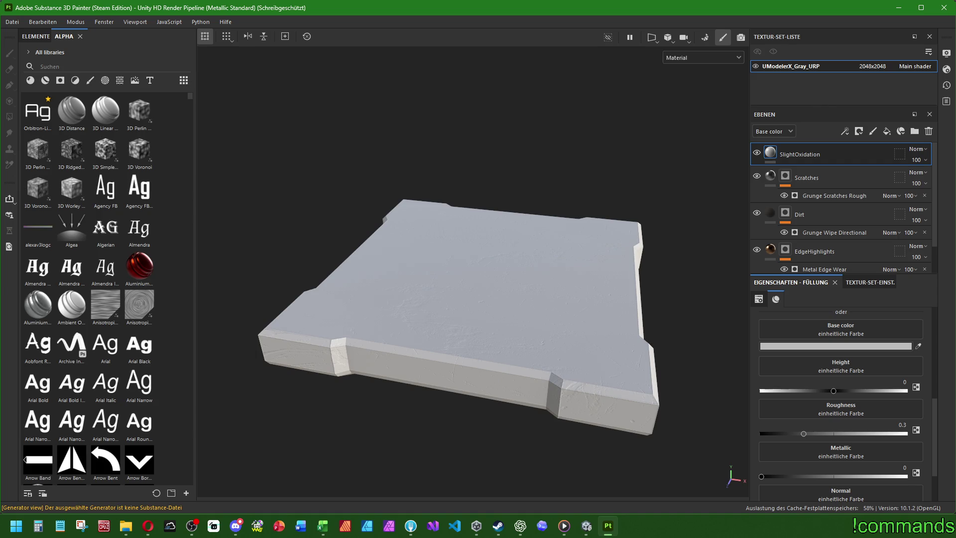
- Set the fill's base colour to dark grey-green #46554B
click(847, 347)
click(668, 324)
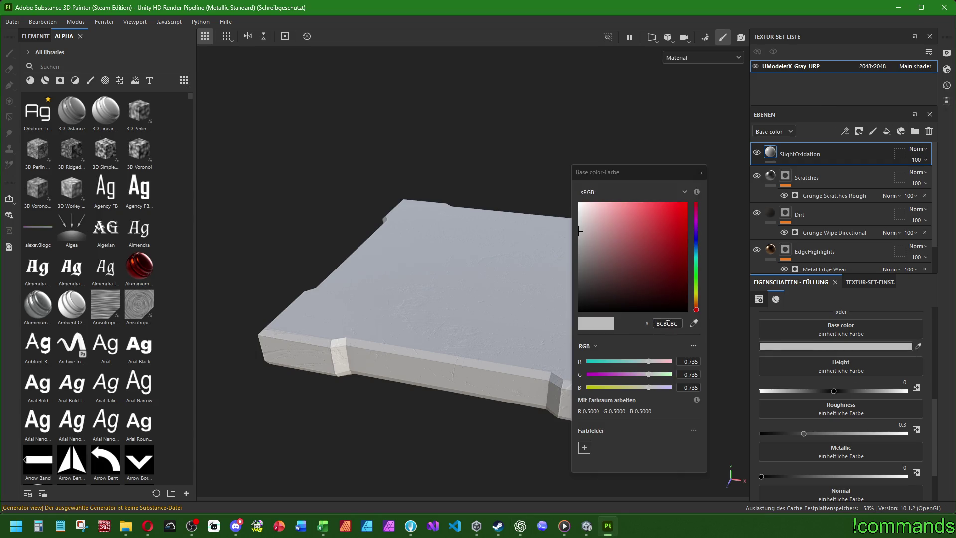
text(#46554B)
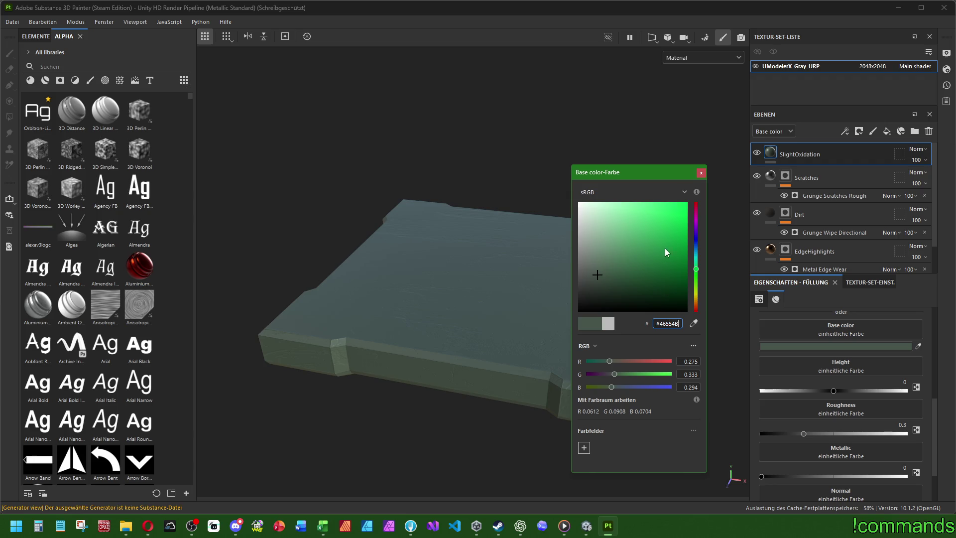
click(701, 173)
- Set Metallic 0.2, Roughness 0.7 and Height -0.01 on the SlightOxidation fill
click(899, 477)
click(901, 468)
text(0.2)
key(Return)
click(898, 424)
text(0.7)
key(Return)
click(897, 382)
text(1)
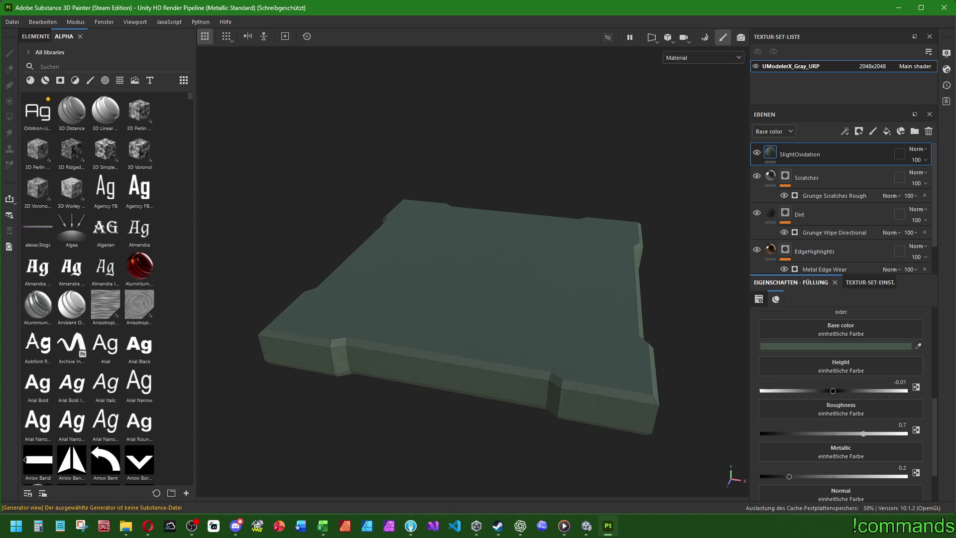
right_click(783, 155)
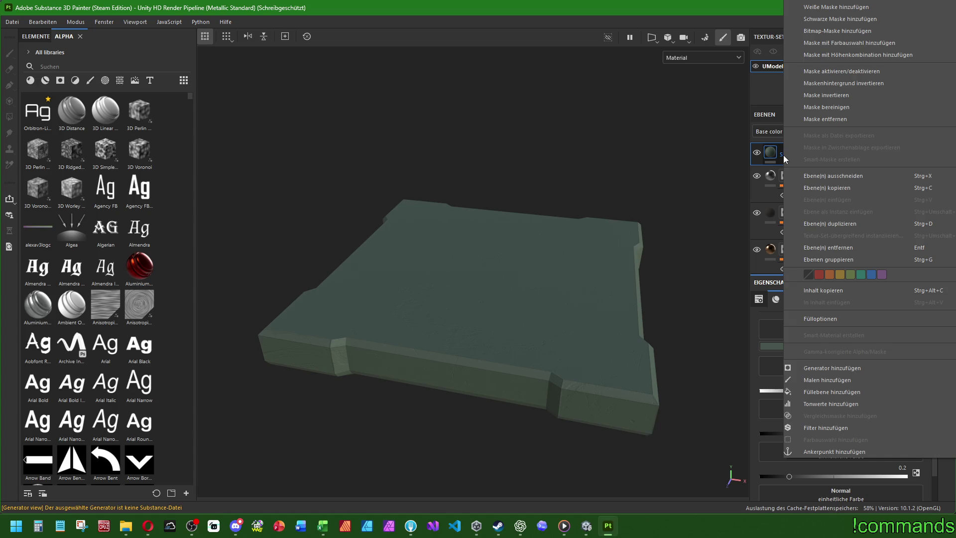
- Add a black mask (Schwarze Maske) to SlightOxidation and add a generator to it
key(alt+space)
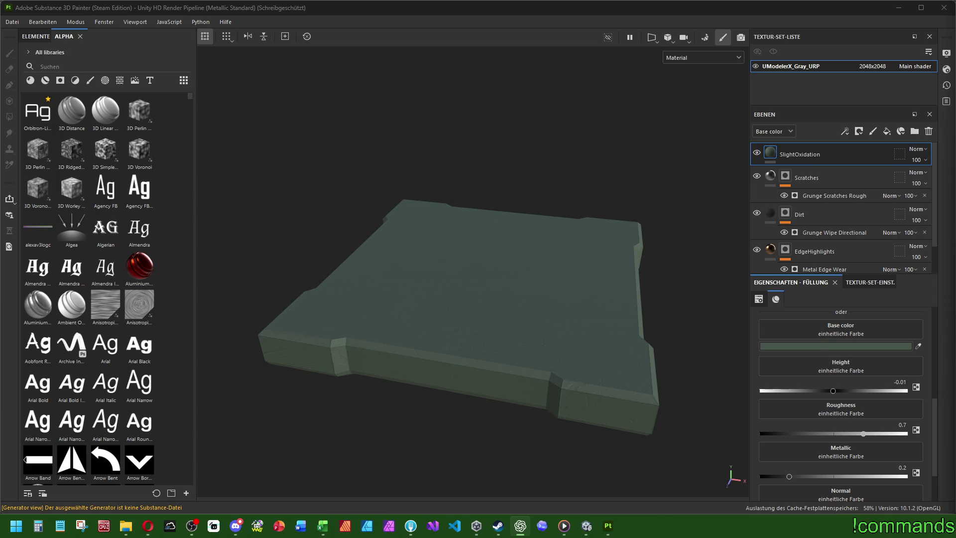
right_click(771, 150)
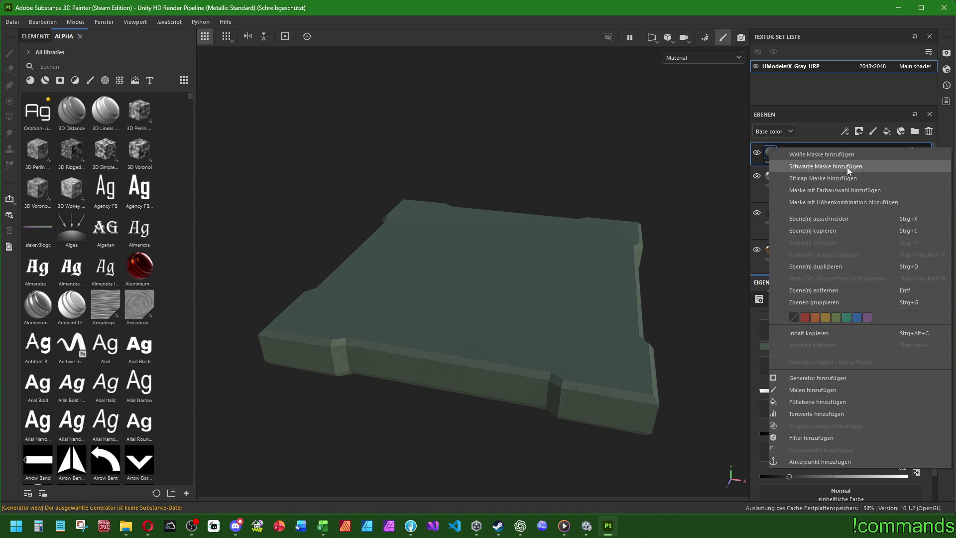
click(846, 166)
right_click(789, 151)
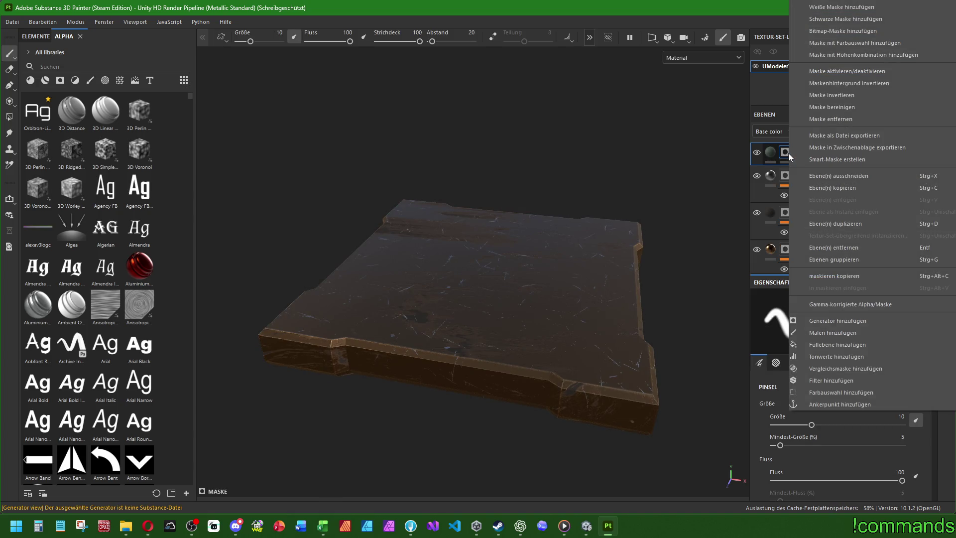
click(851, 321)
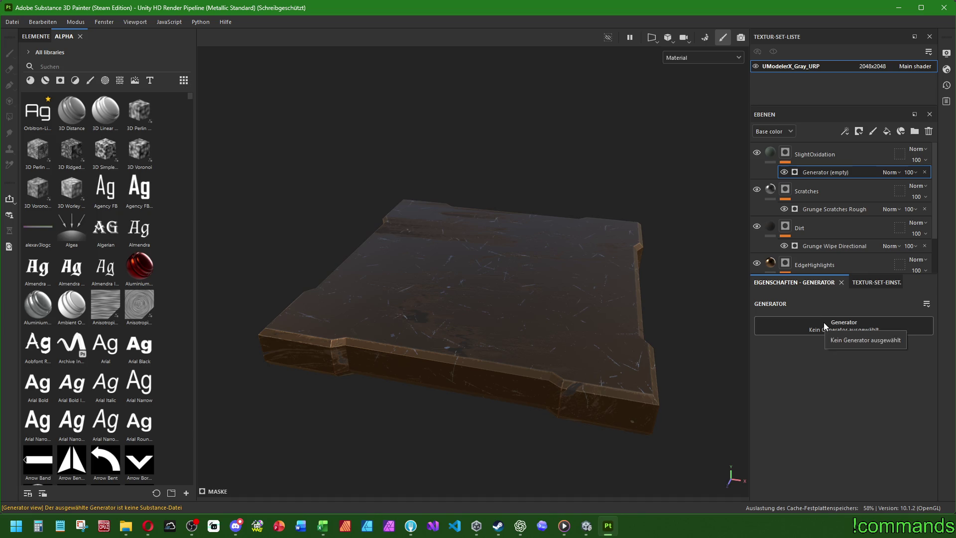
- Search the generator picker for 'mask' and close it without choosing one
click(823, 322)
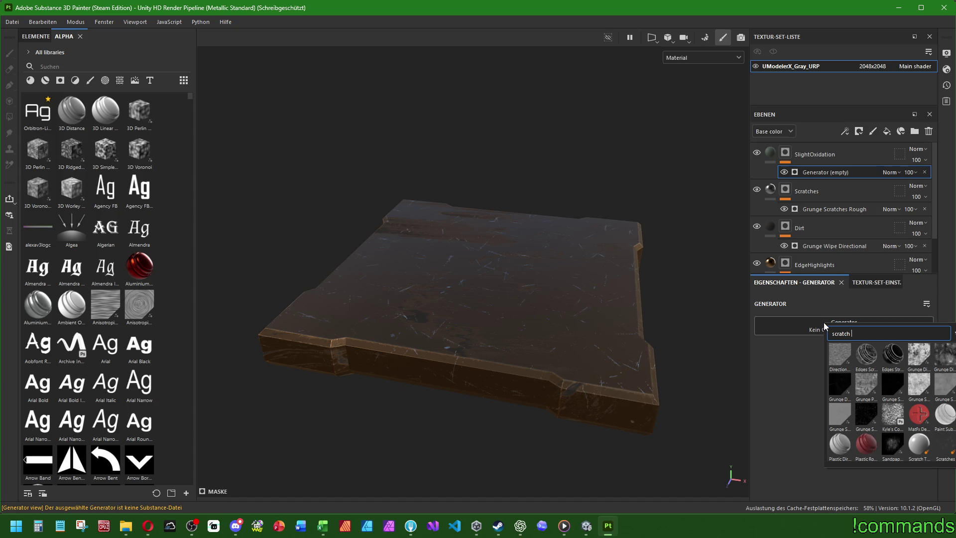
key(BackSpace)
key(BackSpace)
key(BackSpace)
text(mask)
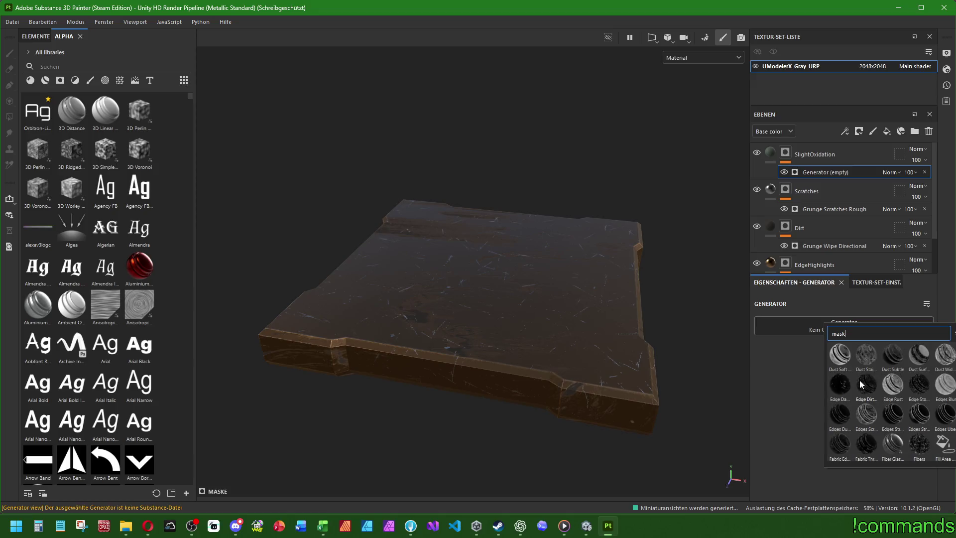
mouse_move(889, 387)
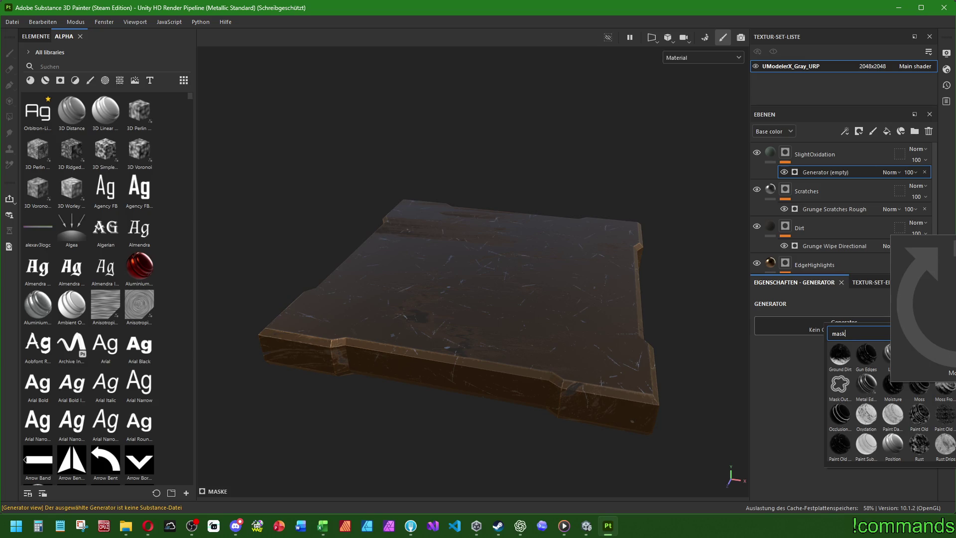
scroll(906, 426, down, 3)
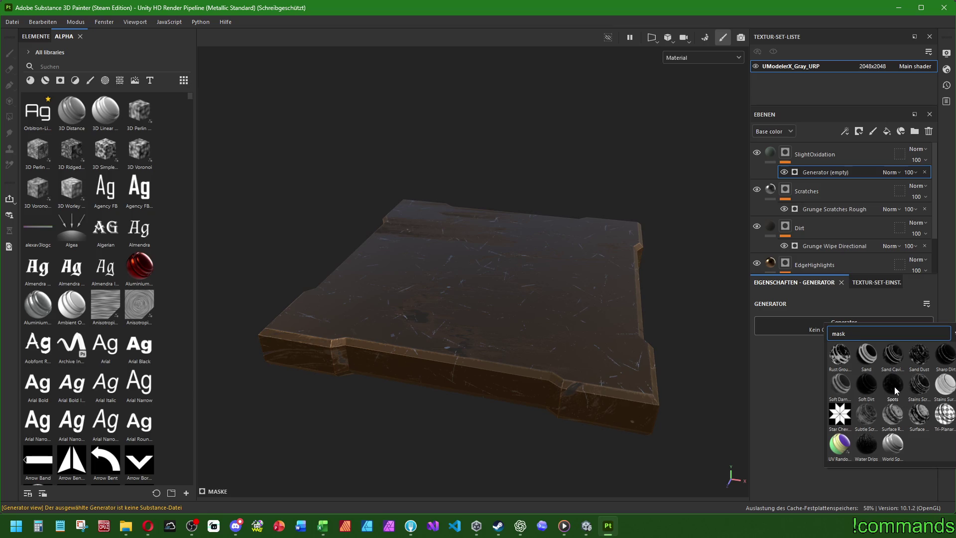
scroll(883, 410, up, 10)
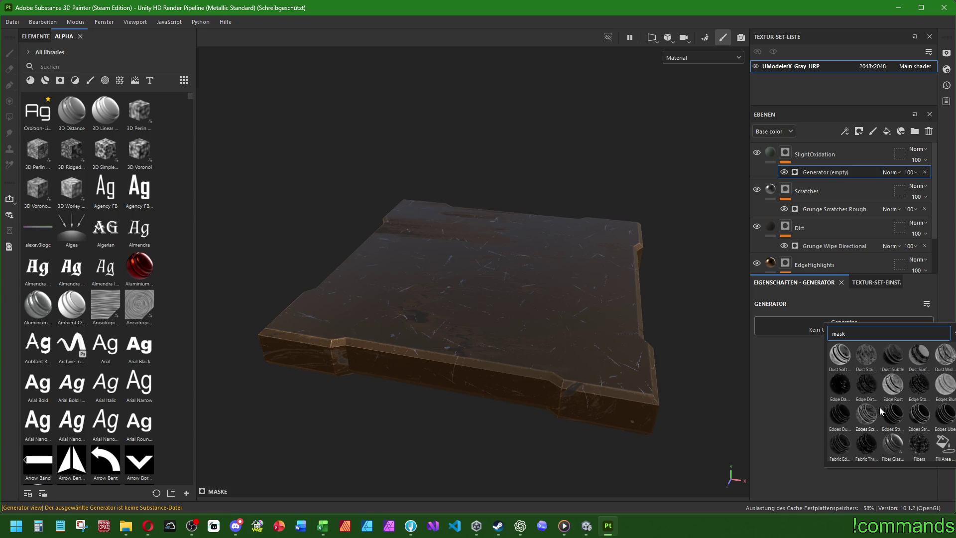
scroll(918, 394, down, 5)
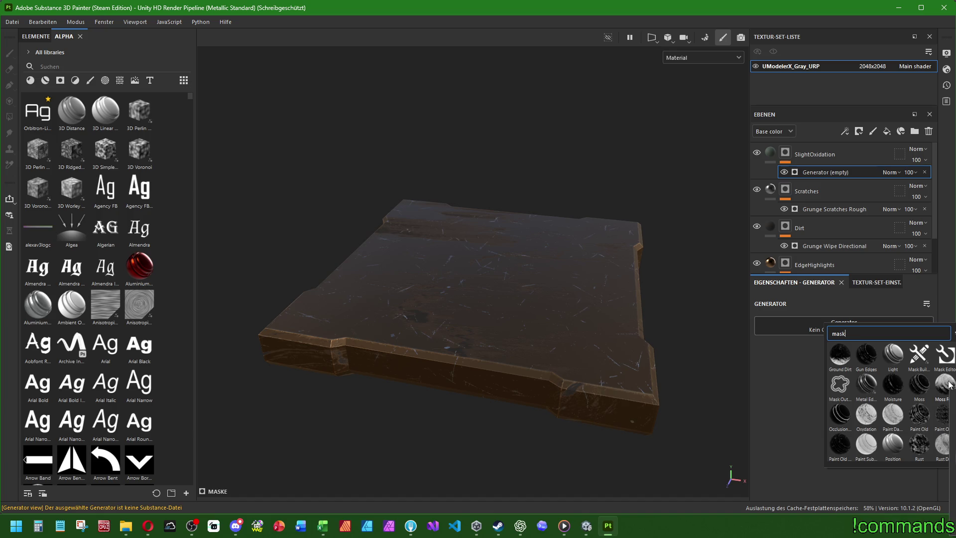
key(Escape)
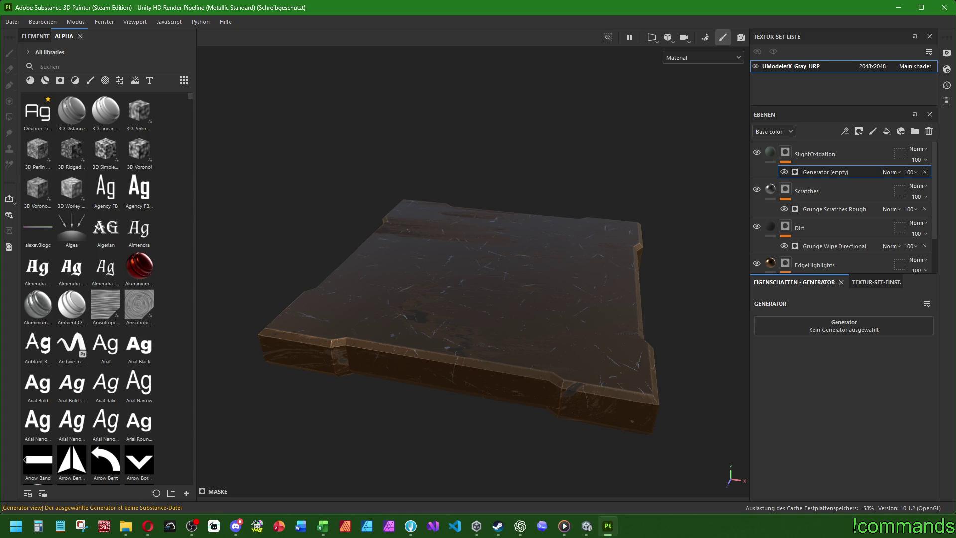
- Select the Scratches layer's Grunge Scratches Rough generator and adjust its Balance
click(805, 197)
scroll(804, 198, down, 1)
mouse_move(536, 294)
alt+mouse_down()
mouse_move(501, 233)
mouse_move(495, 342)
mouse_move(508, 390)
alt+mouse_up()
click(826, 172)
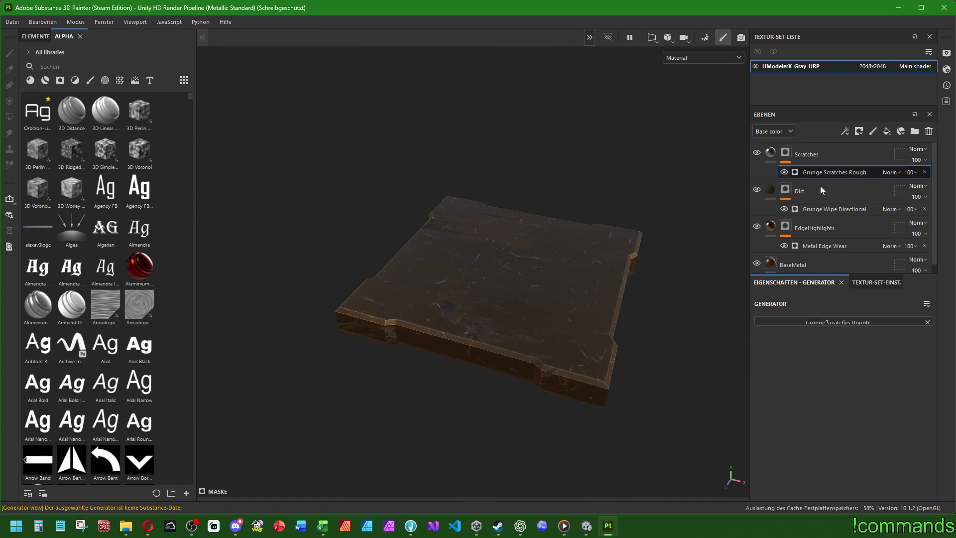
mouse_move(799, 413)
mouse_down()
mouse_move(768, 415)
mouse_move(806, 416)
mouse_up()
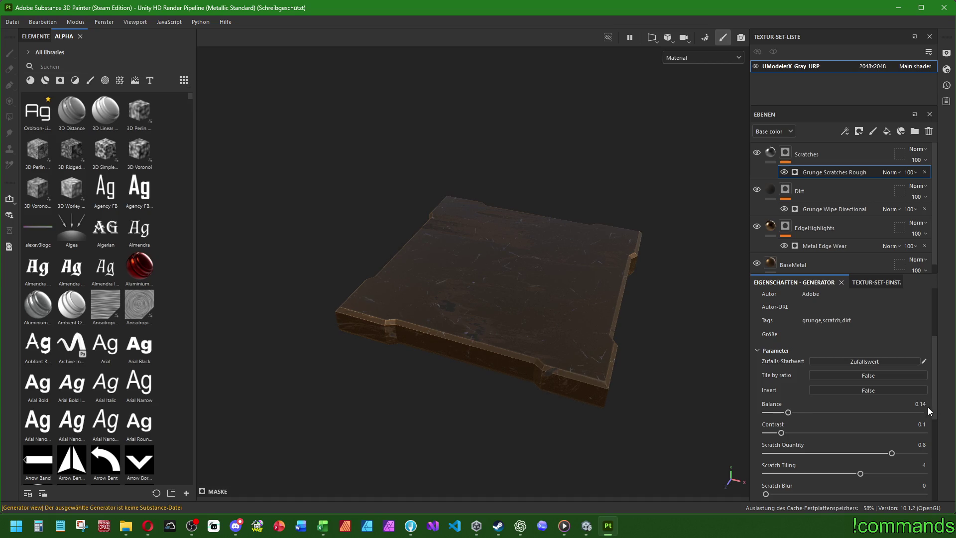
- Set the generator's Scratch Quantity to 0.4 and check the crate from a low side view
scroll(774, 316, down, 3)
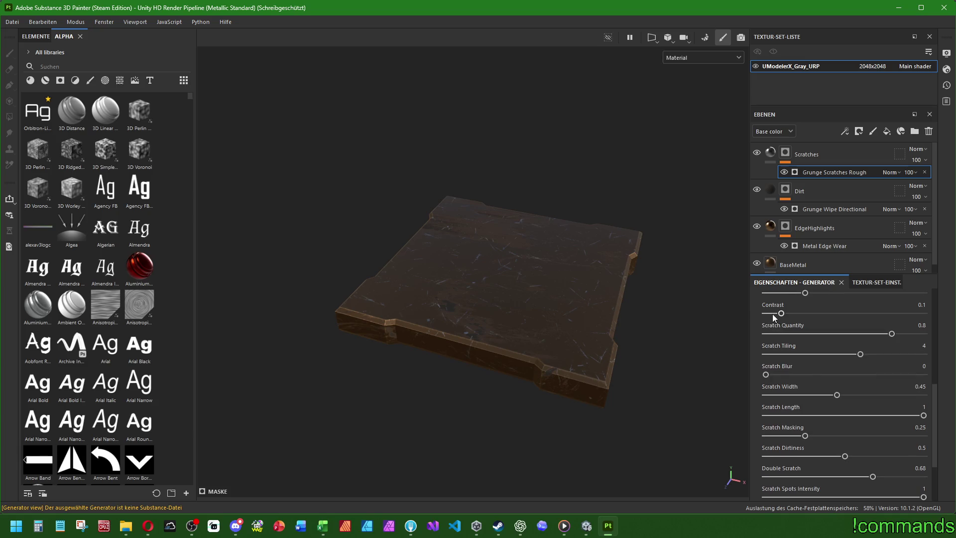
click(917, 326)
text(0.6)
key(BackSpace)
text(4)
key(Return)
mouse_move(547, 294)
alt+mouse_down()
mouse_move(530, 291)
mouse_move(563, 171)
mouse_move(516, 244)
mouse_move(512, 324)
mouse_move(513, 261)
mouse_move(498, 367)
mouse_move(519, 344)
alt+mouse_up()
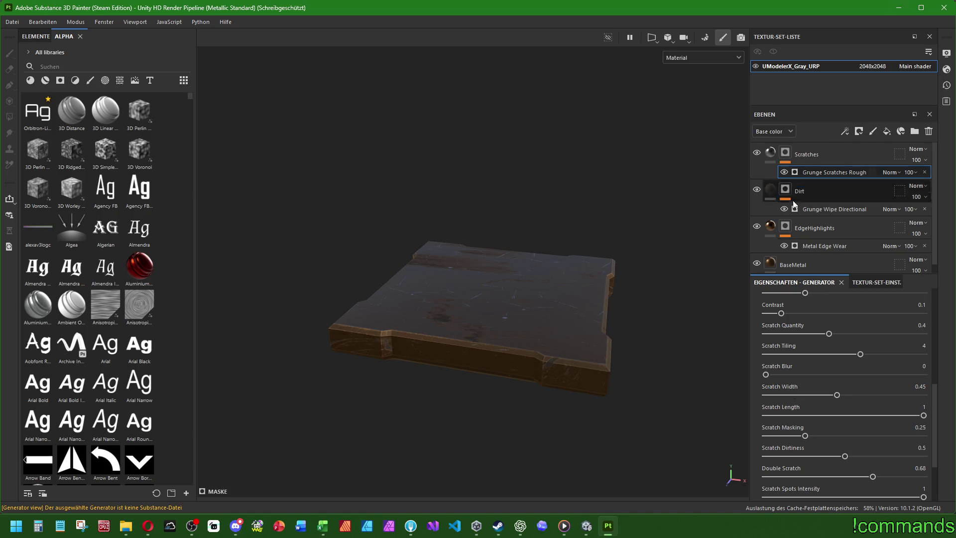
click(800, 155)
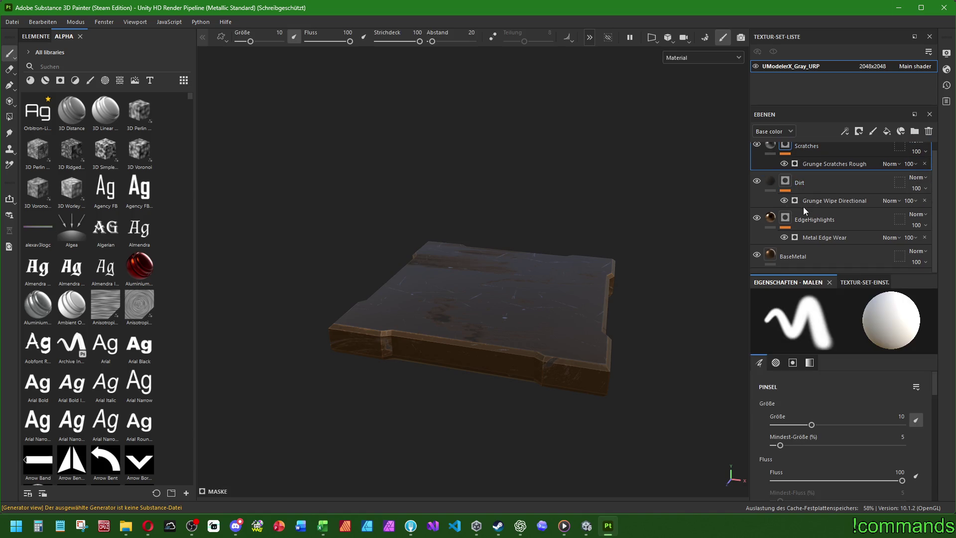
- Move the layers from Scratches down to BaseMetal into a new folder
shift+click(791, 263)
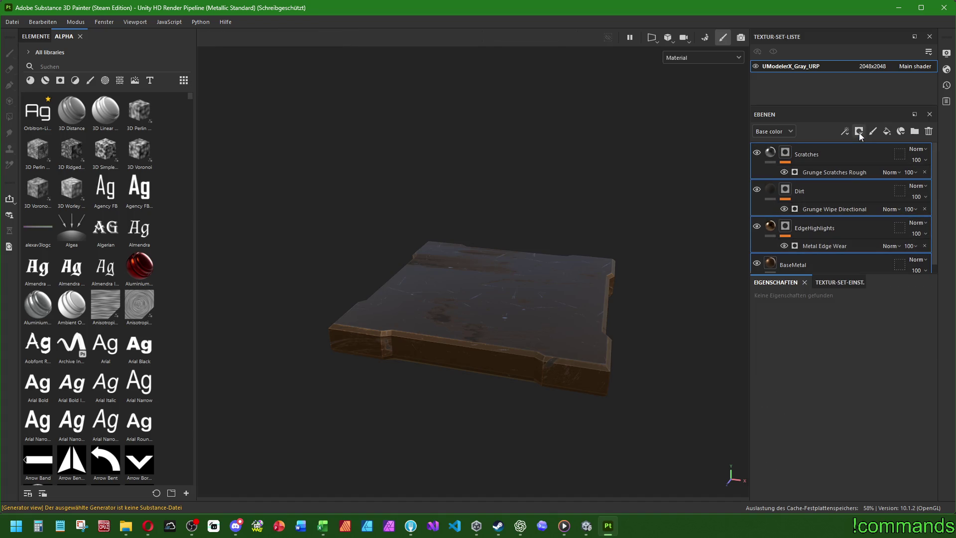
click(914, 131)
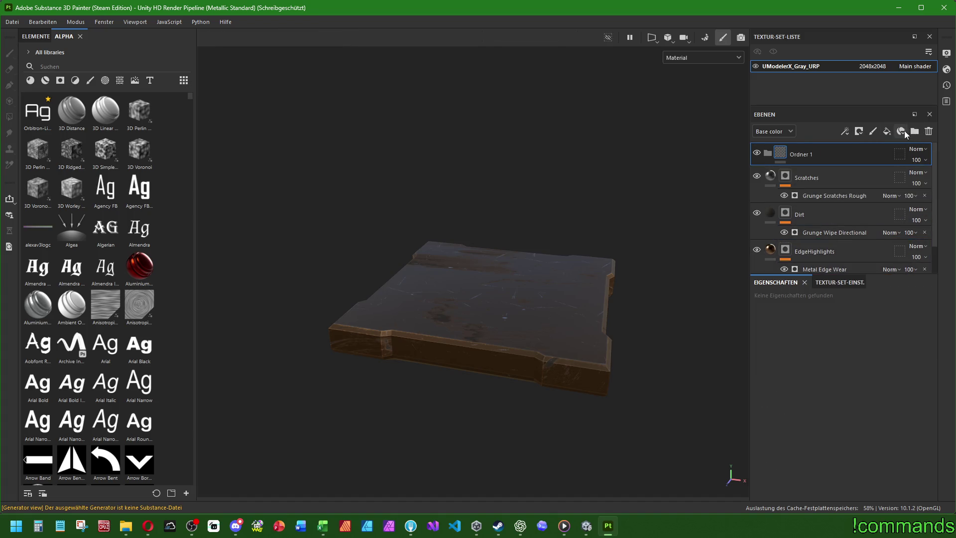
click(814, 179)
scroll(803, 228, down, 1)
shift+click(805, 252)
scroll(805, 252, up, 1)
drag(807, 186, 767, 152)
click(767, 153)
- Name the new folder DestroyablePropBronzeTech
double_click(809, 155)
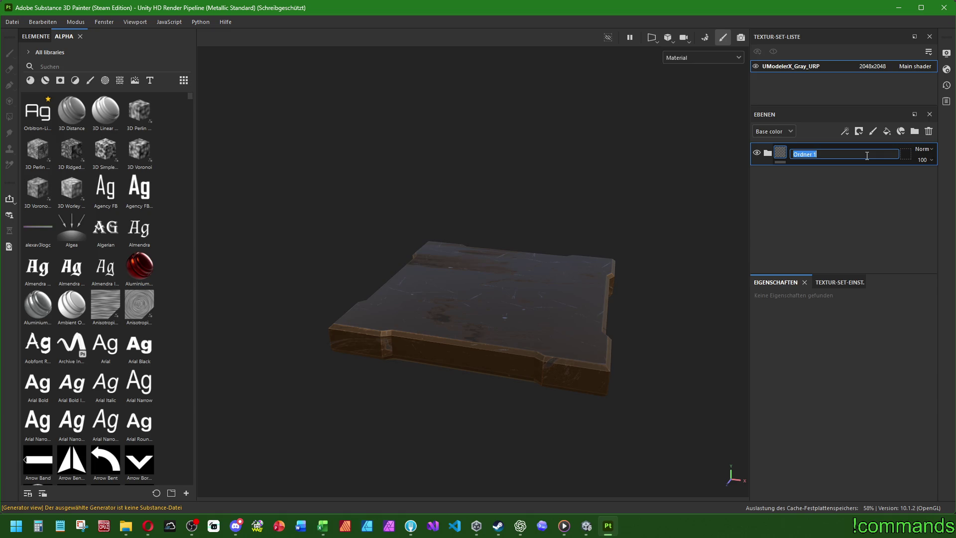
text(DestroyableProp)
key(Return)
text(Broc)
key(BackSpace)
text(n)
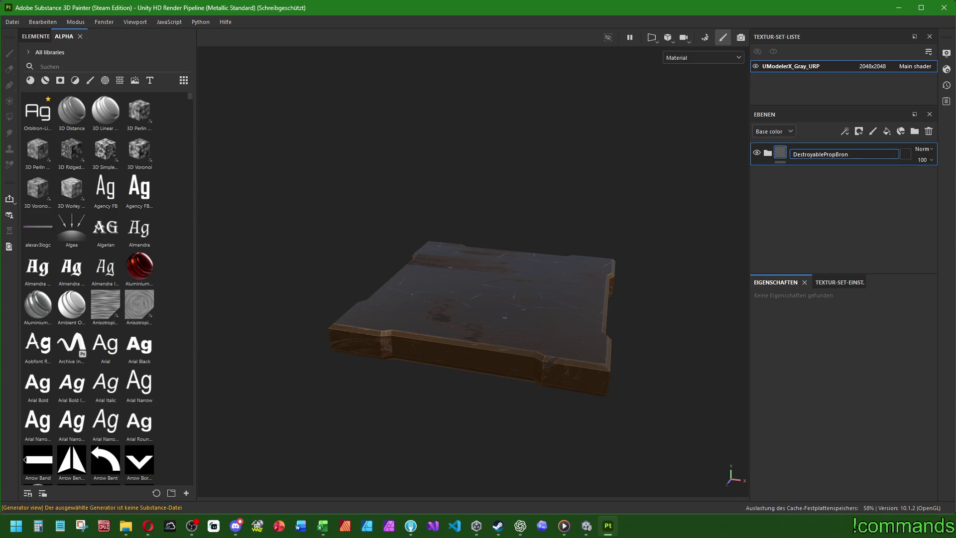
text(zeTech)
key(Return)
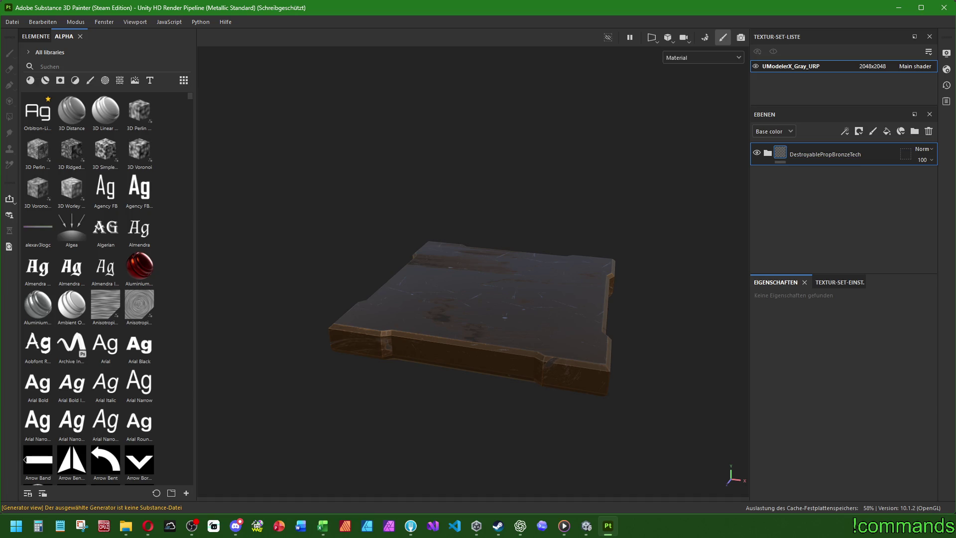
- Prefix the folder name with CC_ to make it CC_DestroyablePropBronzeTech
double_click(856, 154)
click(858, 154)
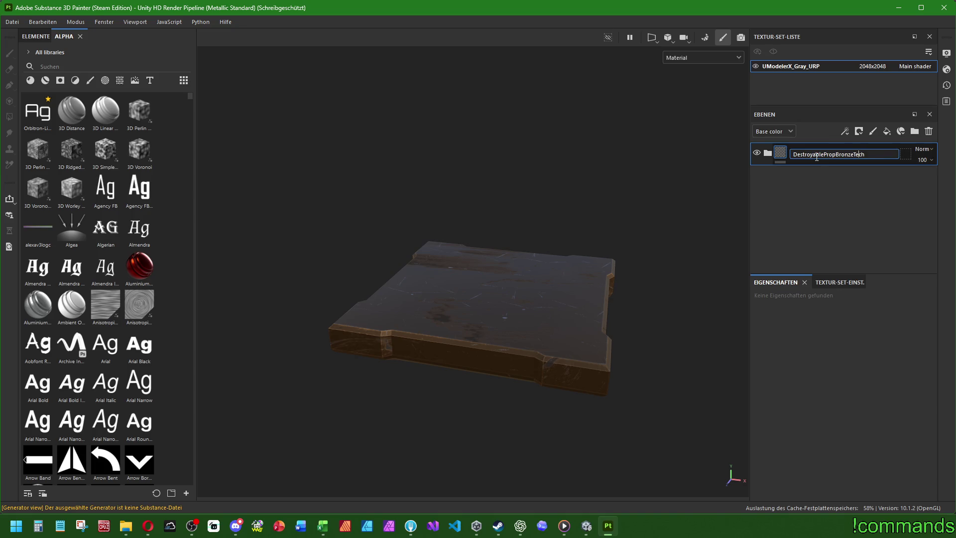
key(Home)
text(CC_)
key(Return)
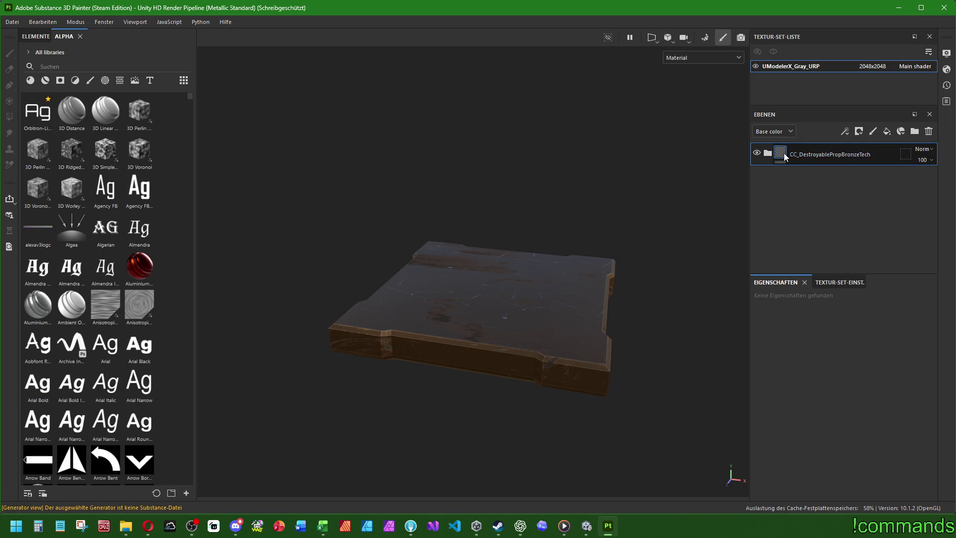
right_click(799, 156)
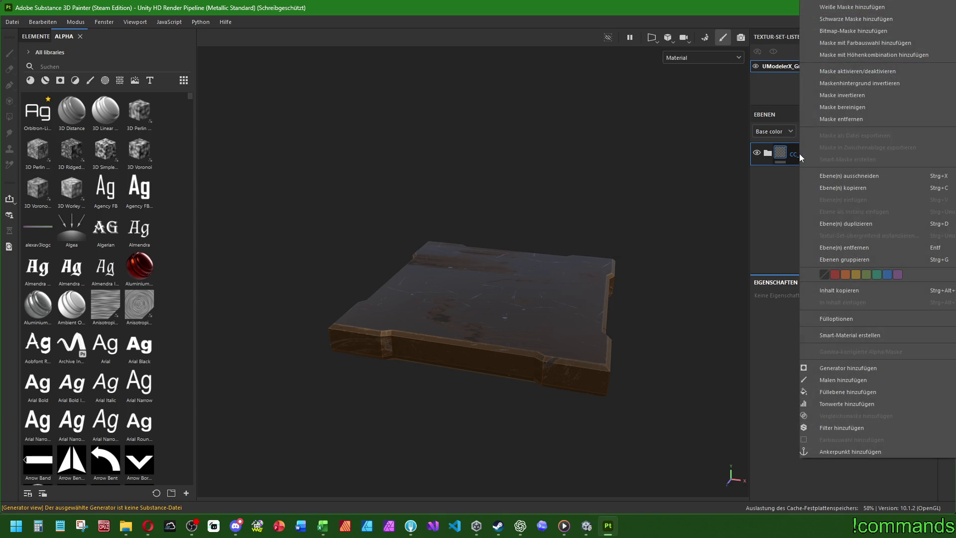
- Add a black mask to the bronze folder layer
click(841, 334)
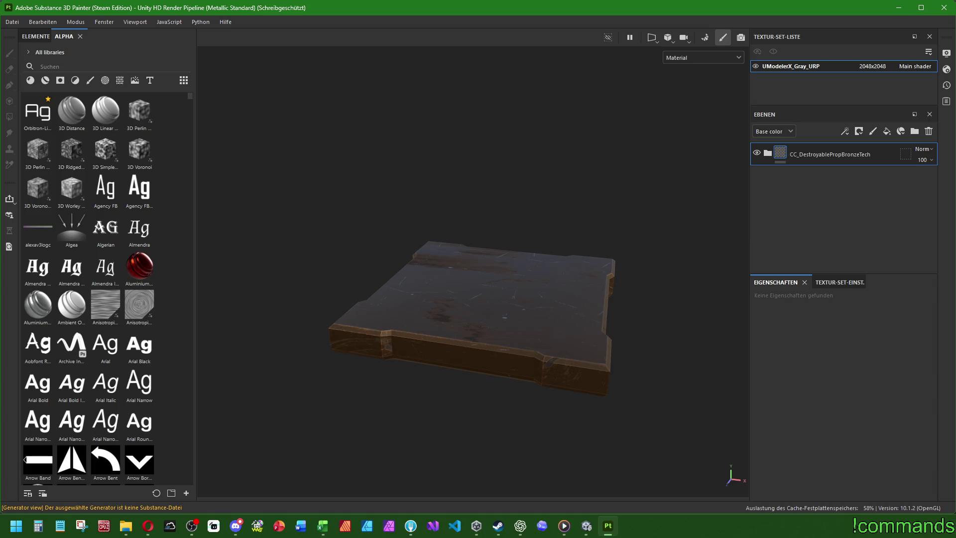
mouse_move(505, 367)
alt+mouse_down()
mouse_move(514, 202)
mouse_move(542, 175)
mouse_move(504, 346)
mouse_move(507, 338)
alt+mouse_up()
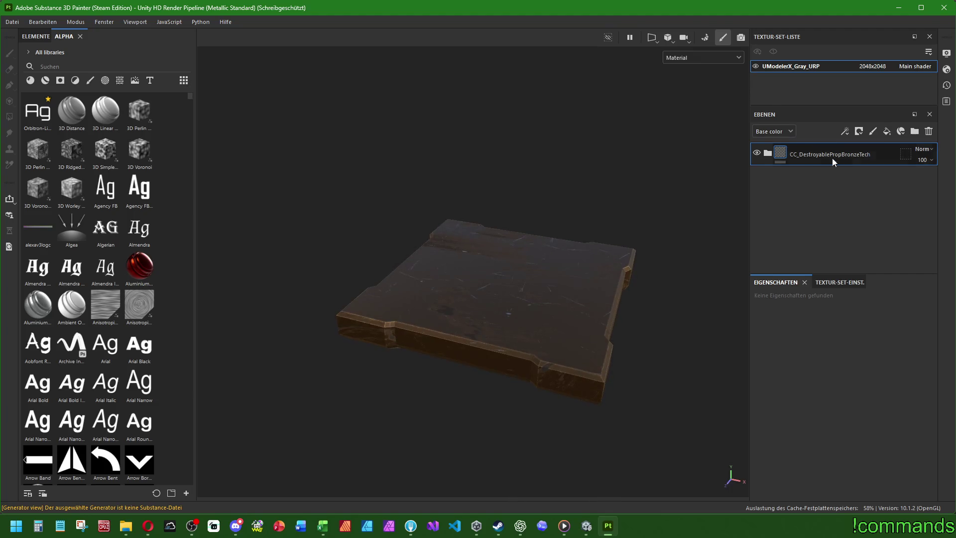
right_click(784, 149)
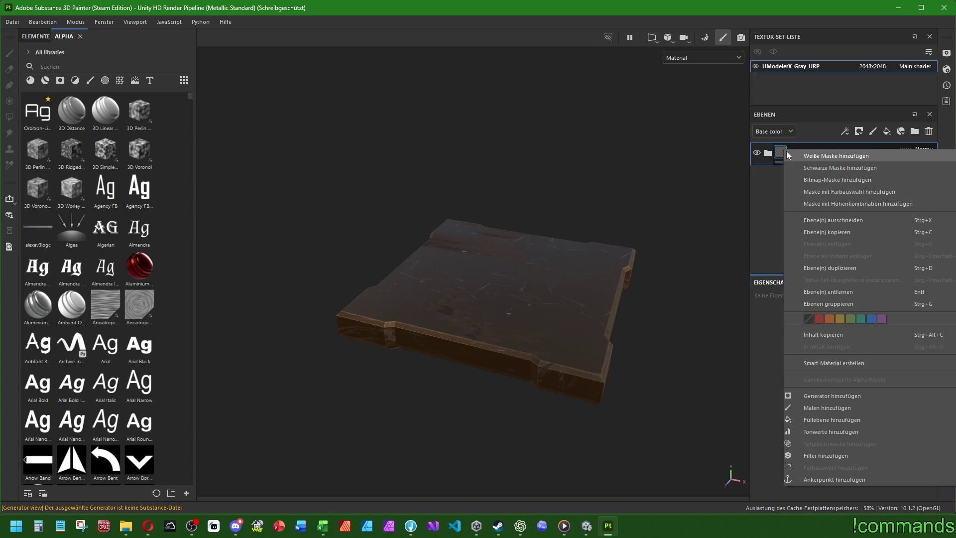
click(833, 167)
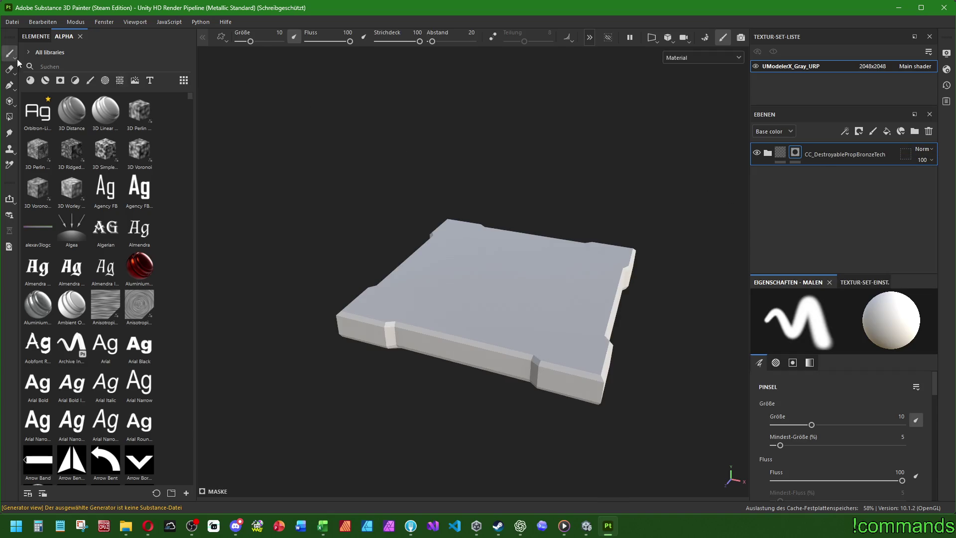
- Fill three of the panel's corner UV chunks into the mask with the Polygon Fill tool
click(9, 116)
click(253, 36)
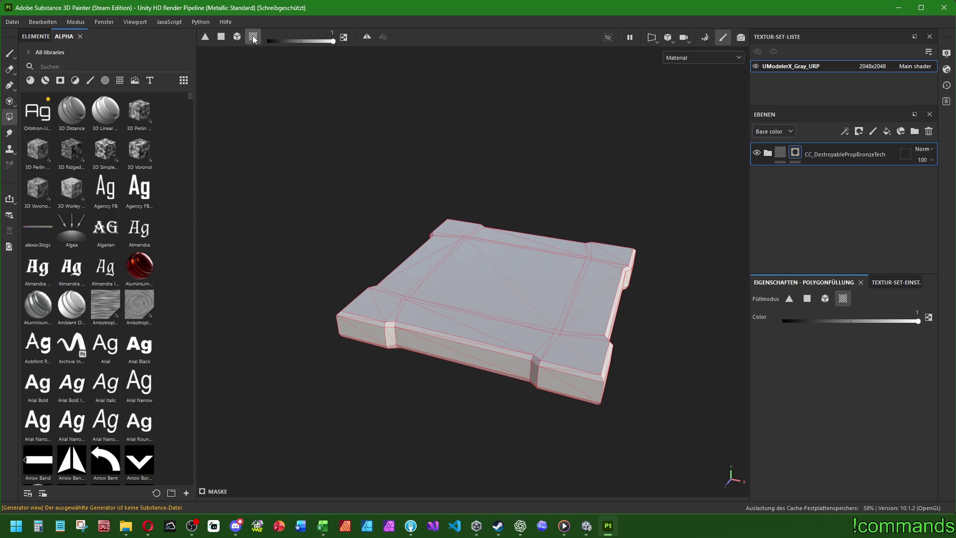
alt+drag(478, 259, 487, 207)
scroll(356, 339, up, 3)
click(571, 372)
mouse_move(571, 372)
alt+mouse_down()
mouse_move(550, 301)
mouse_move(533, 338)
alt+mouse_up()
click(532, 338)
click(359, 340)
mouse_move(460, 219)
alt+mouse_down()
mouse_move(346, 278)
mouse_move(358, 335)
mouse_move(467, 133)
mouse_move(444, 363)
mouse_move(553, 88)
mouse_move(443, 143)
mouse_move(411, 211)
mouse_move(488, 354)
mouse_move(488, 378)
mouse_move(529, 150)
mouse_move(456, 81)
mouse_move(476, 351)
mouse_move(458, 248)
mouse_move(589, 299)
mouse_move(547, 290)
alt+mouse_up()
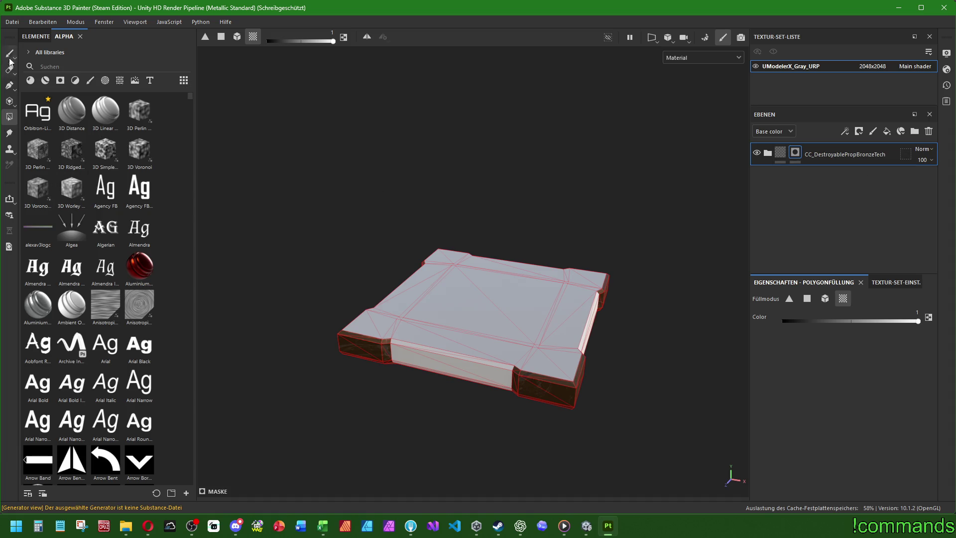
click(12, 22)
- Save As into Assets/SubstanceMats/Destroyable/RunLootProps/Entrance/SupplyCrate
click(55, 118)
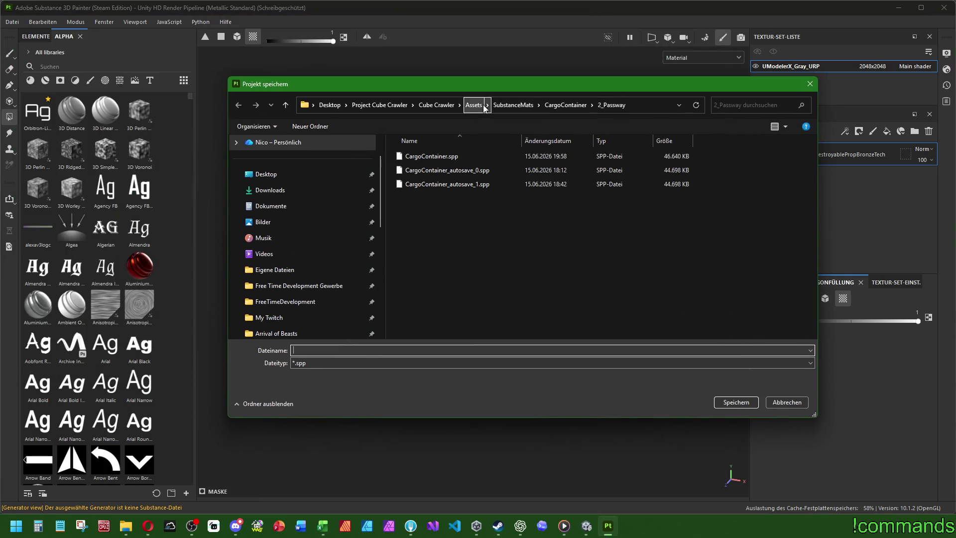
click(483, 106)
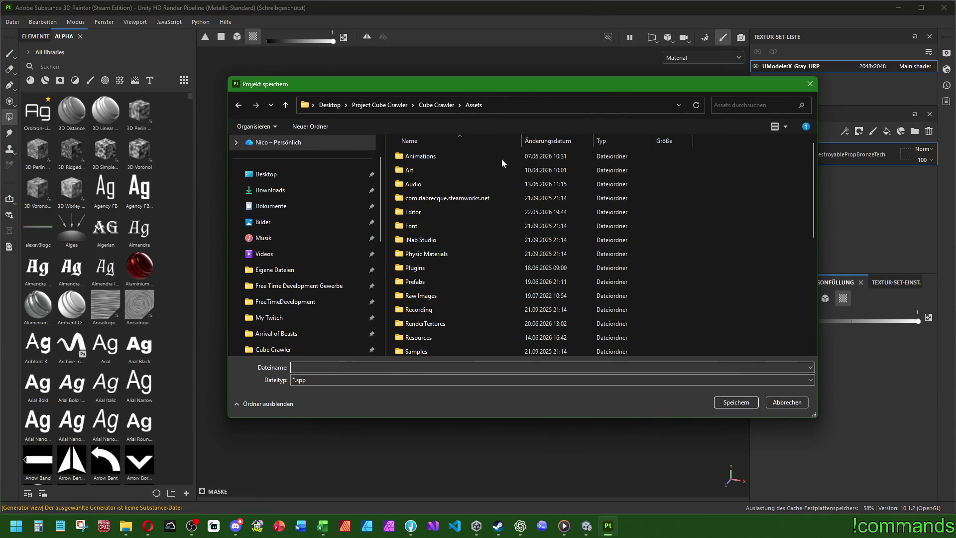
scroll(465, 278, down, 5)
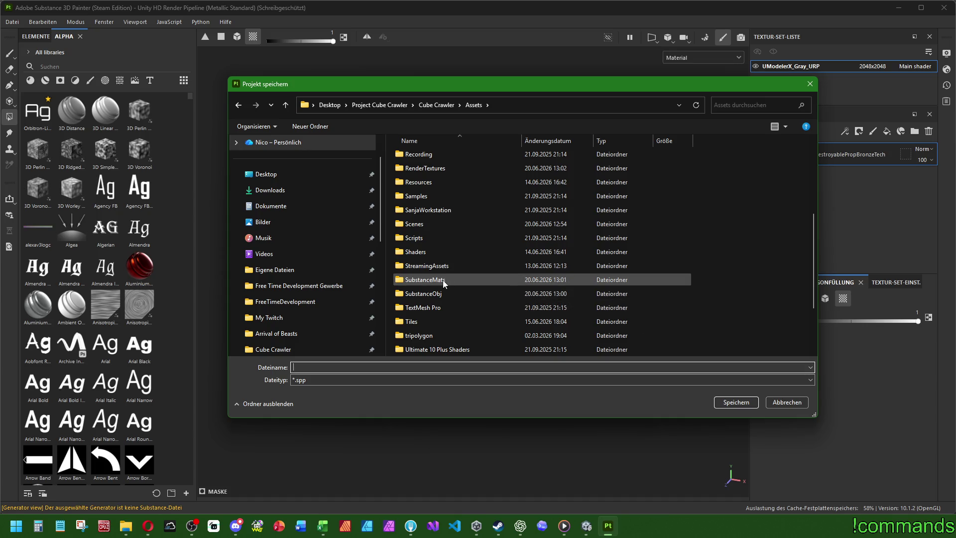
double_click(443, 280)
double_click(444, 170)
double_click(444, 172)
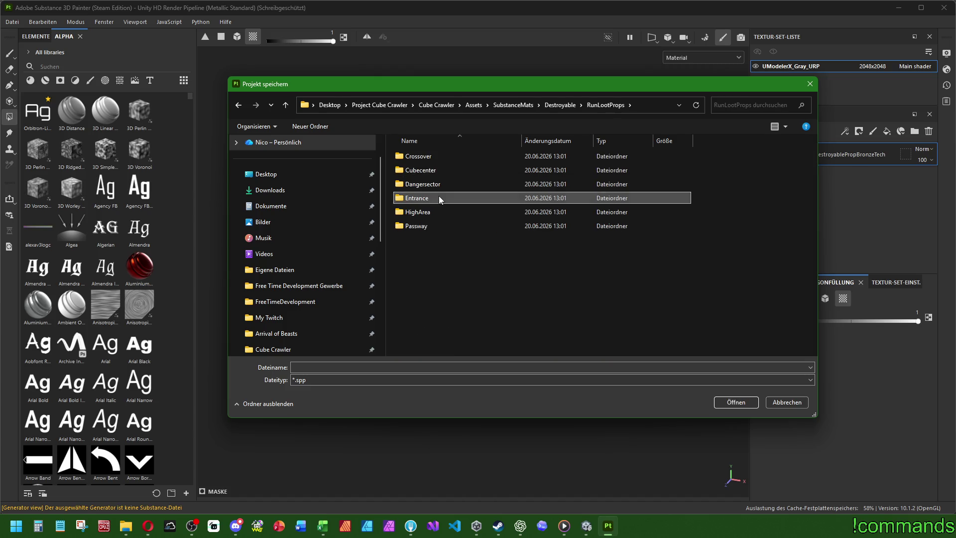
double_click(439, 197)
double_click(431, 157)
- Enter SupplyCrate_Part1 as the project file name
click(334, 368)
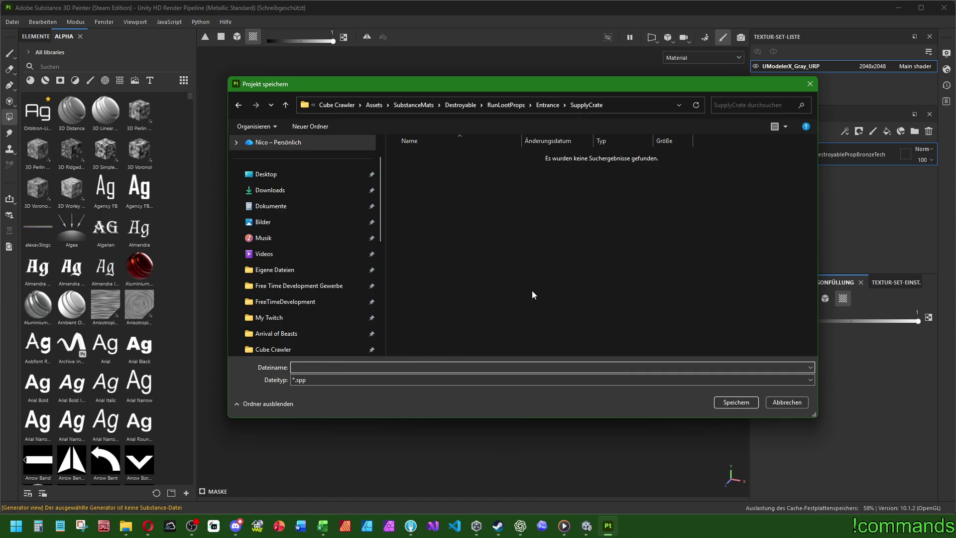
mouse_move(670, 88)
mouse_down()
mouse_move(584, 99)
mouse_move(548, 117)
mouse_up()
mouse_move(586, 526)
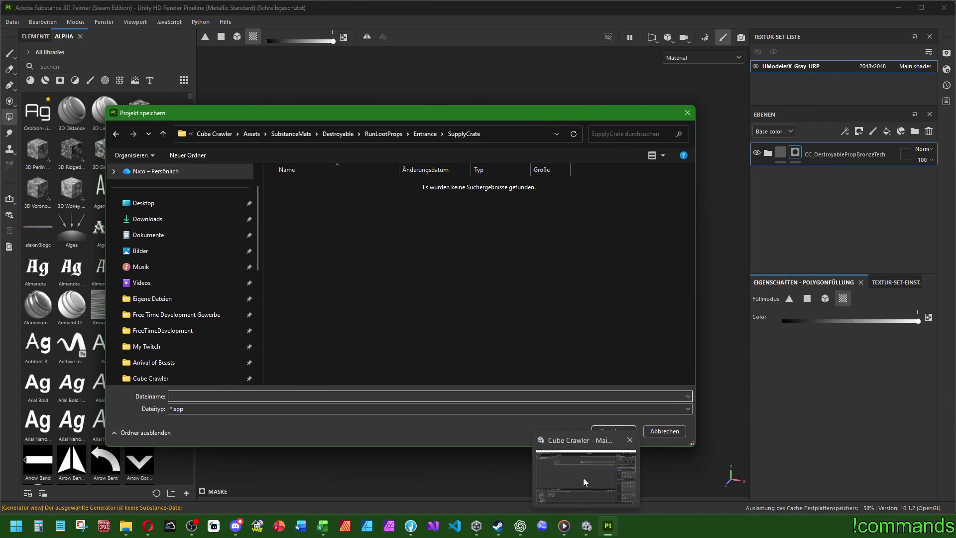
mouse_move(583, 477)
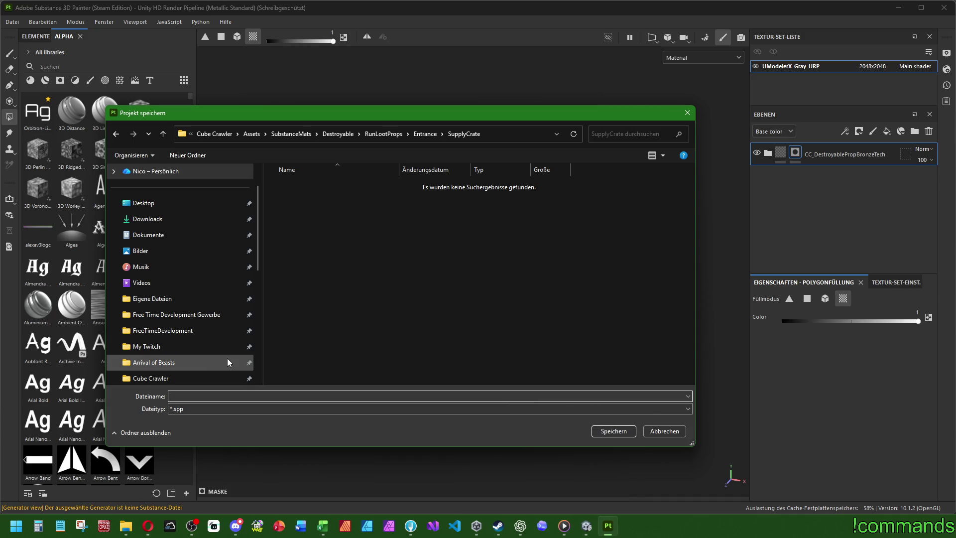
text(SupplyCrate)
text(_Part1)
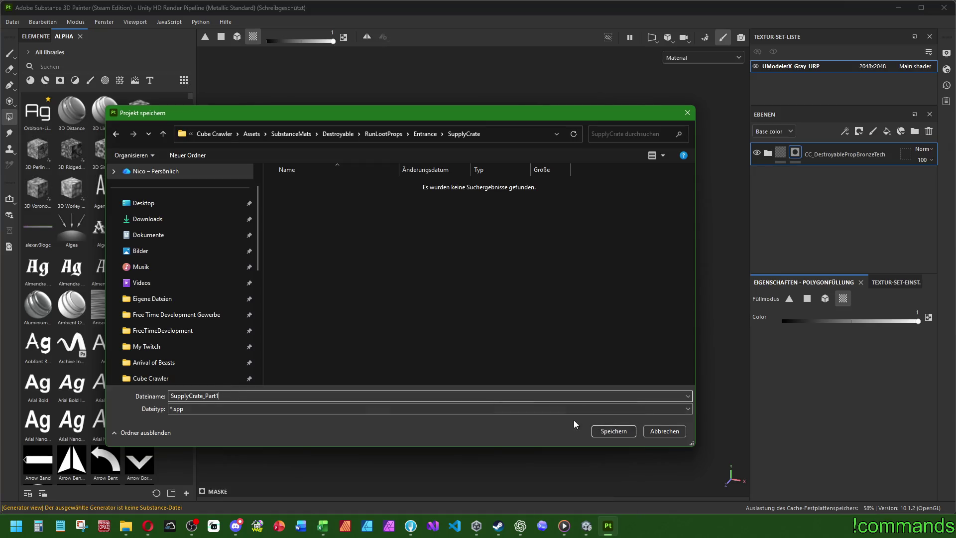
- Save the project as SupplyCrate_Part1 and add a fill layer named BaseMetal
click(618, 431)
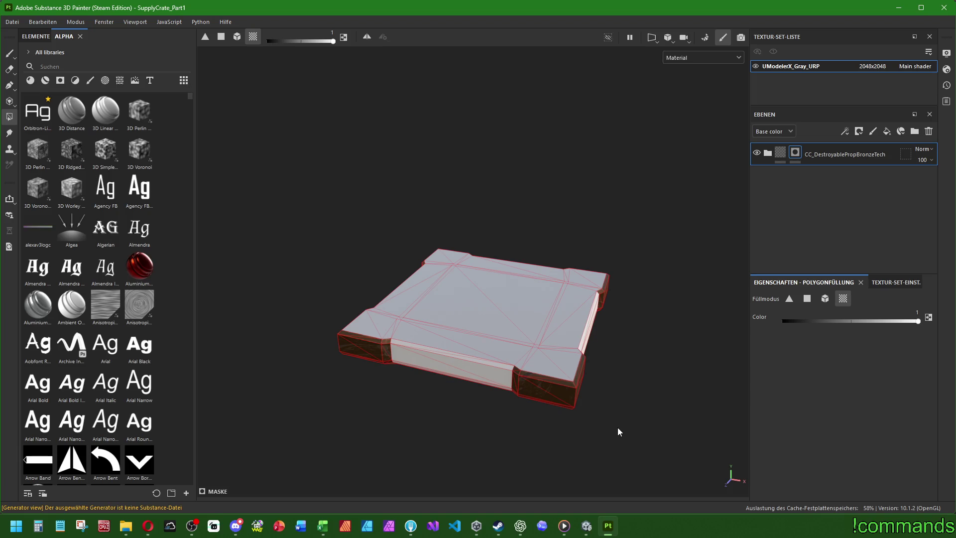
click(886, 131)
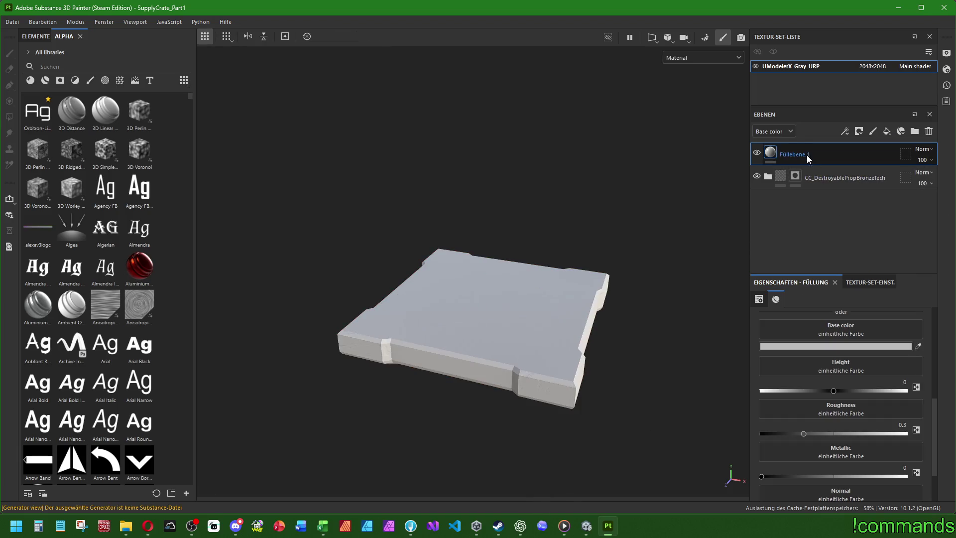
double_click(806, 155)
text(Ba)
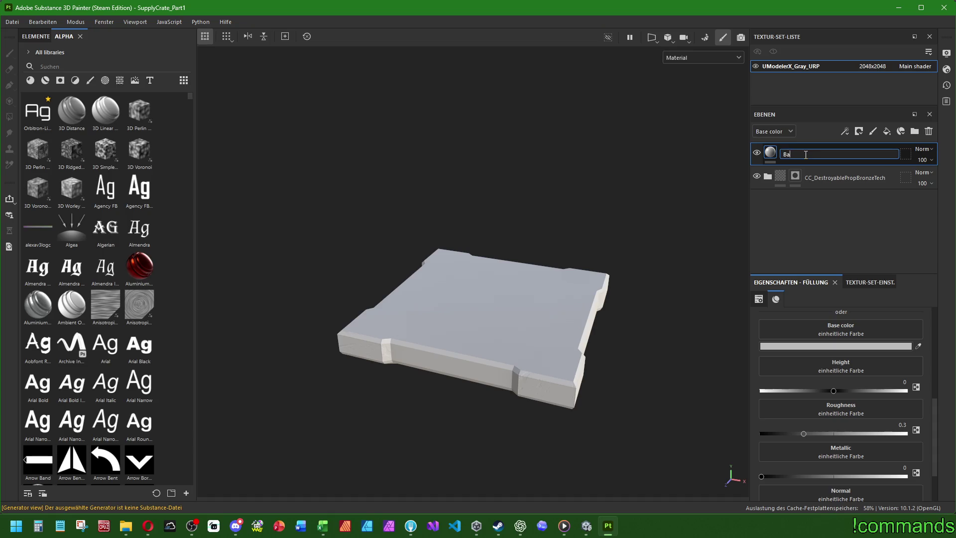
text(seMetal)
key(Return)
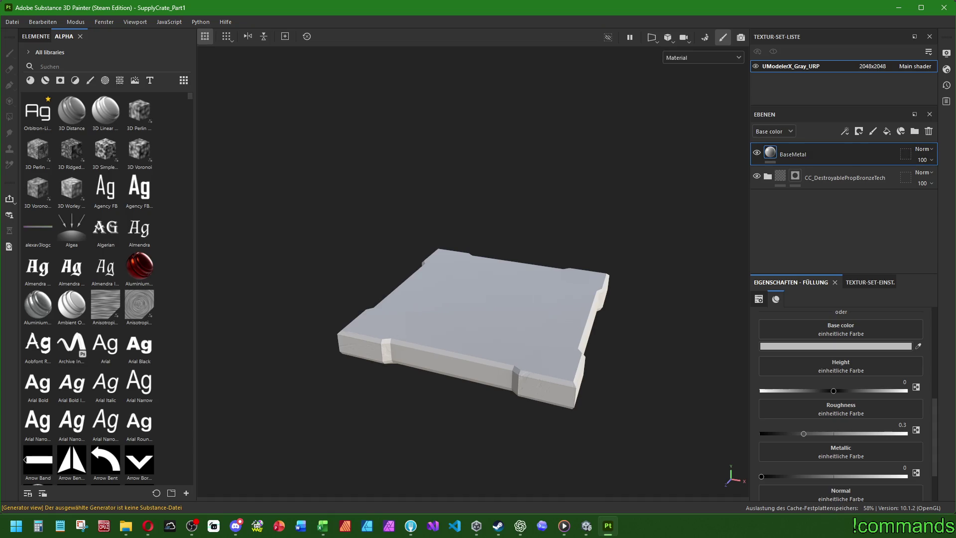
- Give BaseMetal base colour #282D32, Metallic 1 and Roughness 0.55
click(841, 346)
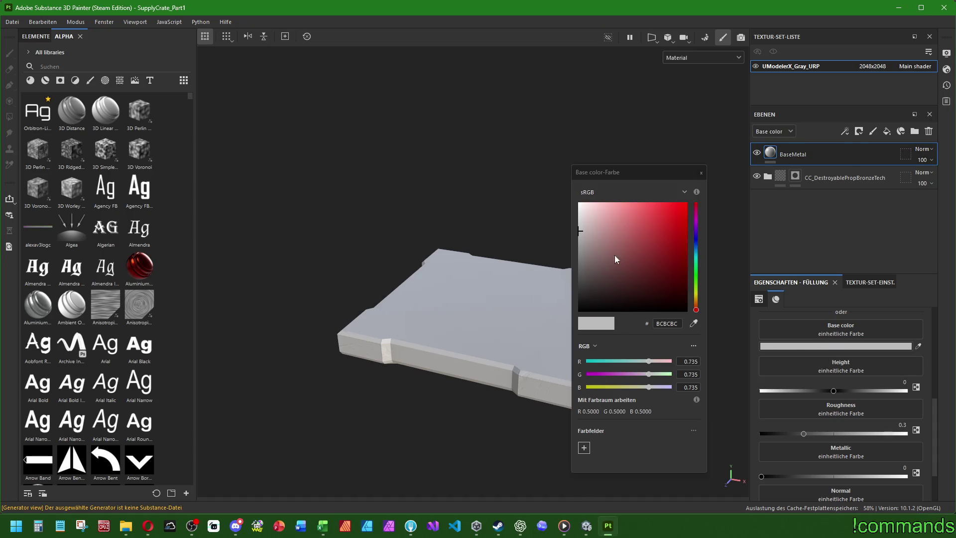
click(675, 322)
text(#282D32)
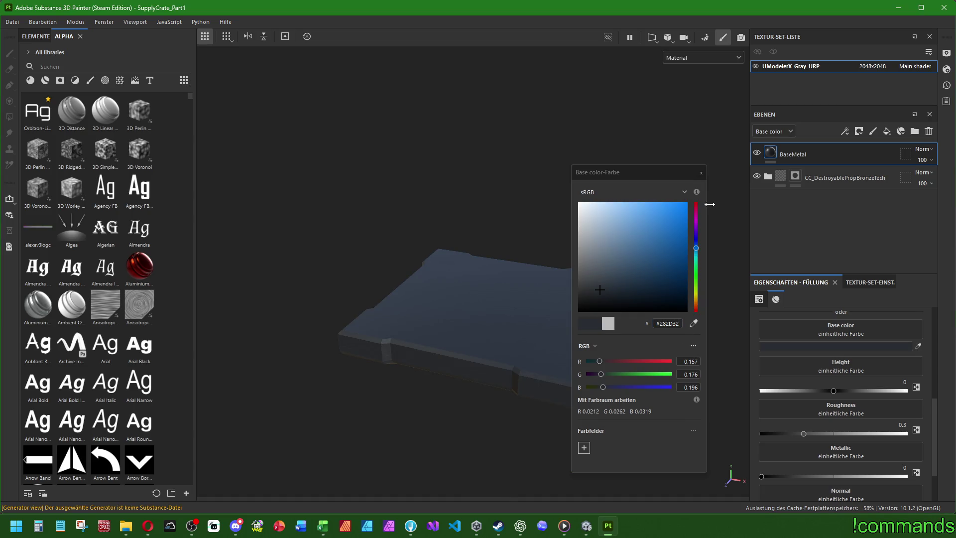
click(701, 173)
click(899, 477)
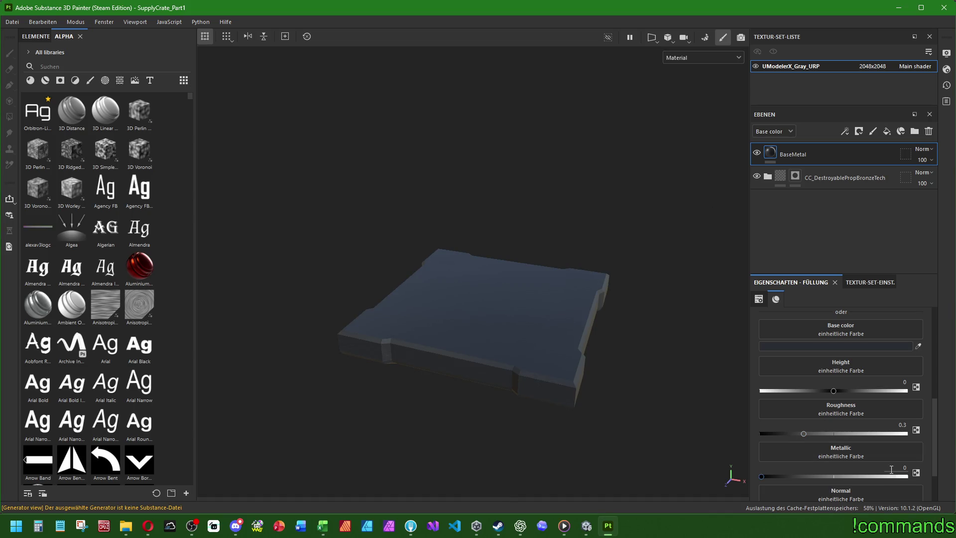
text(1)
click(896, 424)
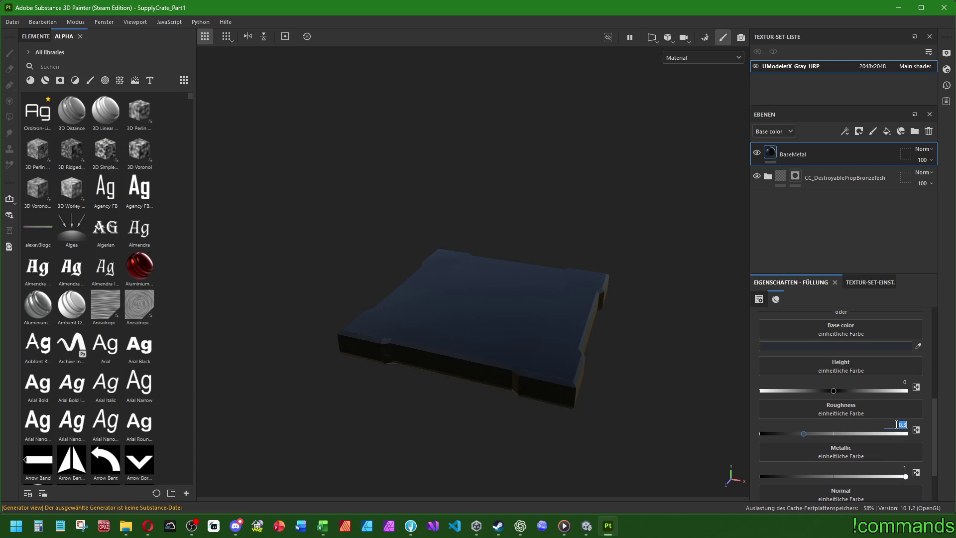
text(0.55)
key(Return)
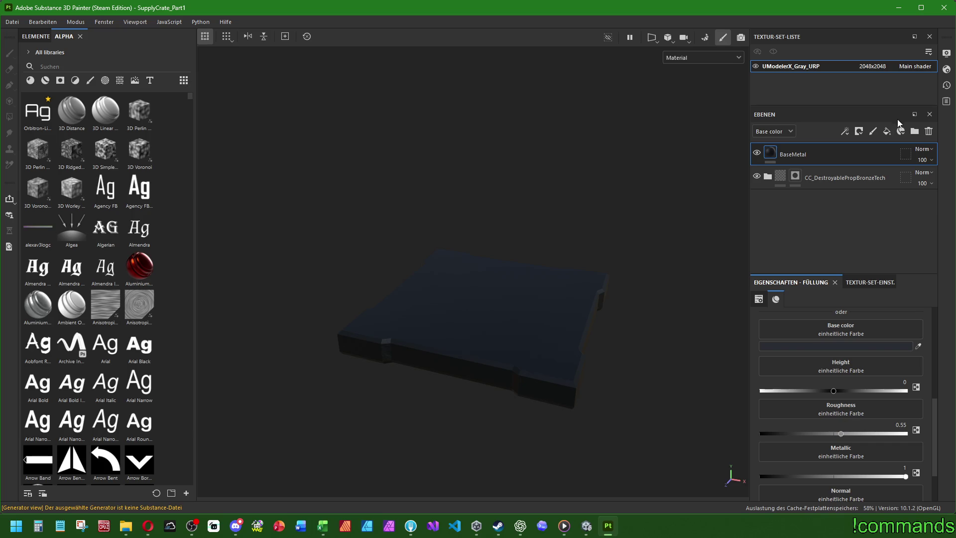
click(886, 131)
double_click(806, 154)
- Name the new fill layer EdgeWear and set its base colour to #787D82
text(EdgeWear)
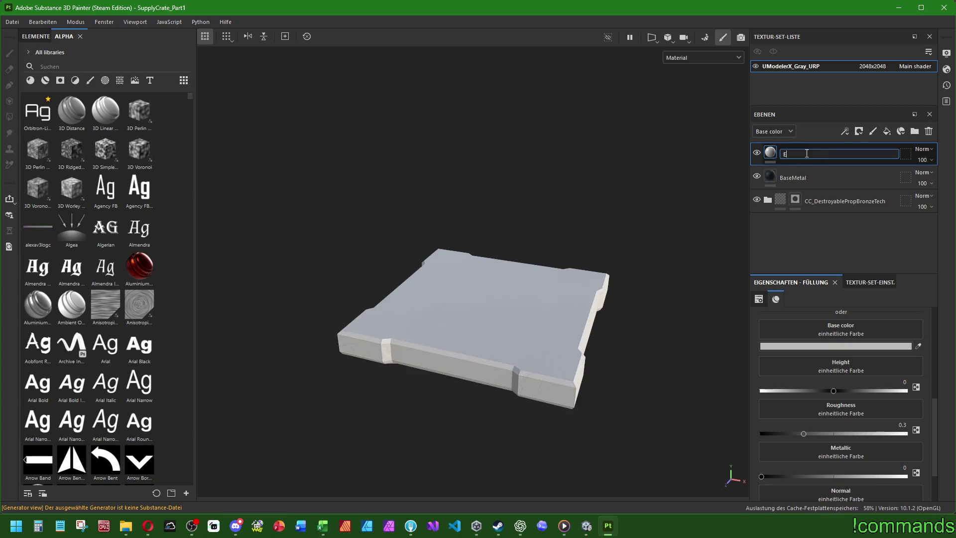
key(Return)
click(864, 345)
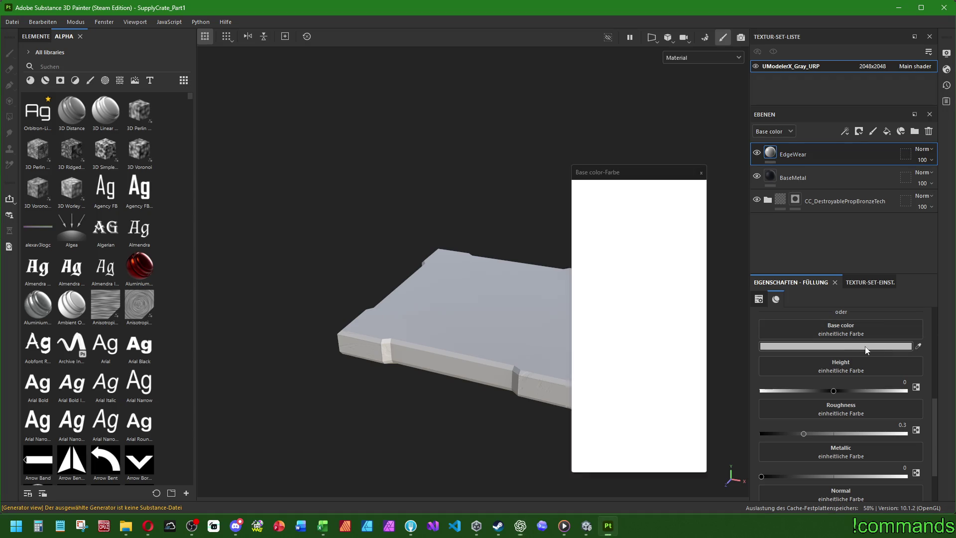
double_click(665, 323)
text(#787D82)
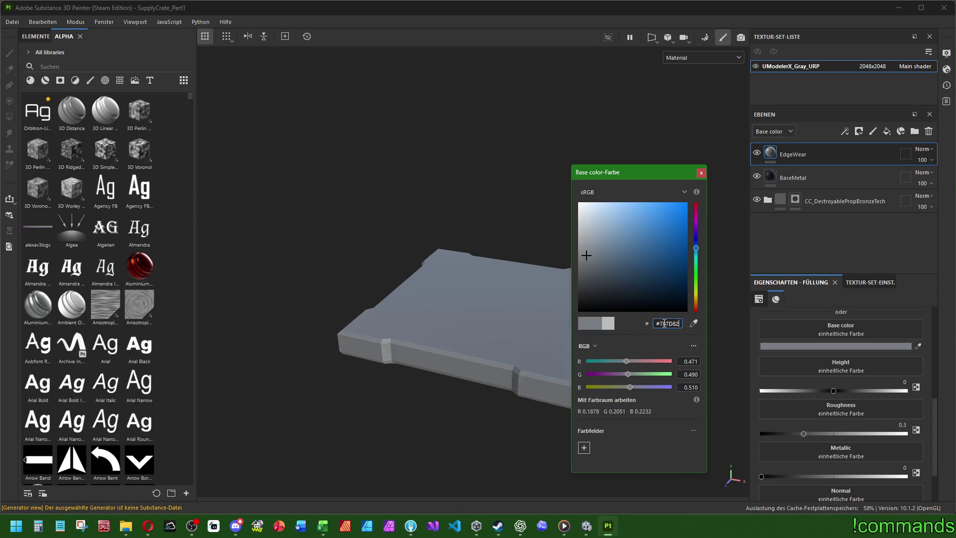
click(700, 172)
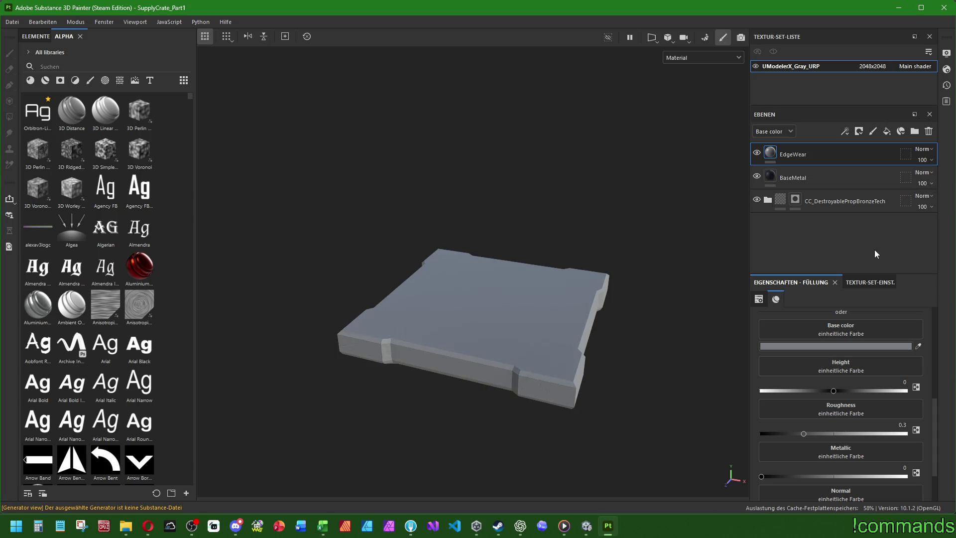
- Set EdgeWear's Metallic to 0.95, Roughness to 0.25 and Height to 0.02
click(903, 468)
text(0.05)
key(Return)
click(900, 425)
text(0.25)
key(Return)
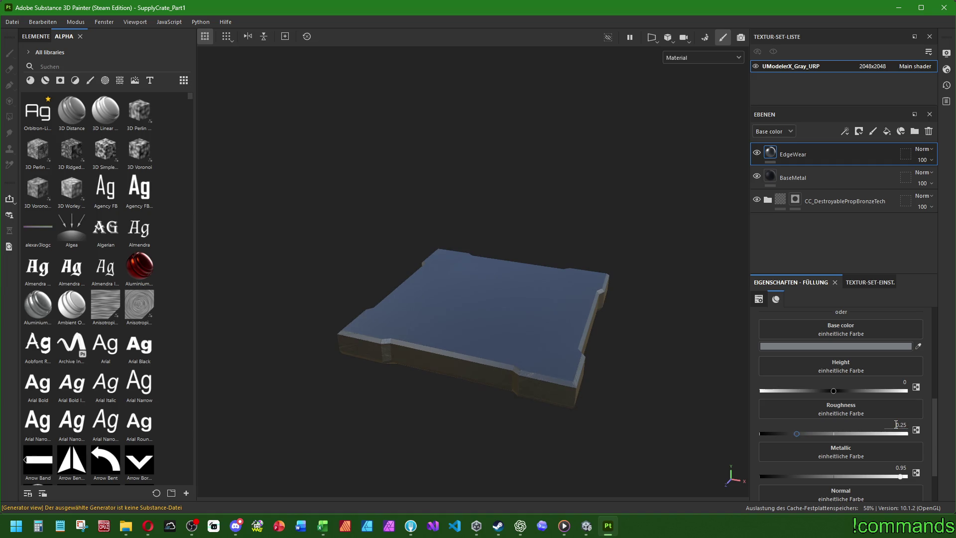
click(892, 383)
text(0.02)
key(Return)
- Add a black mask to EdgeWear with a Metal Edge Wear generator
right_click(801, 154)
click(839, 19)
right_click(785, 152)
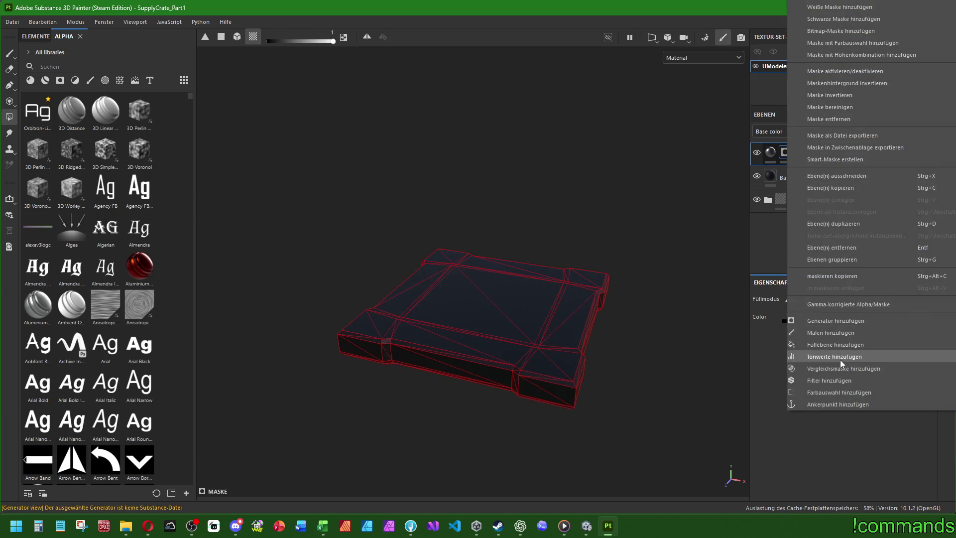
click(840, 318)
click(840, 322)
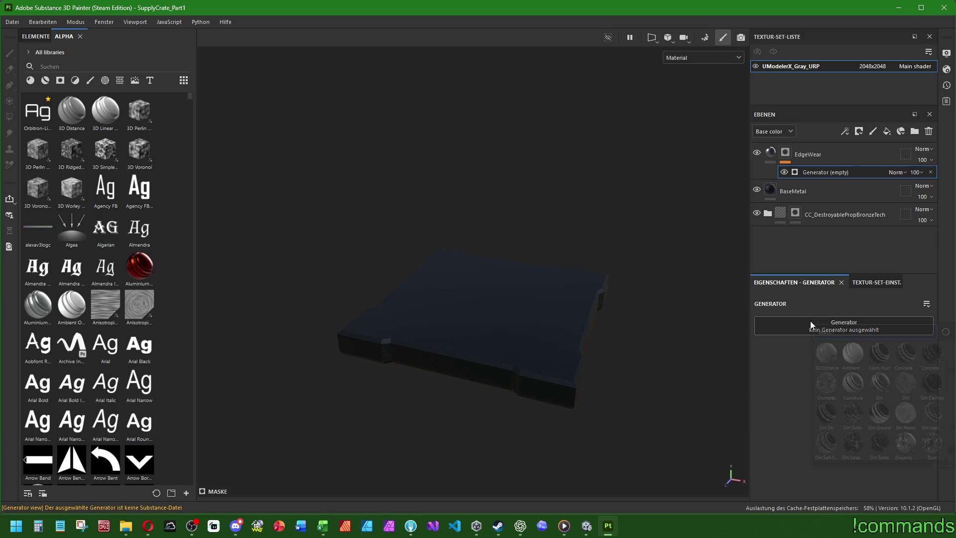
text(edge wea)
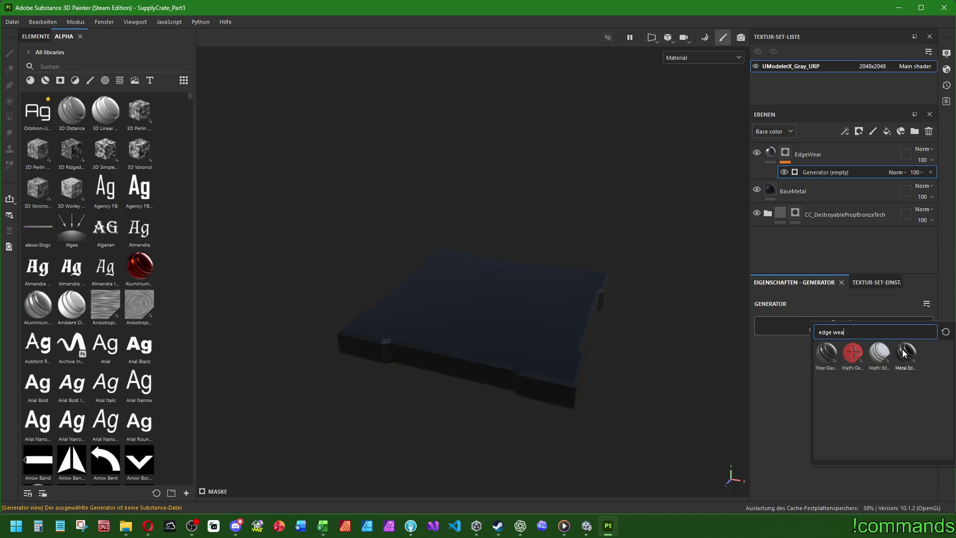
click(904, 352)
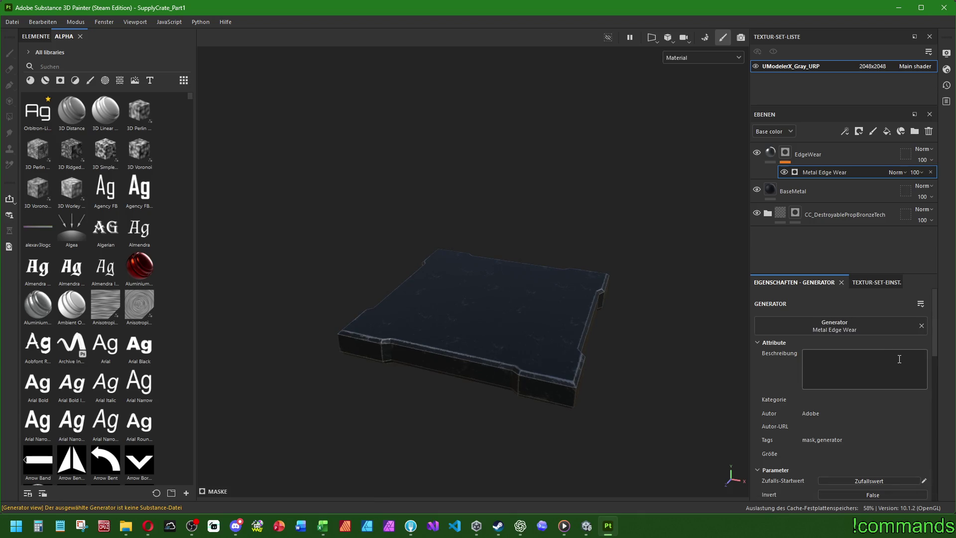
- Set the Metal Edge Wear generator's Wear Level to 0.4
scroll(868, 392, down, 2)
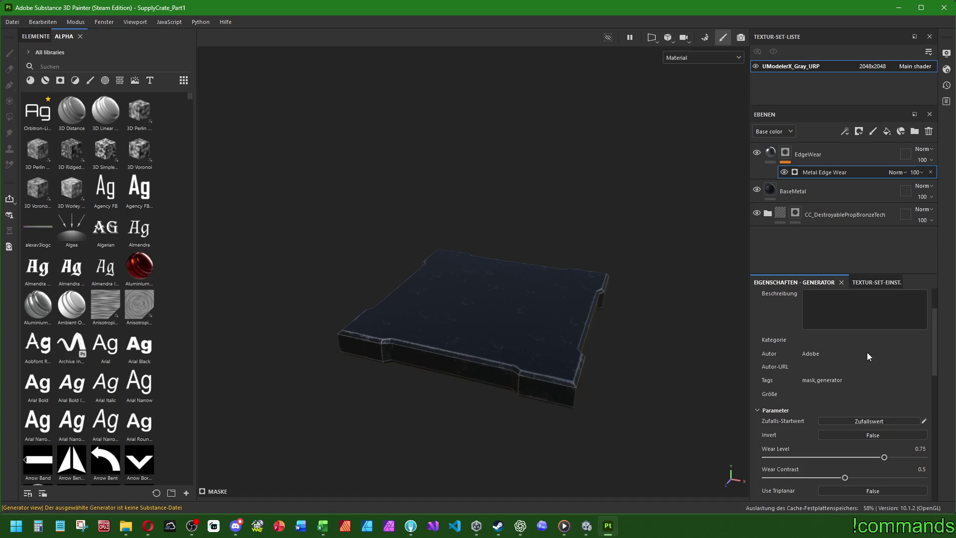
click(915, 448)
text(0.35)
key(Return)
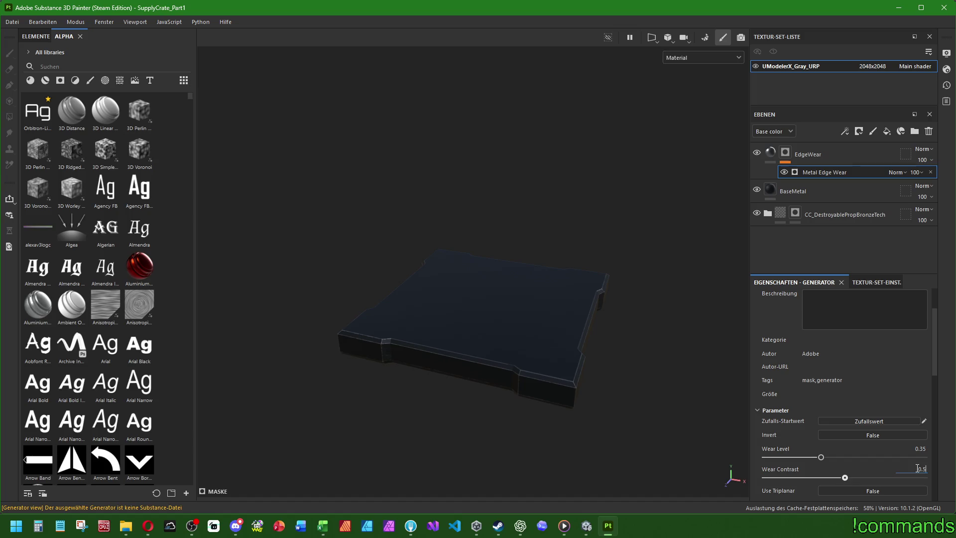
click(903, 448)
text(0.4)
key(Return)
scroll(550, 413, up, 2)
mouse_move(551, 413)
alt+mouse_down()
mouse_move(491, 431)
mouse_move(512, 379)
mouse_move(480, 420)
alt+mouse_up()
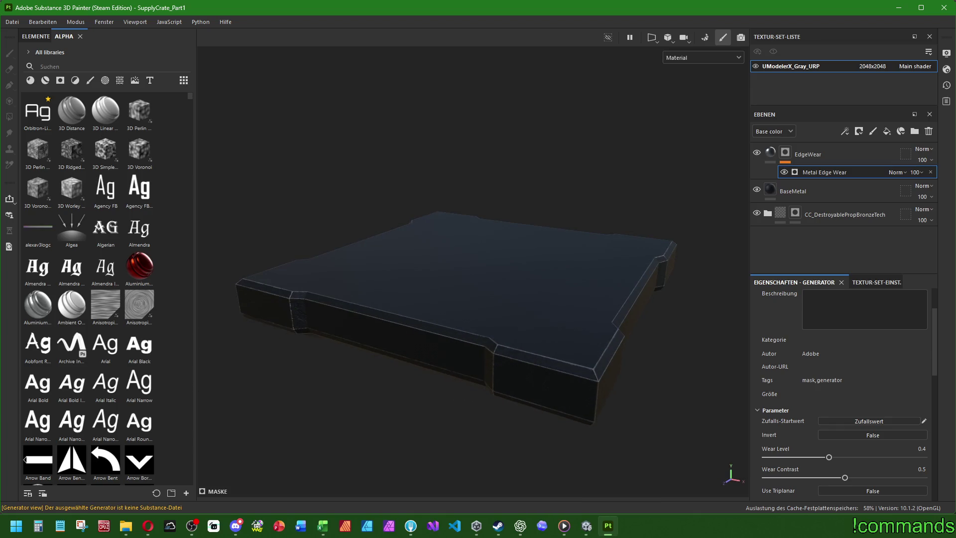
click(815, 154)
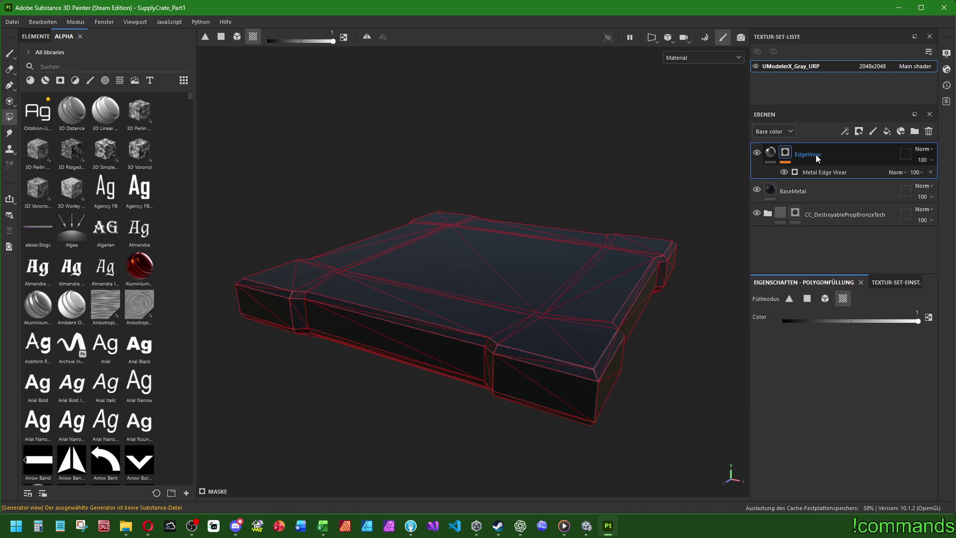
- Add a fill layer above EdgeWear named MicroScratches
click(886, 131)
double_click(813, 154)
text(MicroScratches)
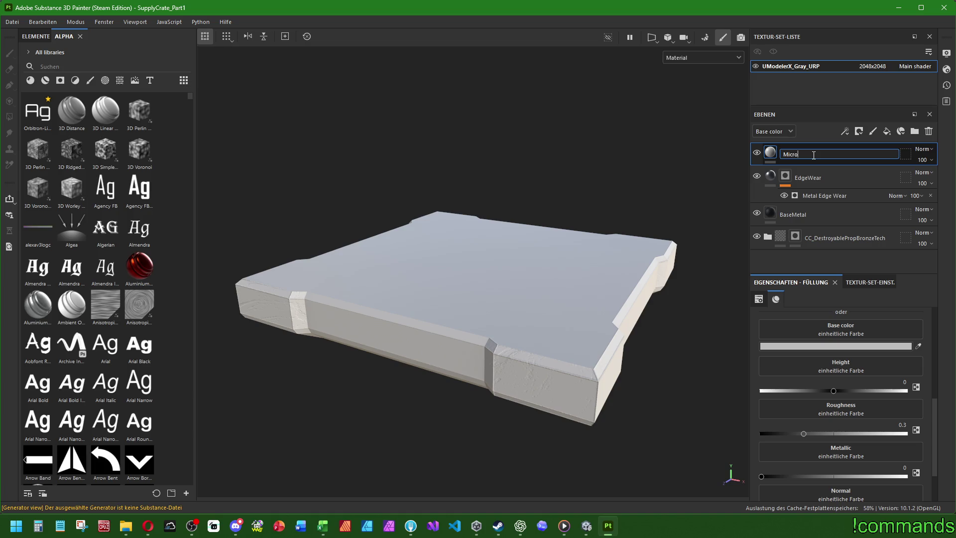
key(Return)
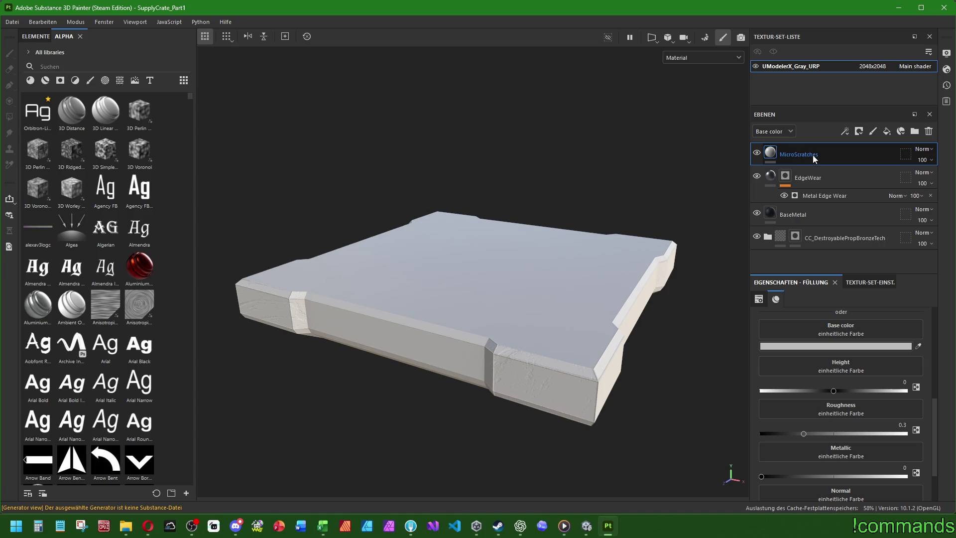
click(853, 348)
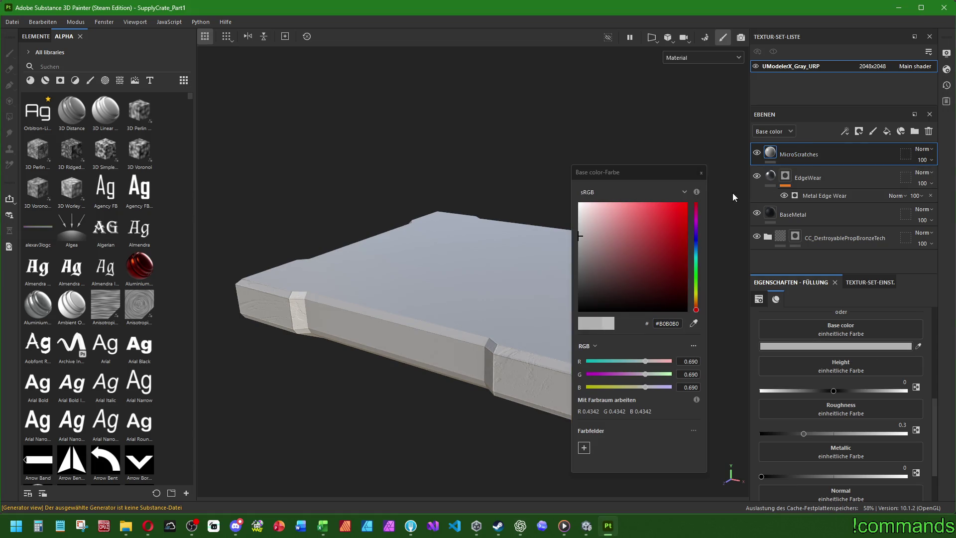
click(700, 172)
- Set MicroScratches to Metallic 1, Roughness 0.15 and Height -0.01
click(904, 468)
text(1)
key(Return)
click(902, 424)
text(0.15)
key(Return)
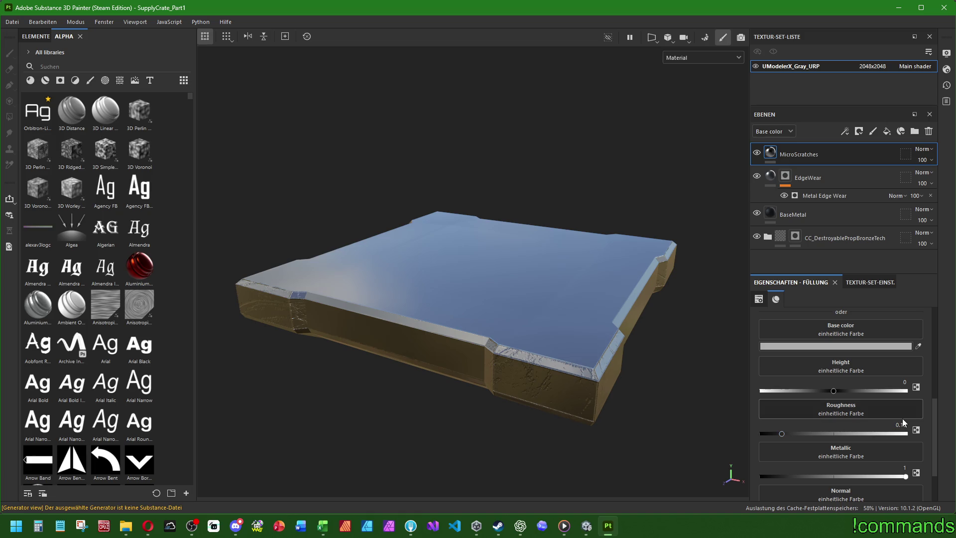
click(903, 382)
text(-0.01)
key(Return)
right_click(772, 151)
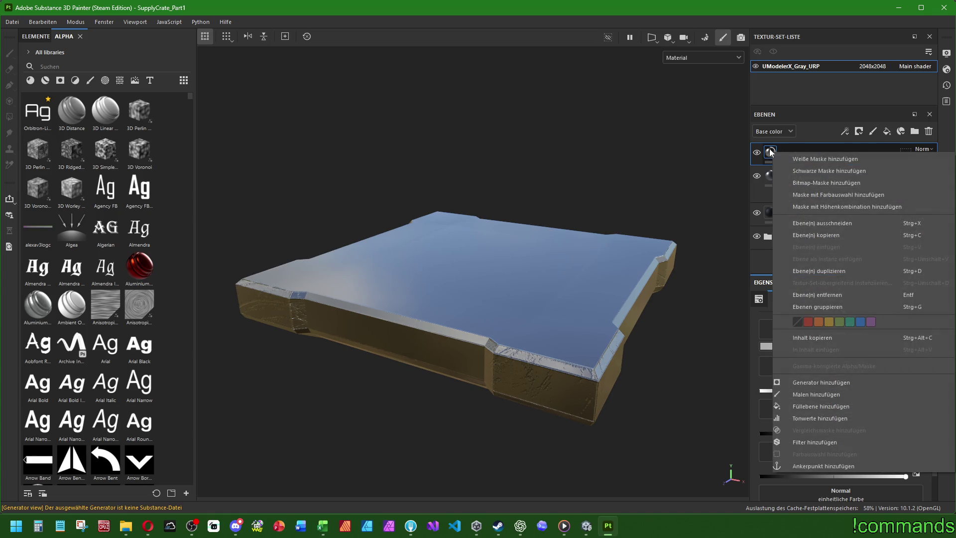
- Add a black mask with a generator to the MicroScratches layer
click(800, 170)
right_click(778, 154)
click(712, 13)
right_click(782, 165)
click(828, 321)
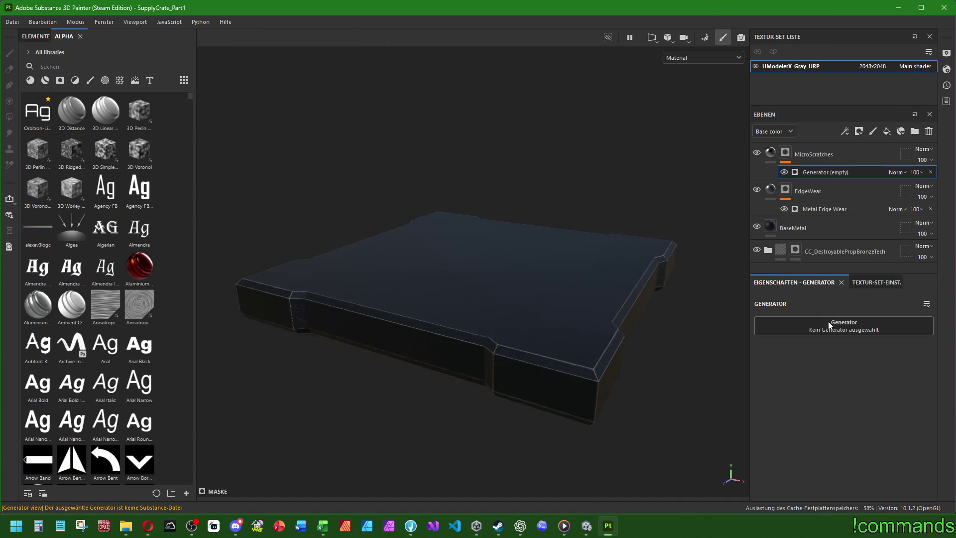
click(822, 327)
- Try the grunge scratch generators, settling on Grunge Scratches Rough
text(grunge scrat)
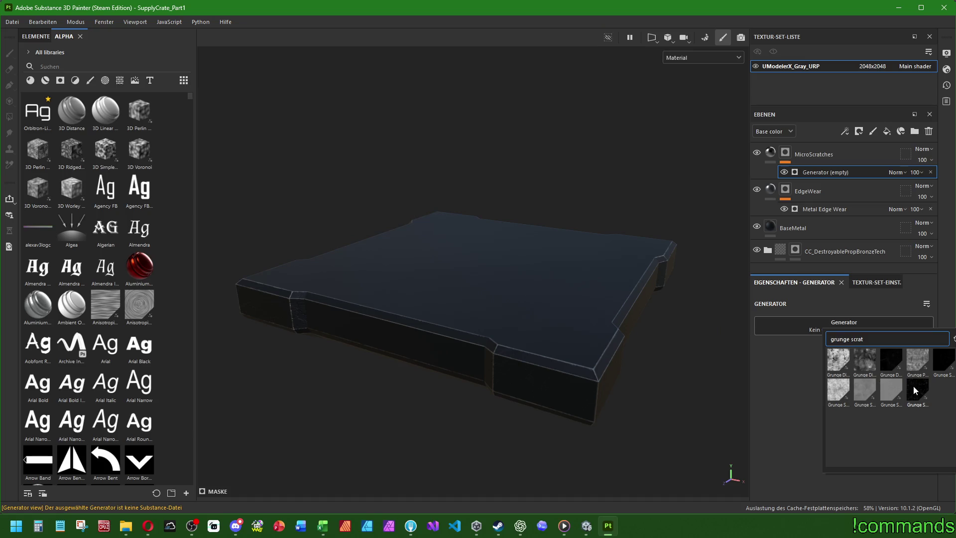
mouse_move(913, 385)
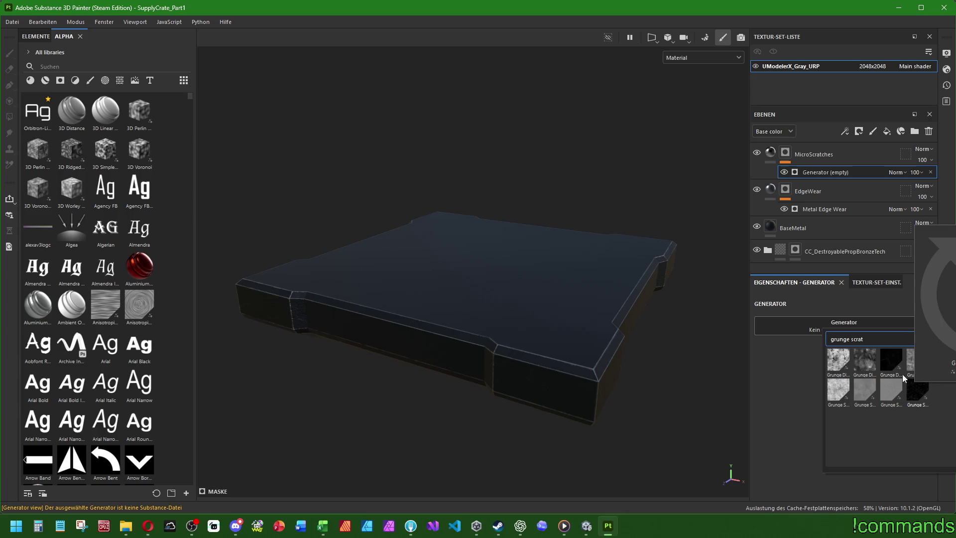
mouse_move(891, 365)
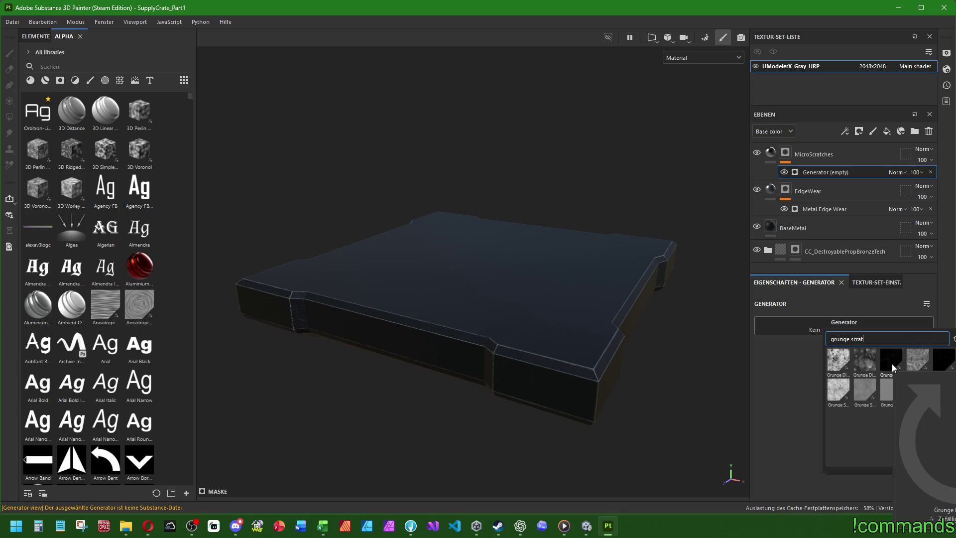
click(951, 360)
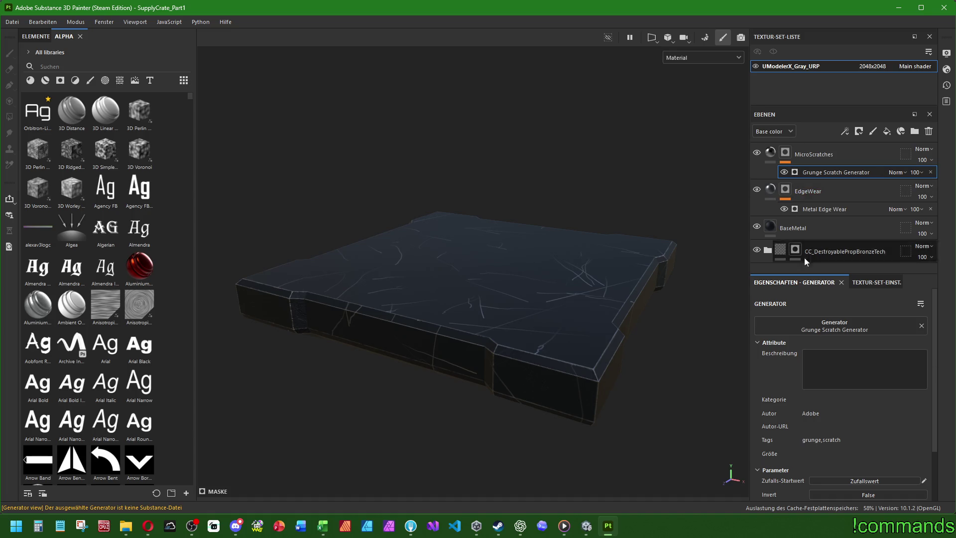
click(835, 327)
text(grunge scrat)
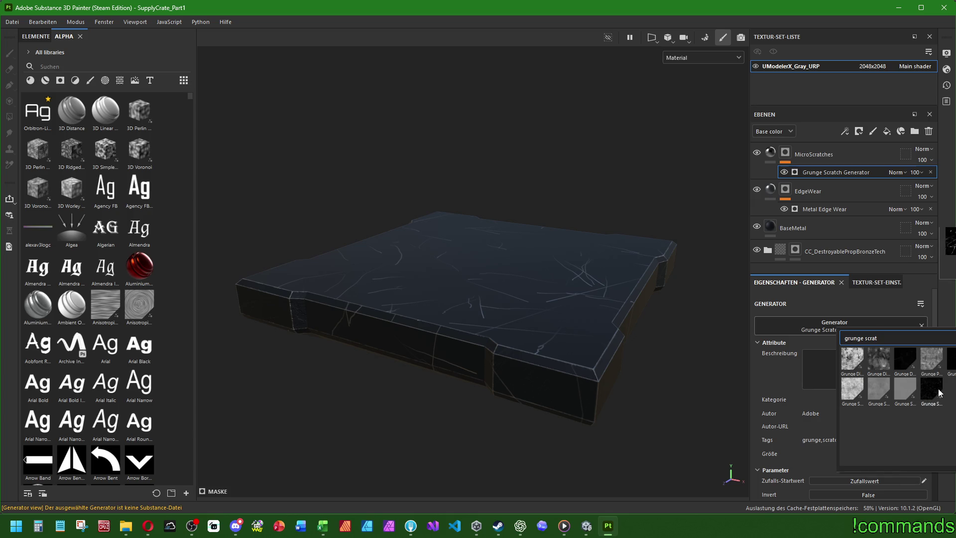
click(939, 392)
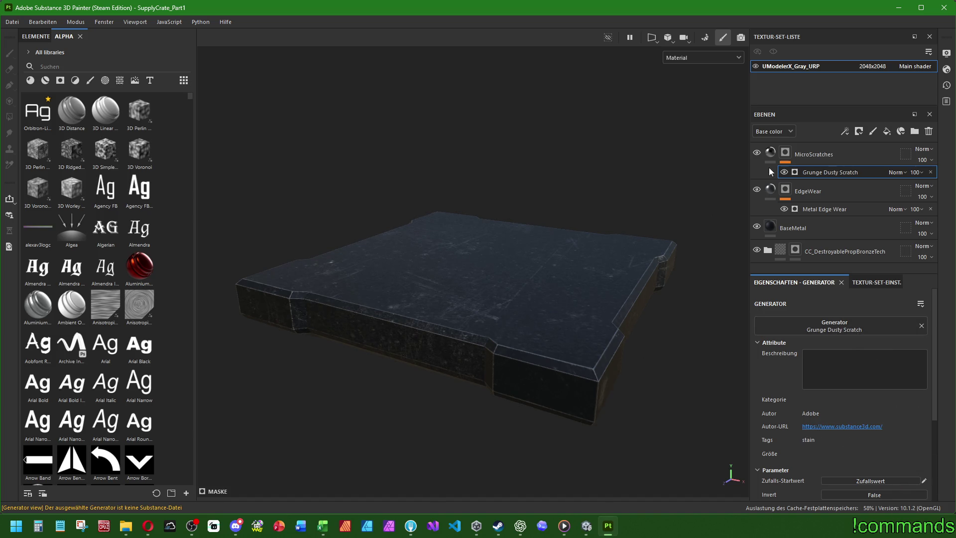
click(832, 326)
click(932, 384)
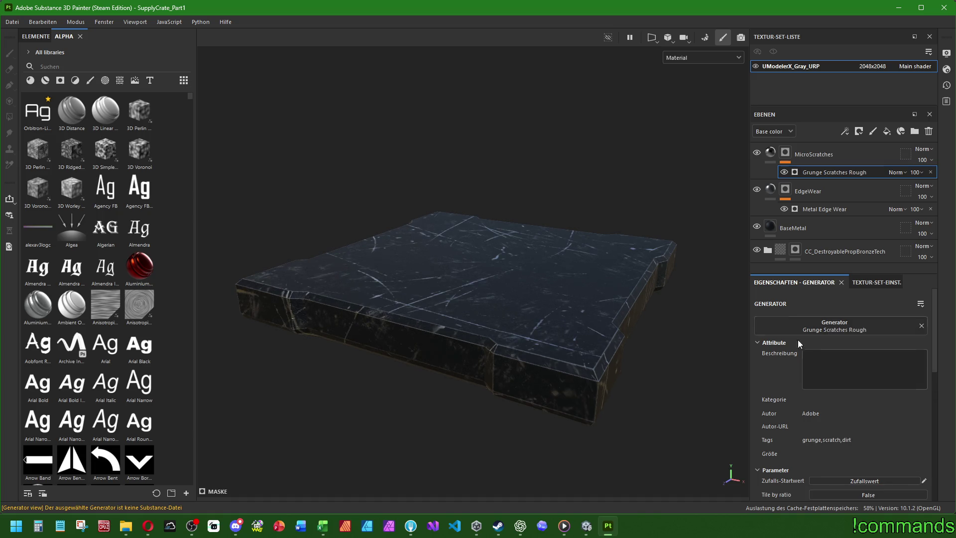
- Thin and shorten the scratches: Scratch Width 0.1, Length 0.6, Masking 0.35, Dirtiness about 0.5
scroll(804, 345, down, 8)
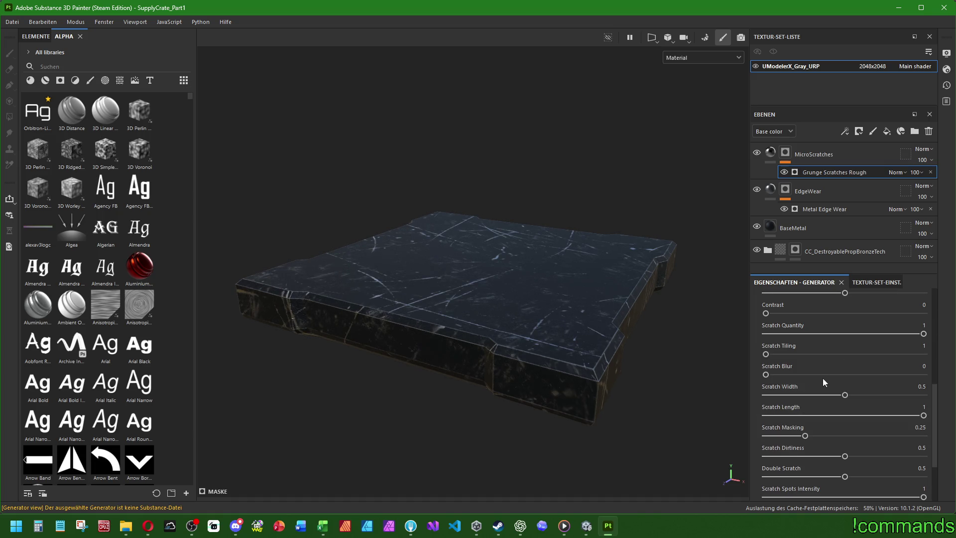
mouse_move(846, 398)
mouse_down()
mouse_move(700, 393)
mouse_move(781, 395)
mouse_up()
drag(923, 415, 860, 414)
mouse_move(804, 435)
mouse_down()
mouse_move(901, 434)
mouse_move(805, 436)
mouse_up()
click(920, 427)
text(0.35)
key(Return)
mouse_move(845, 458)
mouse_down()
mouse_move(674, 448)
mouse_move(846, 456)
mouse_move(854, 476)
mouse_move(864, 477)
mouse_up()
- Max out Scratch Spots Intensity, keep spot and dust tiling, and lower Dust Intensity to 0.2
scroll(796, 471, down, 3)
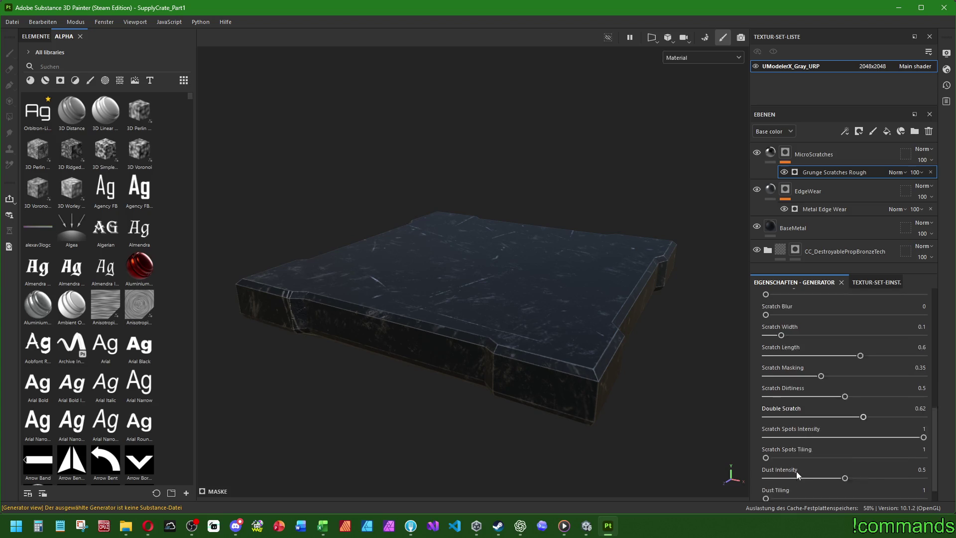
mouse_move(912, 414)
mouse_down()
mouse_move(735, 410)
mouse_move(950, 422)
mouse_move(684, 417)
mouse_move(893, 414)
mouse_move(857, 419)
mouse_up()
mouse_move(769, 432)
mouse_down()
mouse_move(921, 433)
mouse_move(672, 428)
mouse_up()
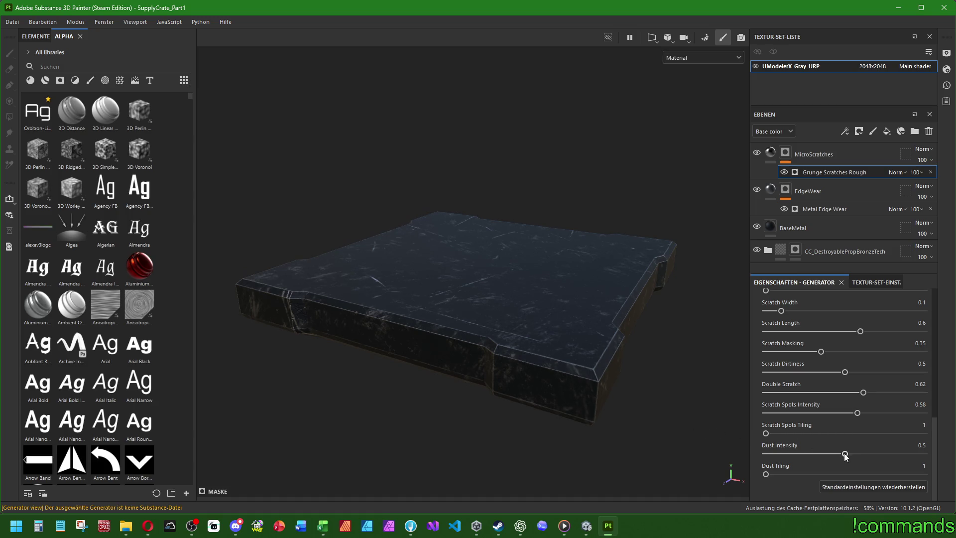
mouse_move(782, 473)
mouse_down()
mouse_move(853, 471)
mouse_move(697, 461)
mouse_up()
mouse_move(845, 455)
mouse_down()
mouse_move(746, 452)
mouse_move(921, 472)
mouse_move(759, 473)
mouse_move(776, 474)
mouse_up()
scroll(779, 366, up, 2)
- Test scratch tiling and quantity values, settling Scratch Tiling at 5 with Blur at 0
mouse_move(767, 351)
mouse_down()
mouse_move(922, 352)
mouse_move(646, 354)
mouse_up()
mouse_move(765, 329)
mouse_down()
mouse_move(923, 330)
mouse_move(789, 341)
mouse_move(854, 330)
mouse_up()
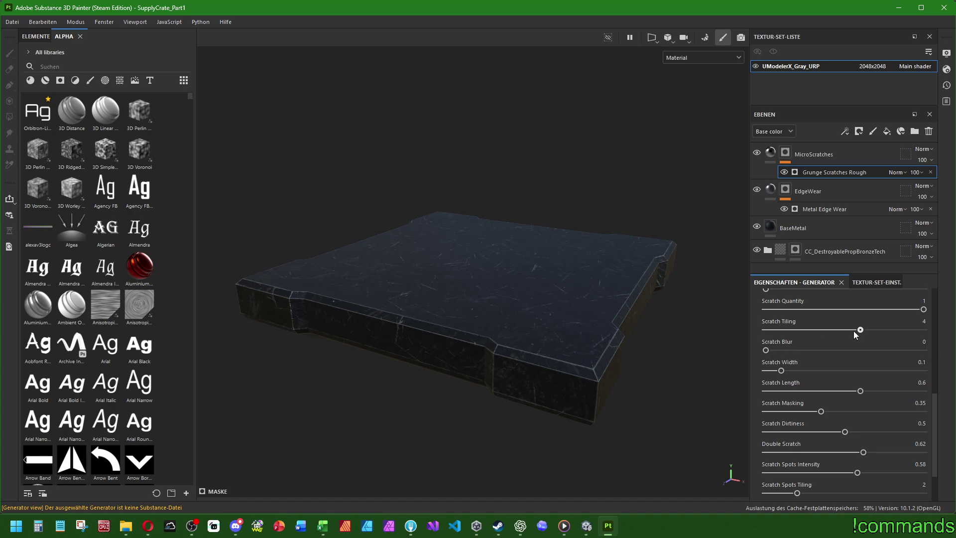
mouse_move(923, 309)
mouse_down()
mouse_move(714, 312)
mouse_move(847, 311)
mouse_up()
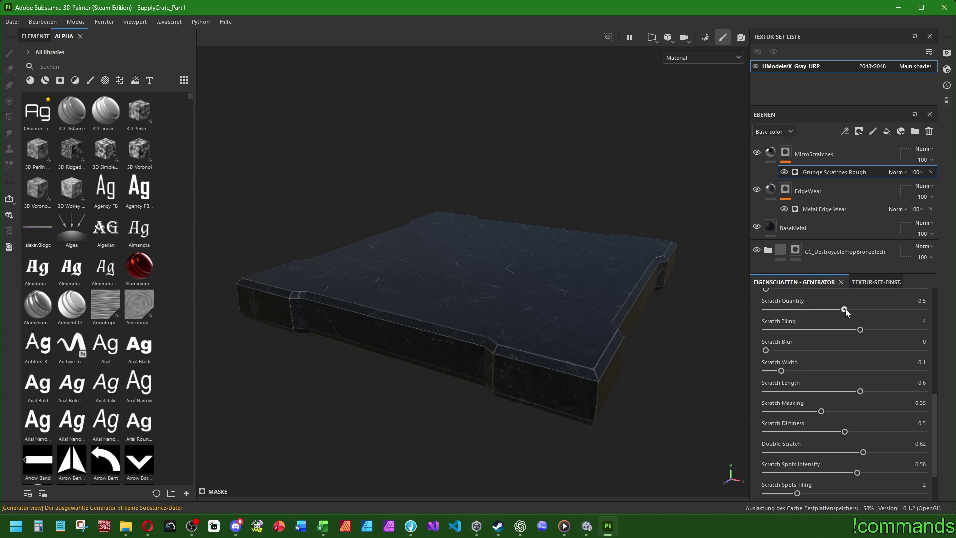
click(918, 301)
text(0.6)
key(Return)
mouse_move(860, 329)
mouse_down()
mouse_move(912, 331)
mouse_move(761, 330)
mouse_move(924, 329)
mouse_move(892, 329)
mouse_up()
mouse_move(829, 309)
mouse_down()
mouse_move(895, 310)
mouse_move(798, 312)
mouse_move(808, 312)
mouse_up()
- Set Scratch Quantity to 0.35
click(917, 310)
click(918, 301)
text(0.35)
key(Return)
scroll(840, 324, up, 2)
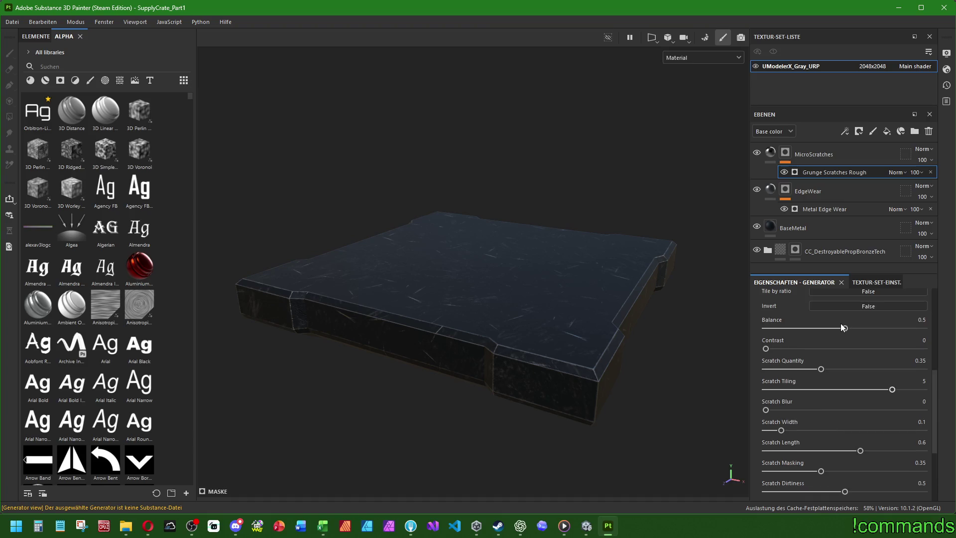
mouse_move(767, 348)
mouse_down()
mouse_move(906, 350)
mouse_move(746, 353)
mouse_move(930, 348)
mouse_move(733, 345)
mouse_move(771, 343)
mouse_up()
- Set Contrast to 0.05 and Balance to 0.5, leaving the scratch mask uninverted
click(907, 340)
click(852, 328)
mouse_move(846, 330)
mouse_down()
mouse_move(742, 326)
mouse_move(911, 328)
mouse_move(734, 329)
mouse_move(865, 329)
mouse_up()
click(906, 320)
text(0.5)
key(Return)
scroll(806, 339, up, 2)
click(819, 363)
click(819, 363)
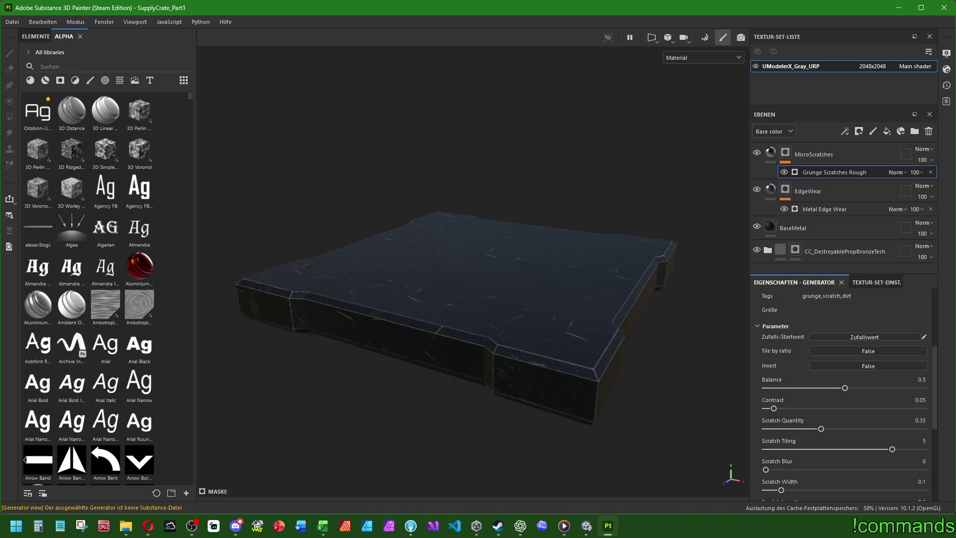
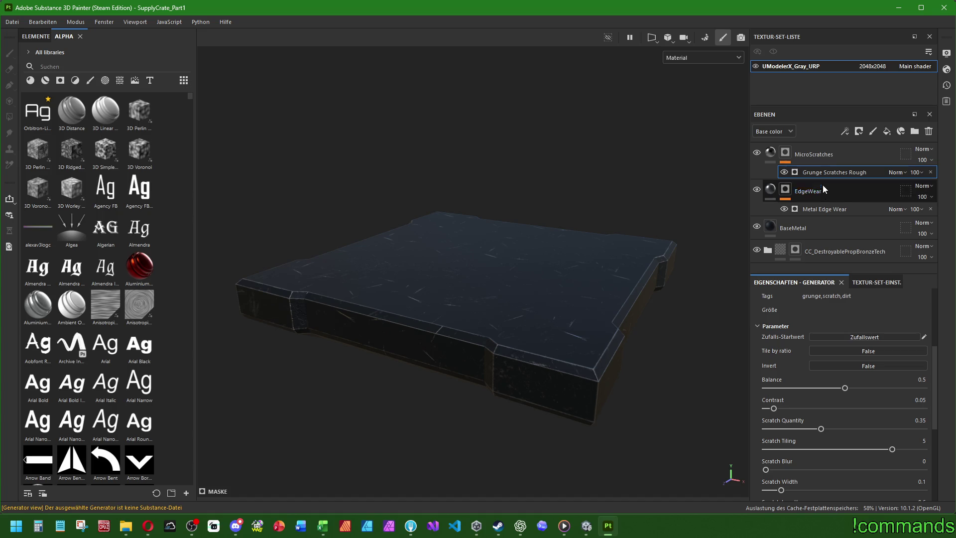
- Add a fill layer above MicroScratches and name it OilDirt
click(785, 152)
click(879, 133)
double_click(799, 155)
text(Oil)
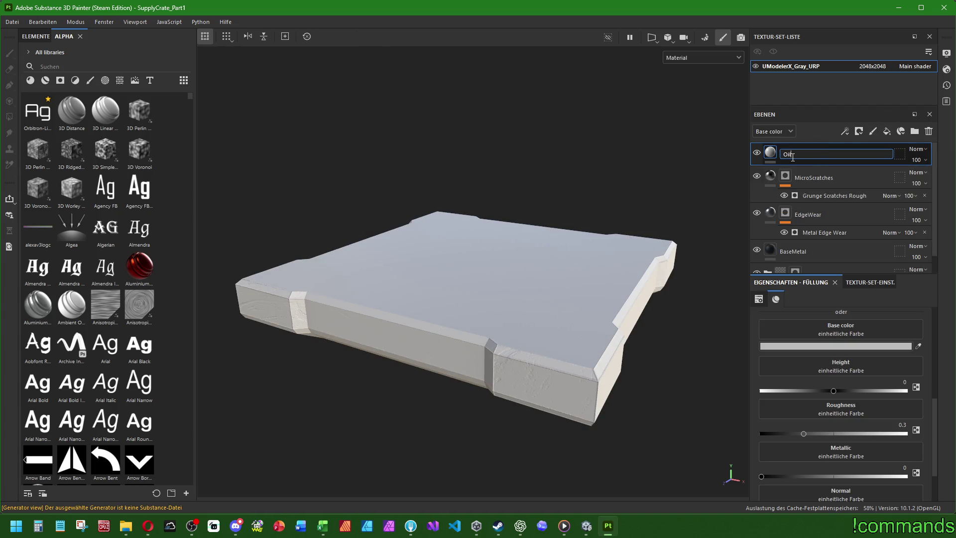
text(Dirt)
key(Return)
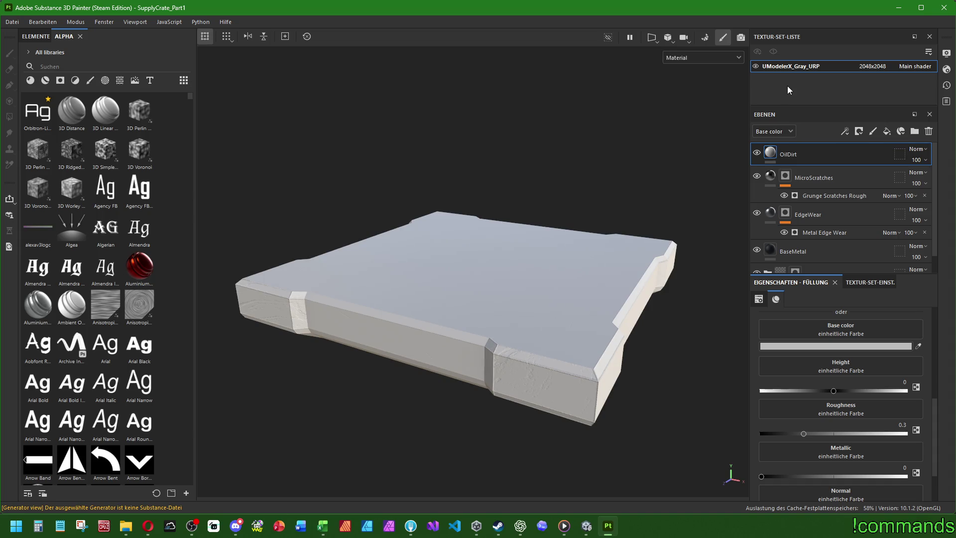
- Give OilDirt base colour #141414, roughness 0.9 and height -0.03
click(876, 346)
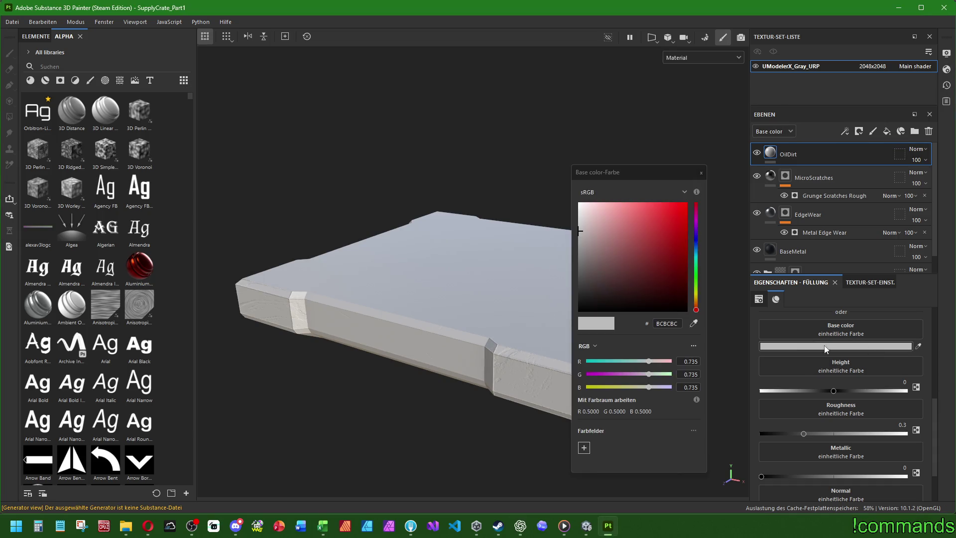
click(665, 323)
key(ctrl+v)
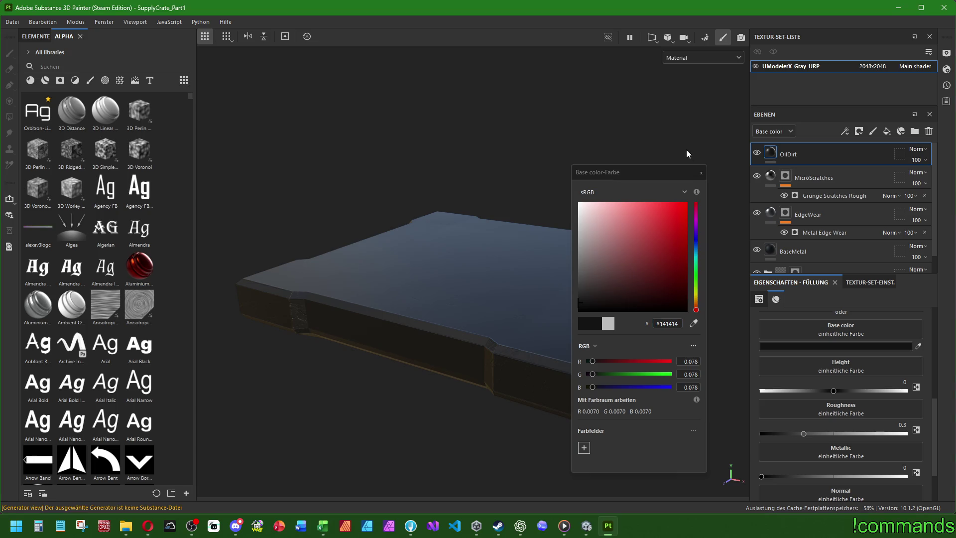
click(701, 173)
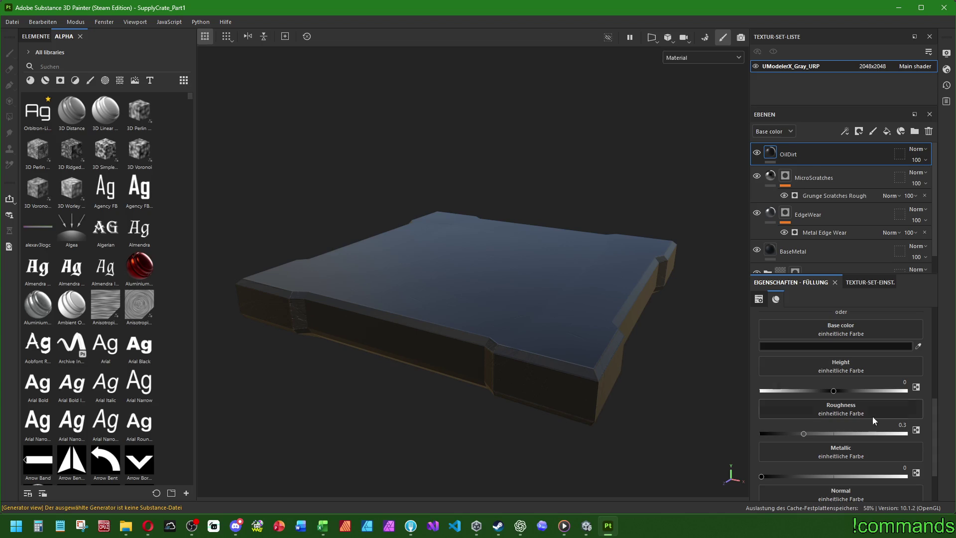
drag(894, 426, 906, 425)
key(Return)
click(899, 379)
text(03)
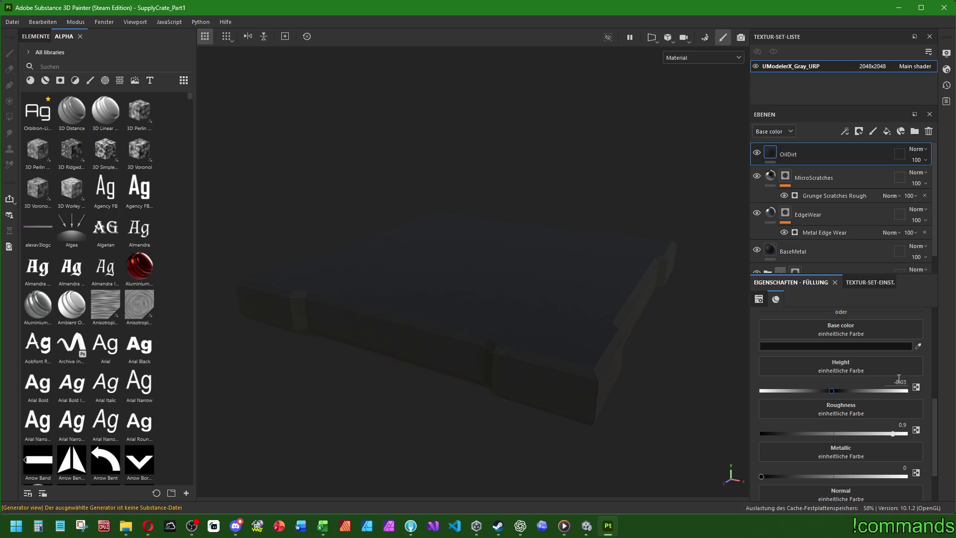
key(Return)
- Add a black mask to OilDirt and put a generator on that mask
right_click(791, 151)
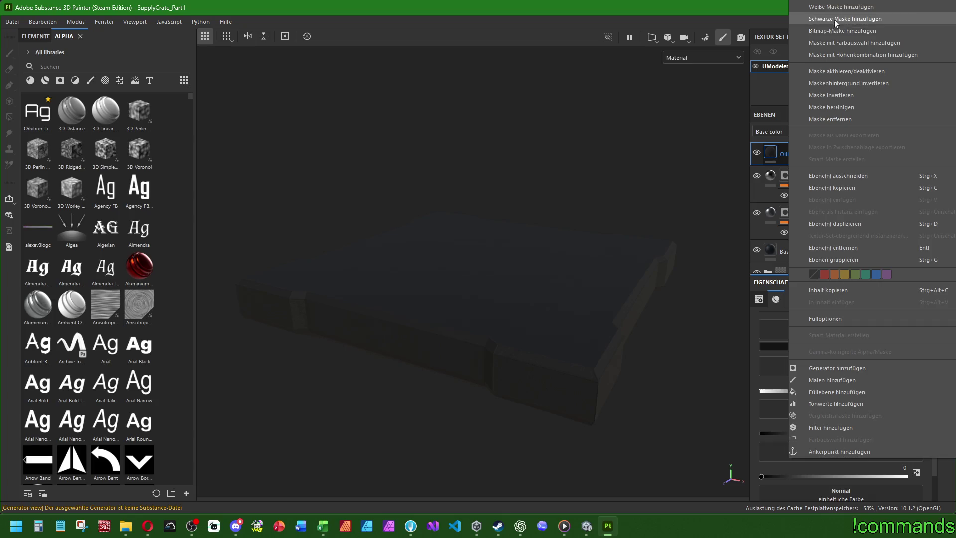
click(834, 19)
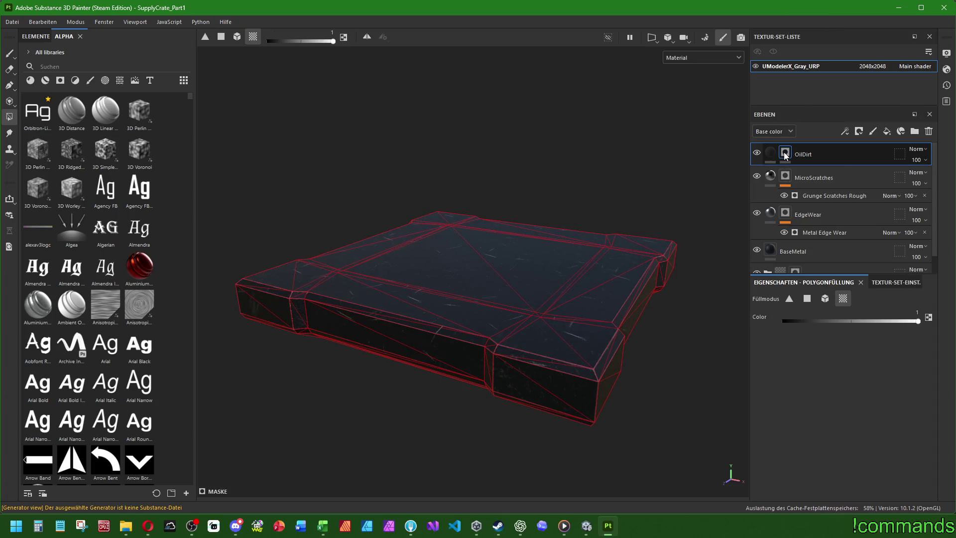
right_click(784, 154)
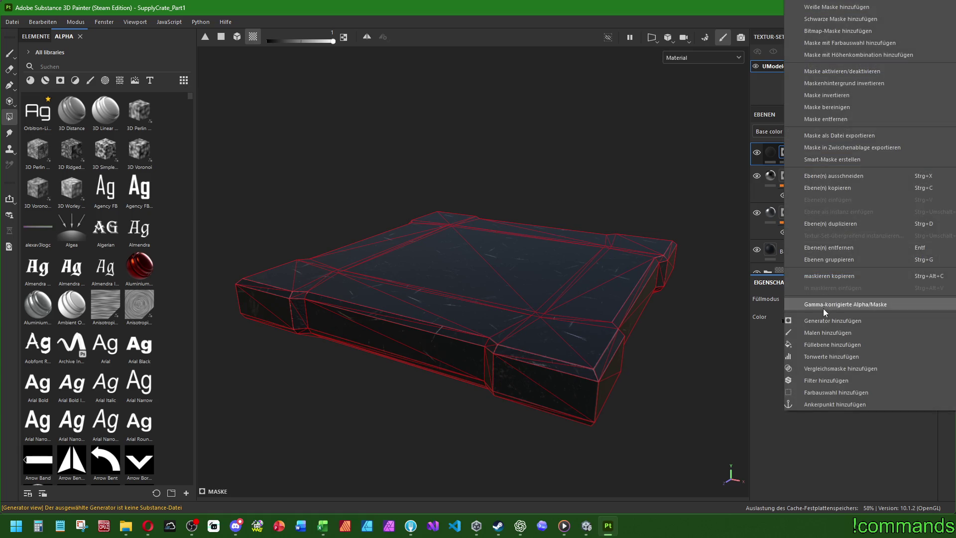
click(827, 319)
- Search the generators for 'dirt', try Dirt Smudge, then switch to Dirt 2
click(852, 328)
text(grunge scrat dirt)
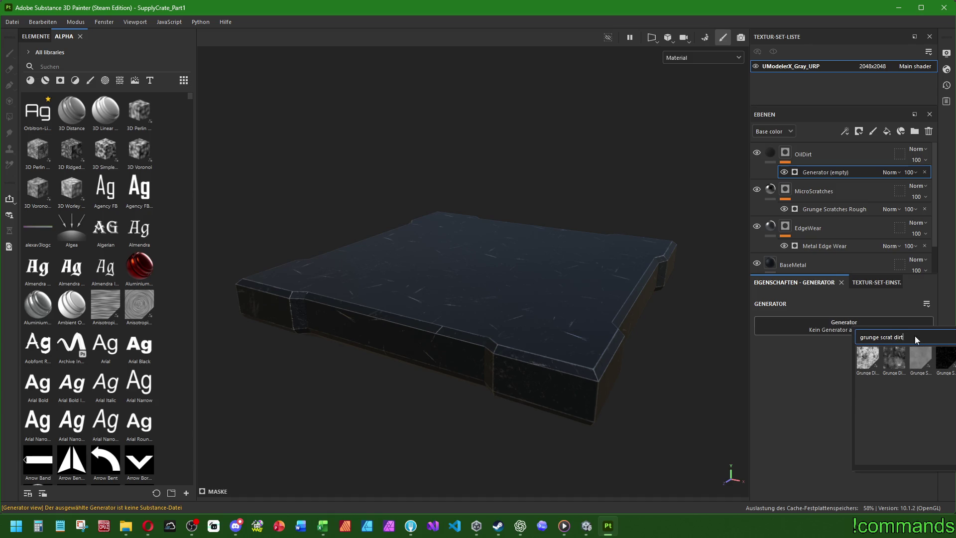
triple_click(914, 335)
text(diort)
key(BackSpace)
key(BackSpace)
key(BackSpace)
text(irt)
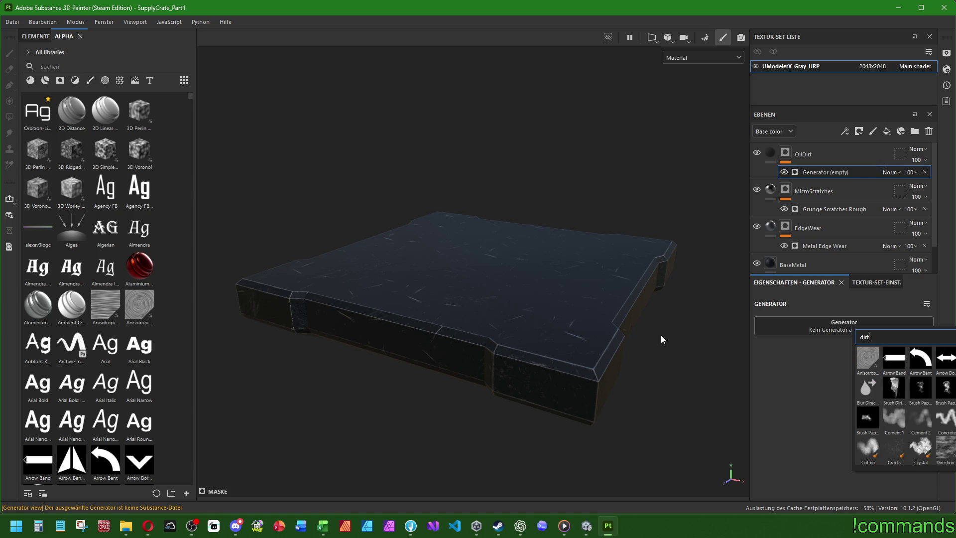
scroll(915, 441, down, 3)
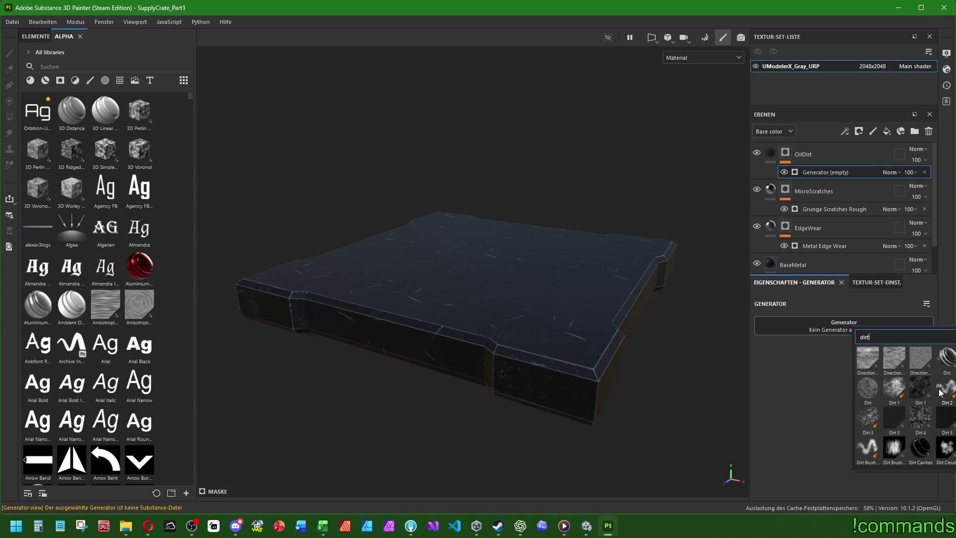
scroll(915, 441, down, 3)
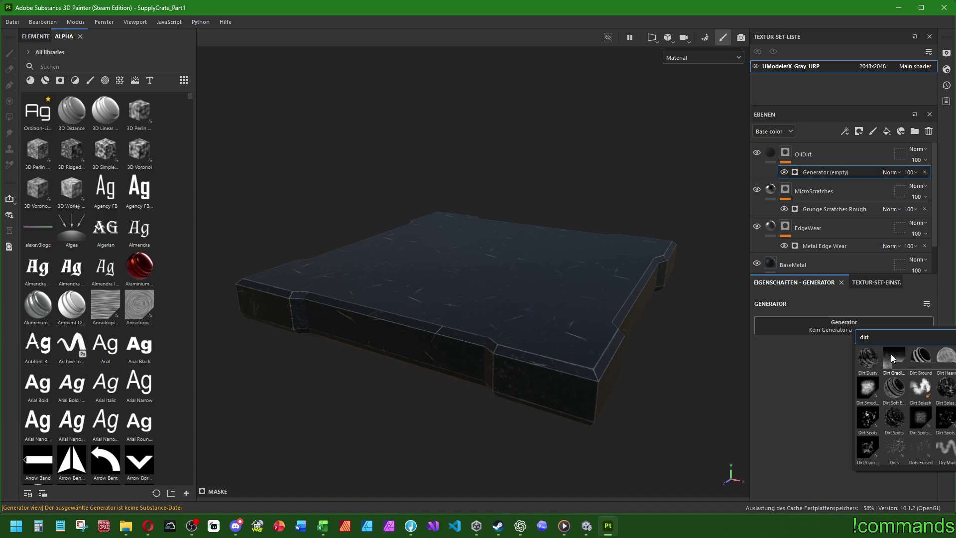
mouse_move(891, 353)
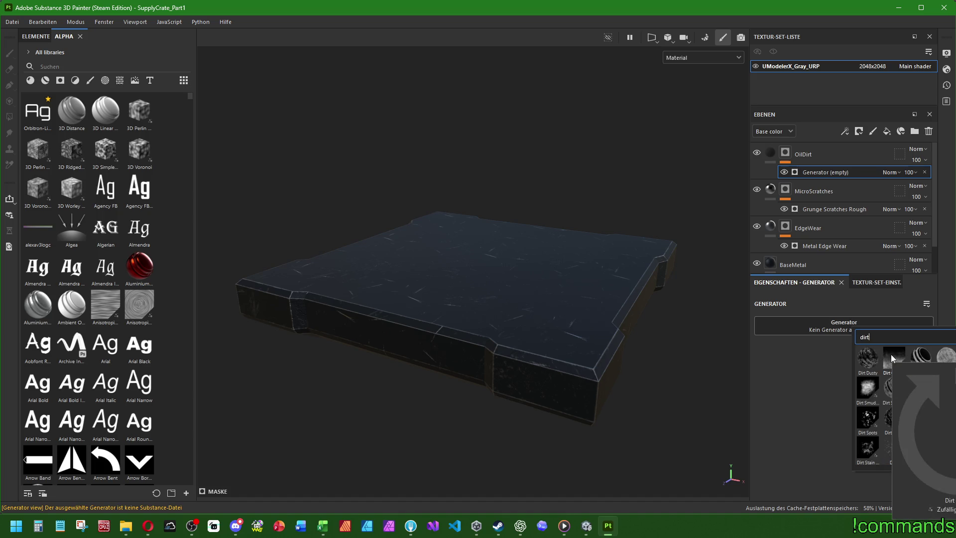
click(868, 387)
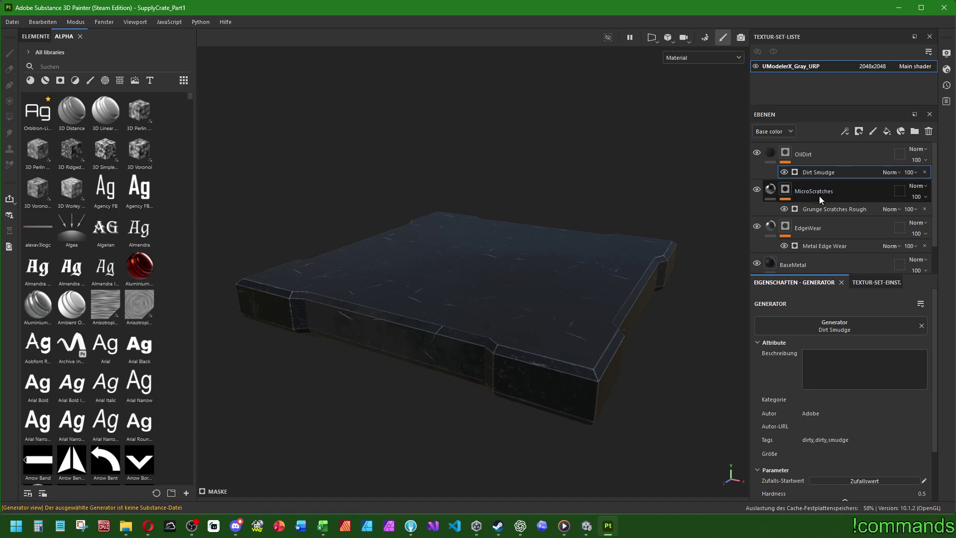
click(833, 325)
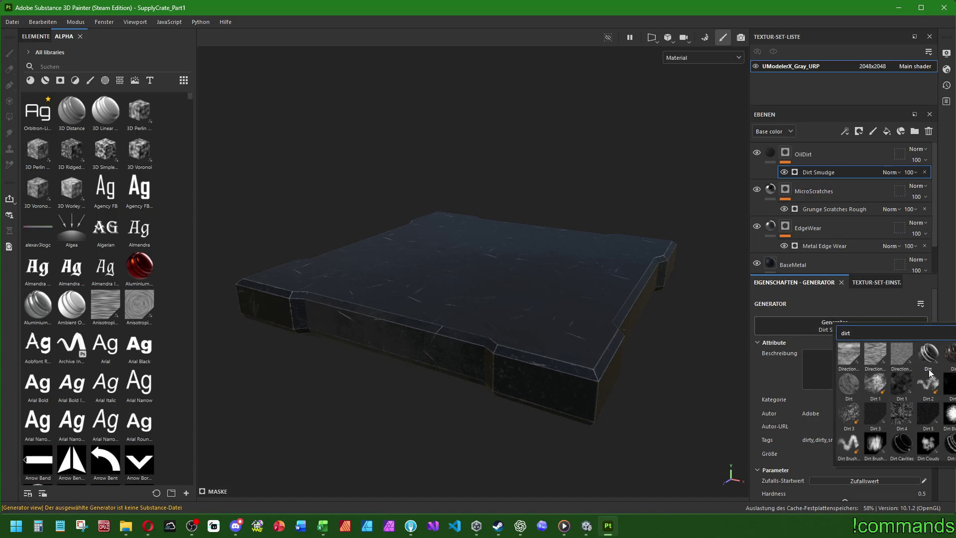
click(950, 383)
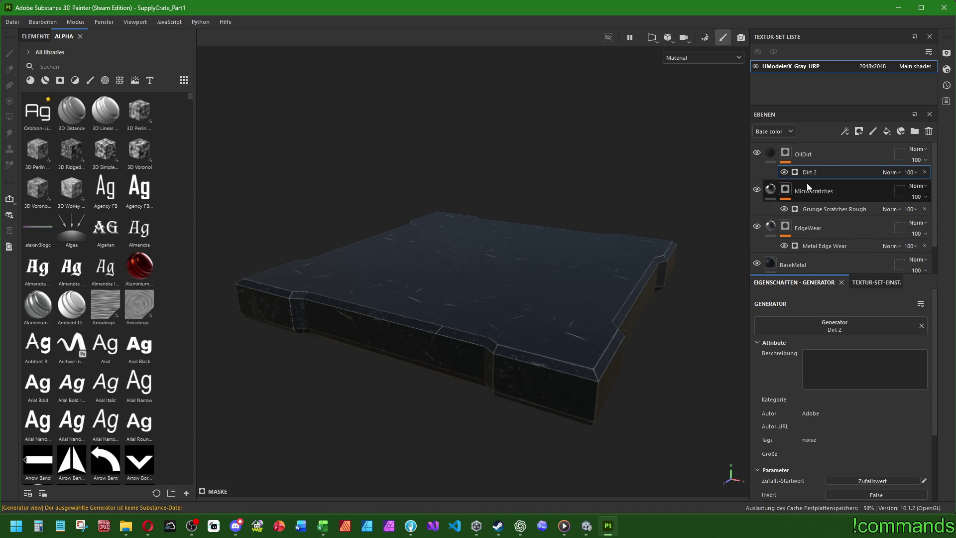
- Raise the Dirt 2 generator contrast to about 0.45
scroll(797, 378, down, 2)
scroll(796, 390, down, 1)
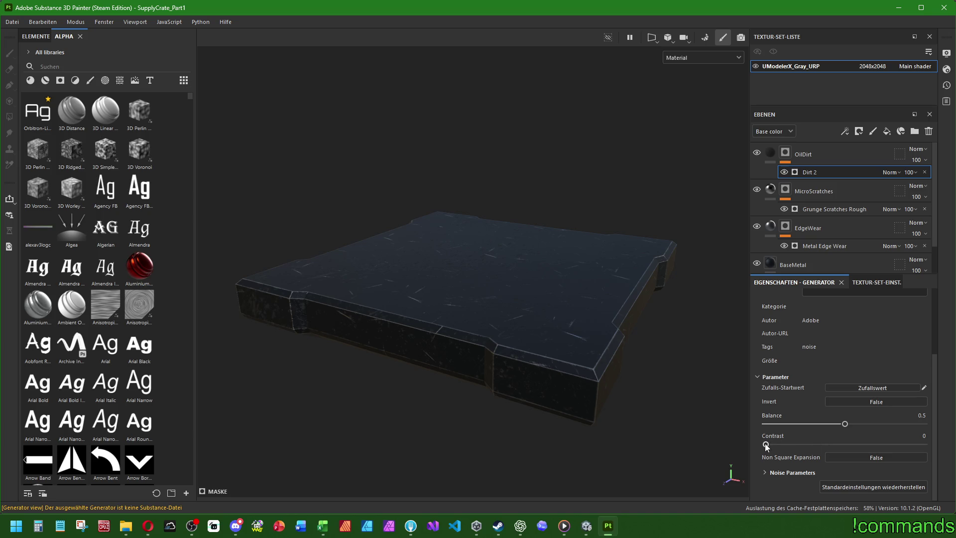
mouse_move(765, 444)
mouse_down()
mouse_move(924, 444)
mouse_move(835, 445)
mouse_move(790, 422)
mouse_move(901, 426)
mouse_move(841, 424)
mouse_up()
click(914, 436)
- Add a fill layer above OilDirt and name it ColorVariation
click(814, 154)
click(887, 132)
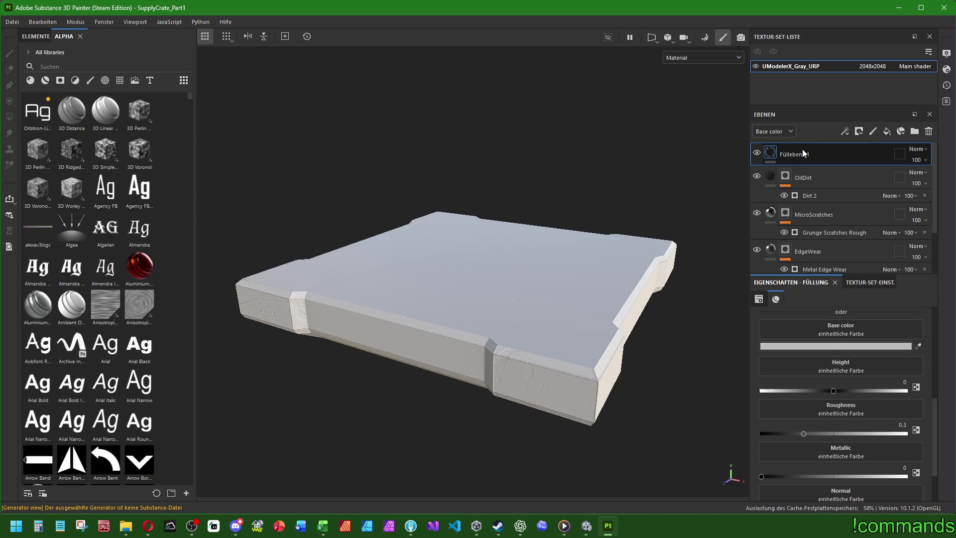
double_click(796, 153)
text(ColorVariation)
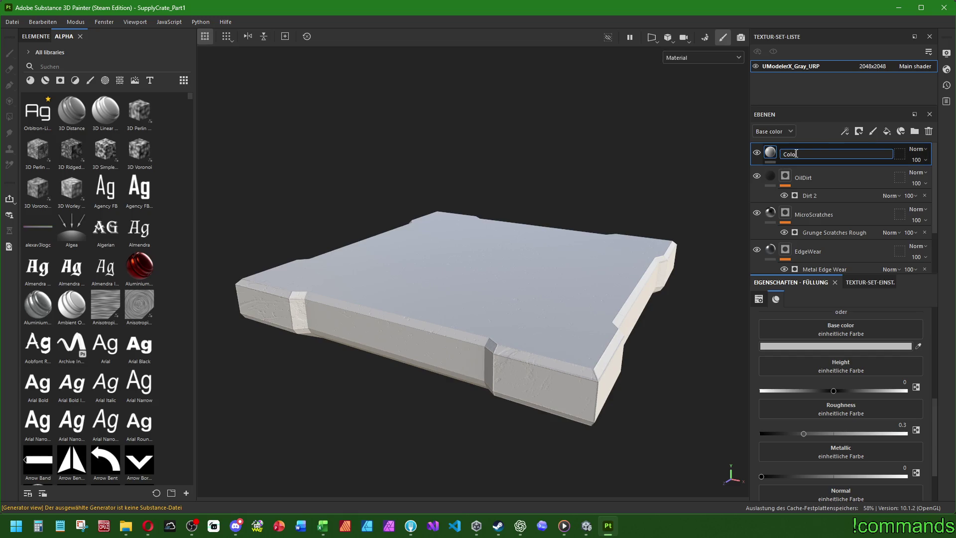
key(Return)
double_click(799, 153)
click(803, 153)
key(Return)
key(alt+Tab)
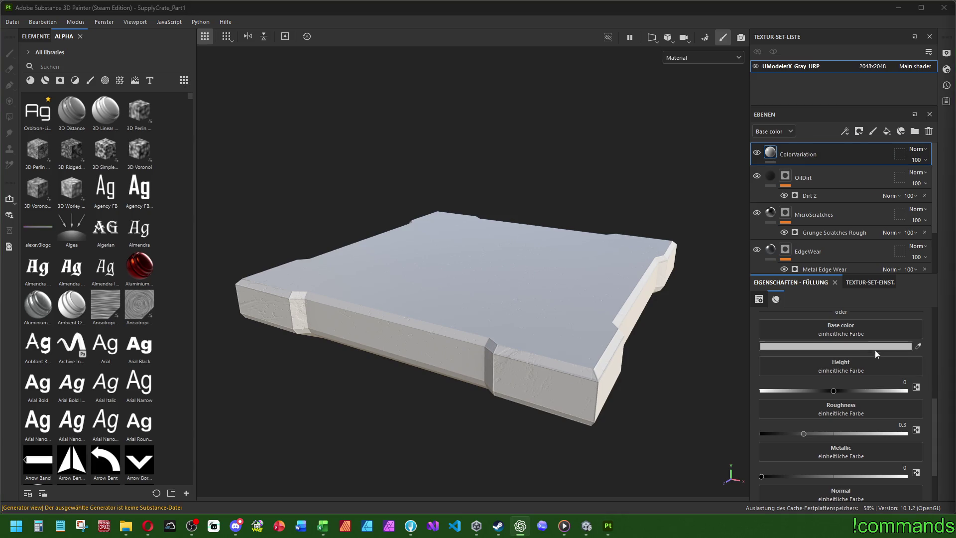
- Set the ColorVariation base colour to dark blue-grey #373C41
click(871, 348)
click(667, 323)
text(#373C41)
key(Return)
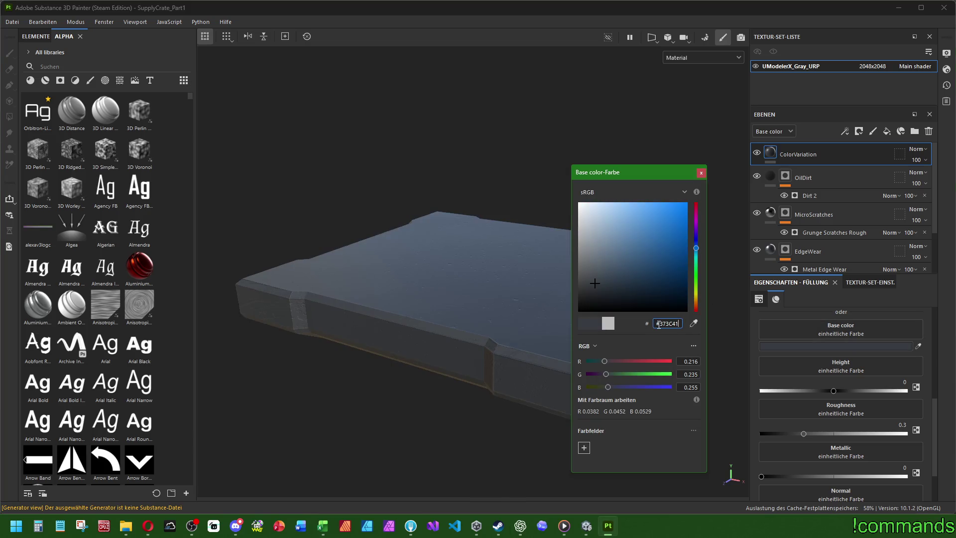
click(699, 173)
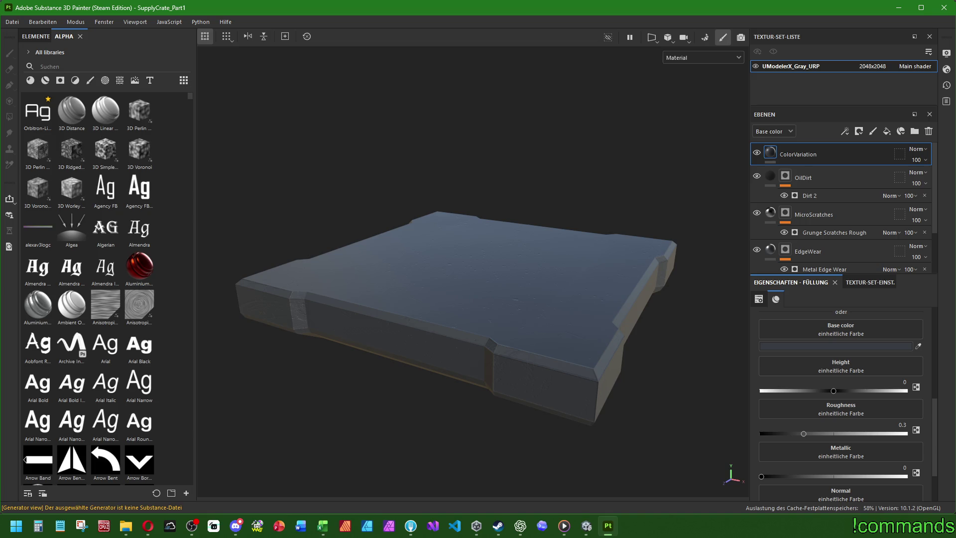
right_click(779, 153)
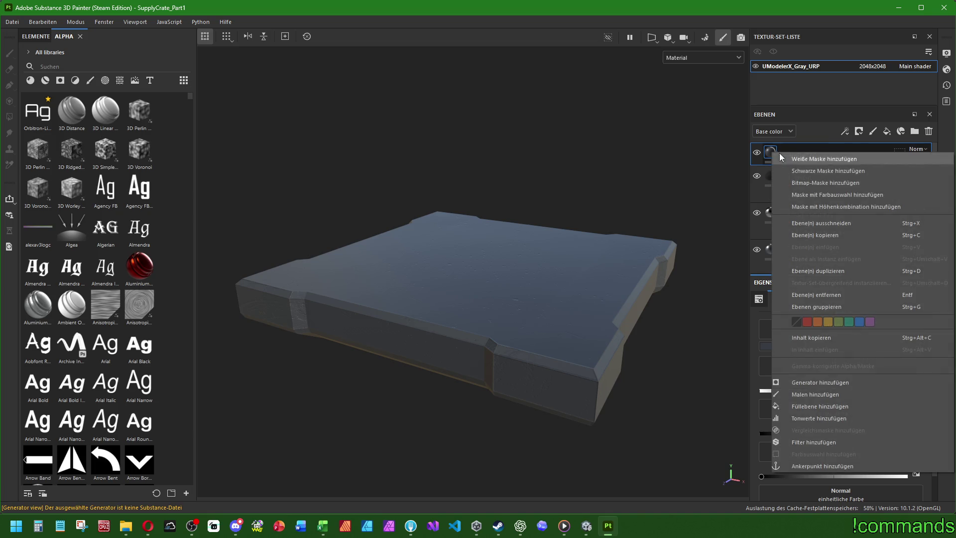
- Add a mask to ColorVariation and put a generator on it
click(802, 169)
right_click(785, 153)
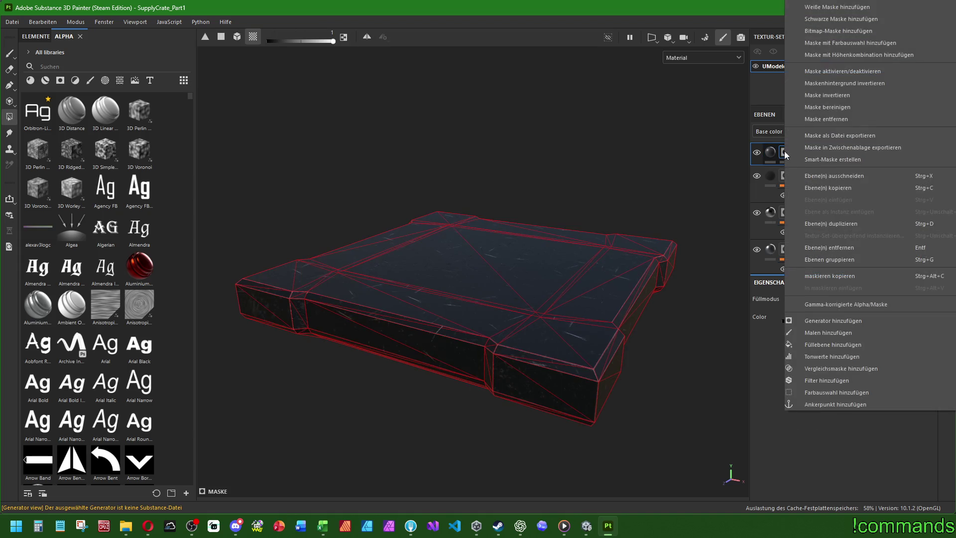
click(833, 320)
click(822, 329)
- Search generators for 'cloud', try Clouds 3 and Dirt Cloudy, then settle on Clouds 1
text(dirt)
key(BackSpace)
key(BackSpace)
key(BackSpace)
text(cloud)
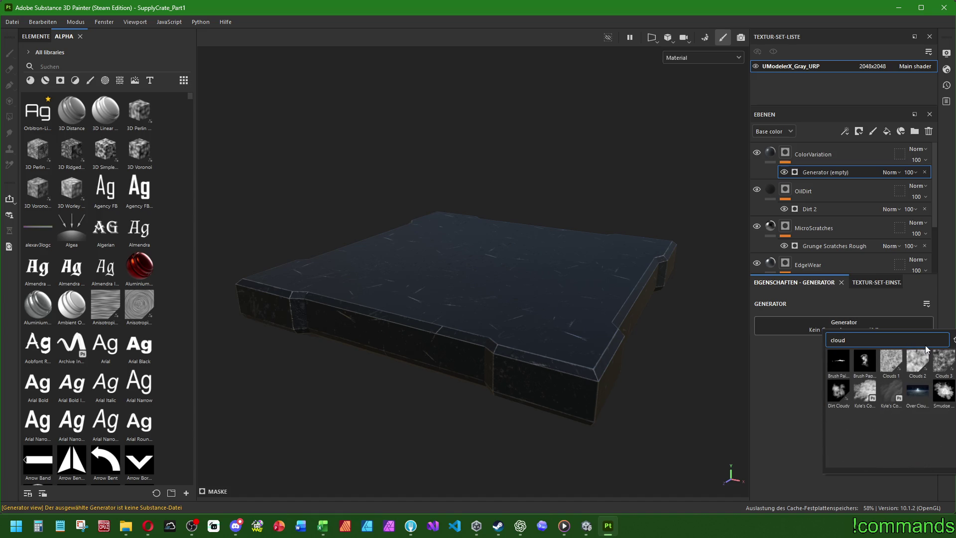
click(944, 364)
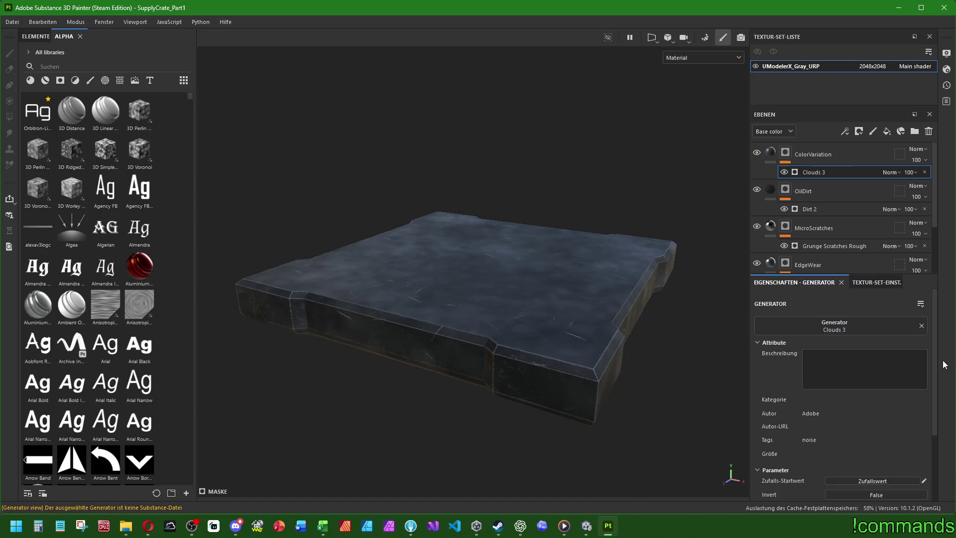
click(857, 330)
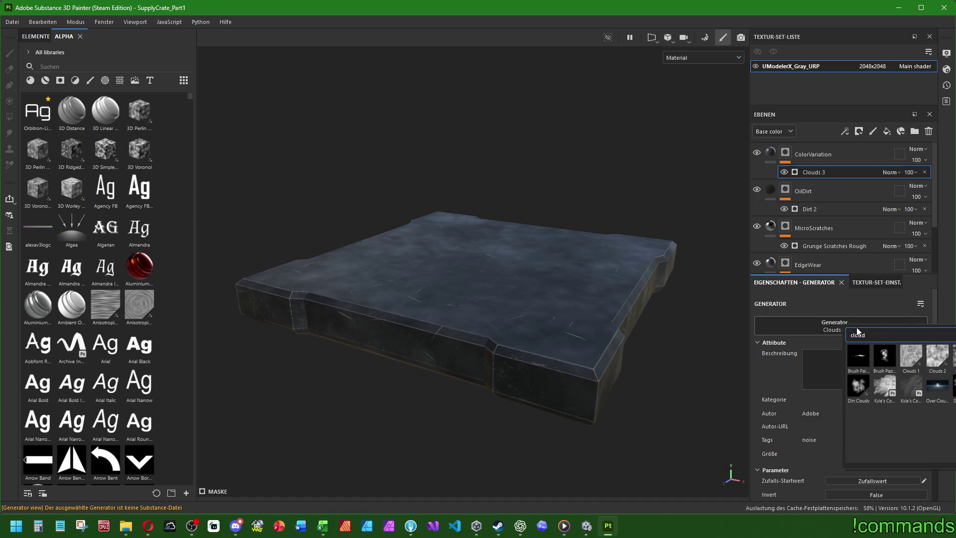
click(858, 384)
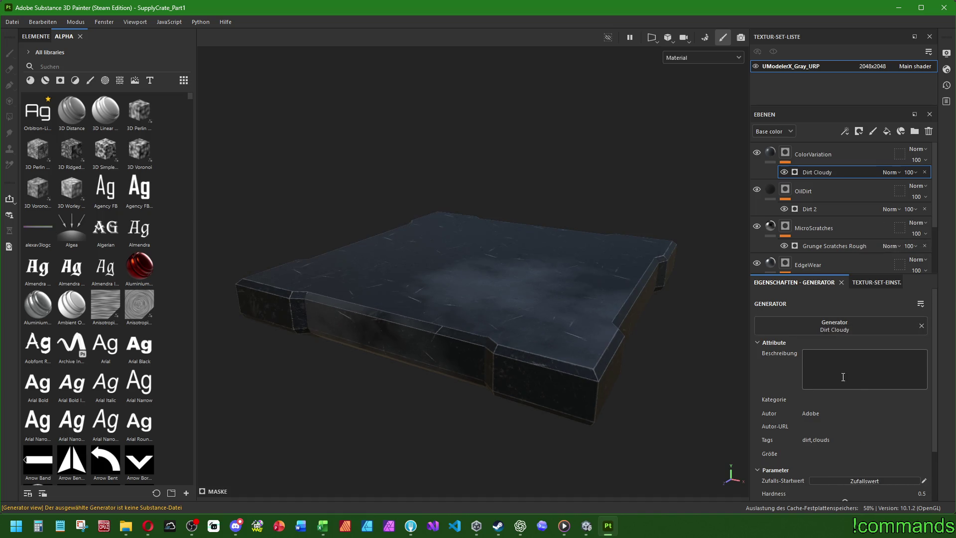
click(844, 325)
text(cloud)
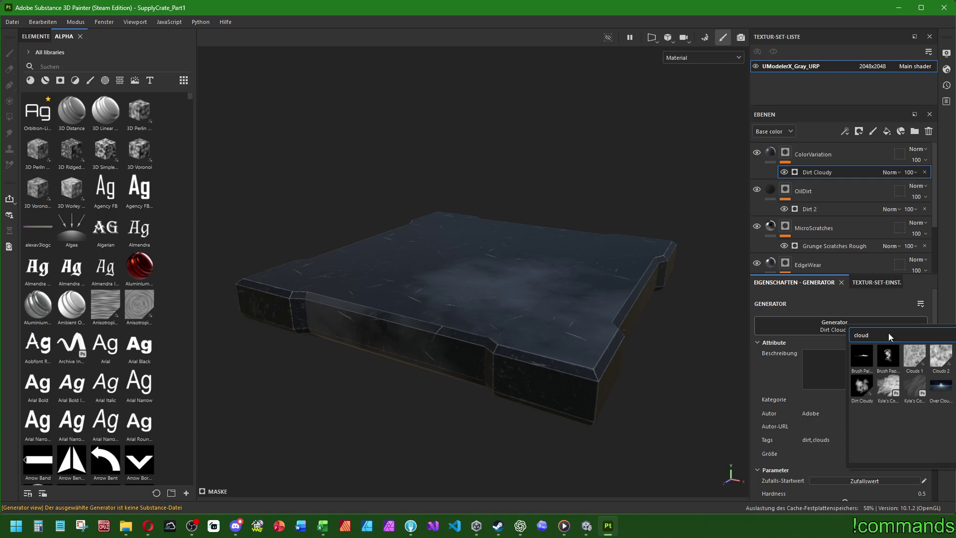
click(953, 355)
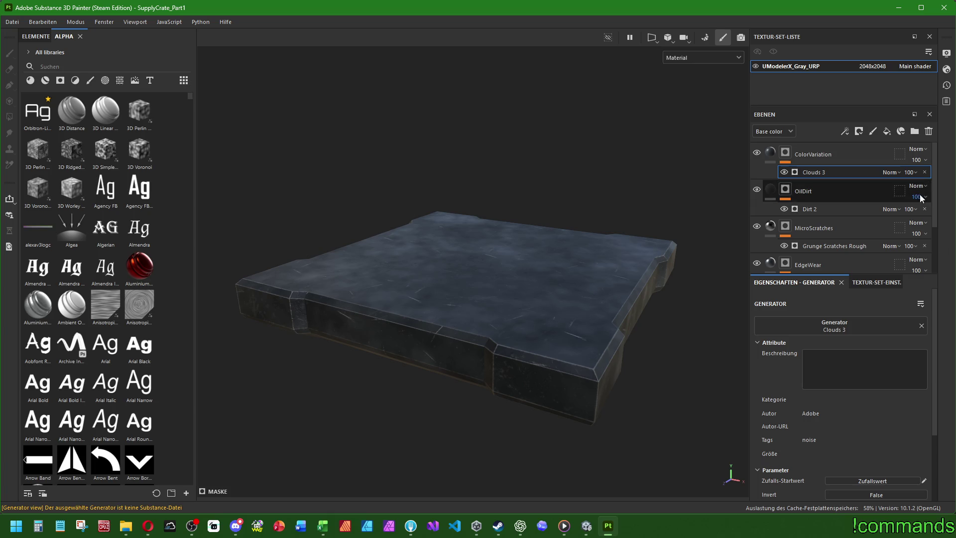
click(845, 324)
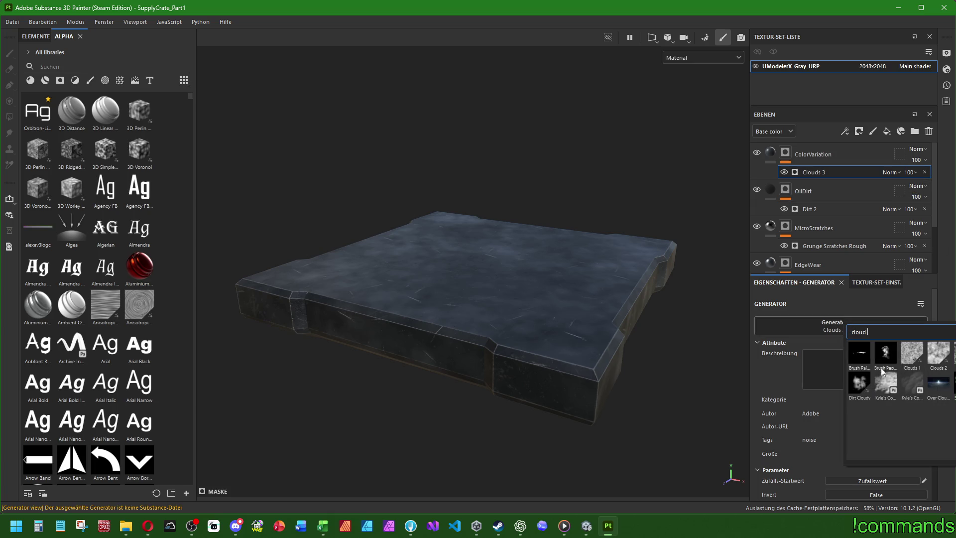
click(859, 382)
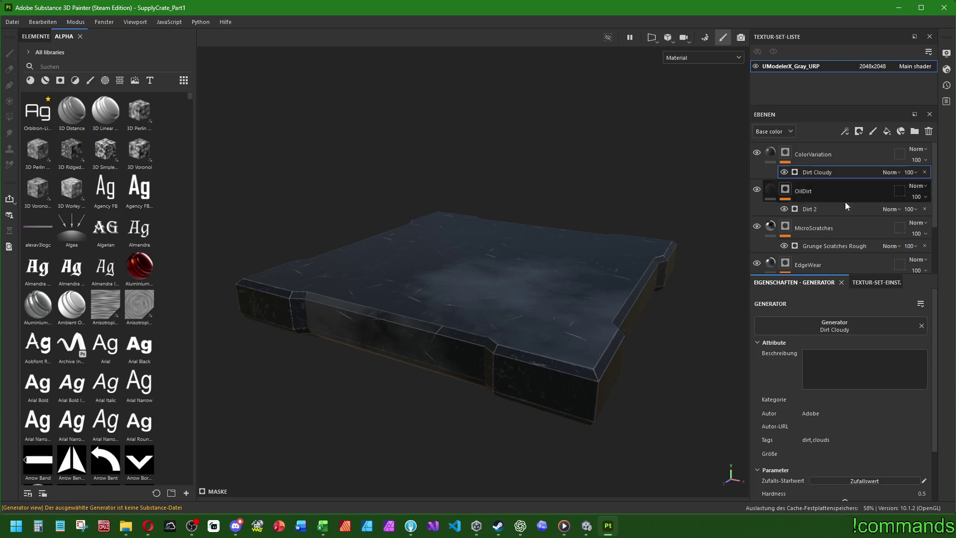
click(840, 329)
click(909, 362)
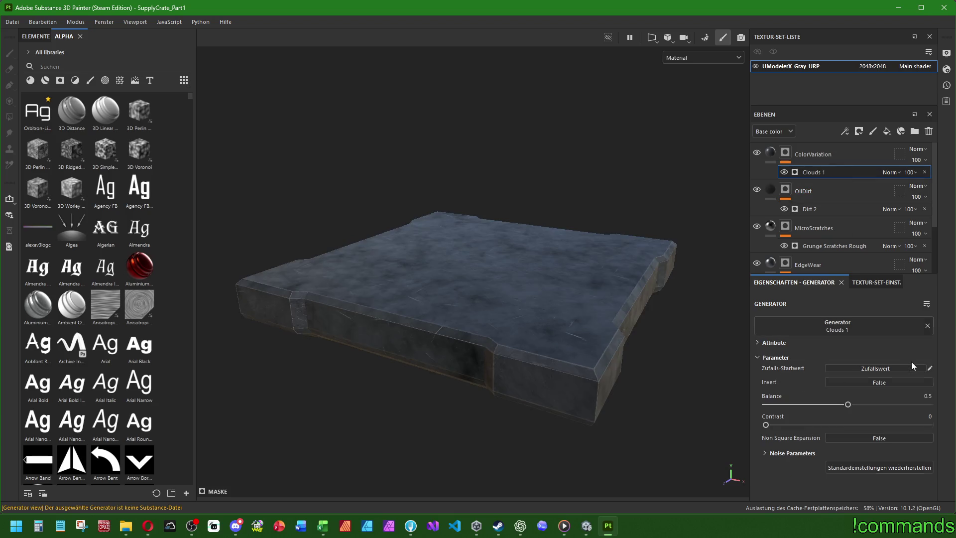
click(757, 343)
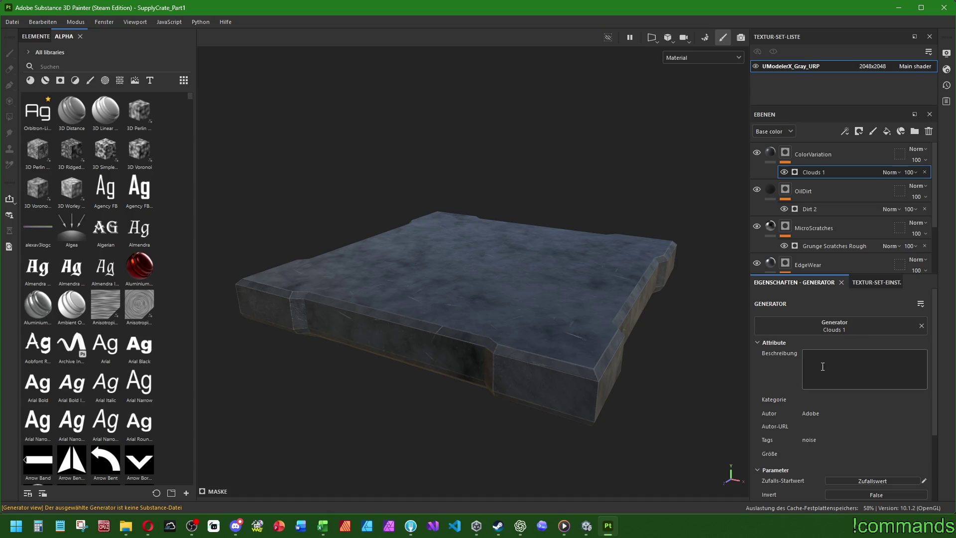
- Try Clouds 1 Balance 0.12 and 0.16 with Contrast 0.4, toggling Invert to compare
scroll(826, 414, down, 3)
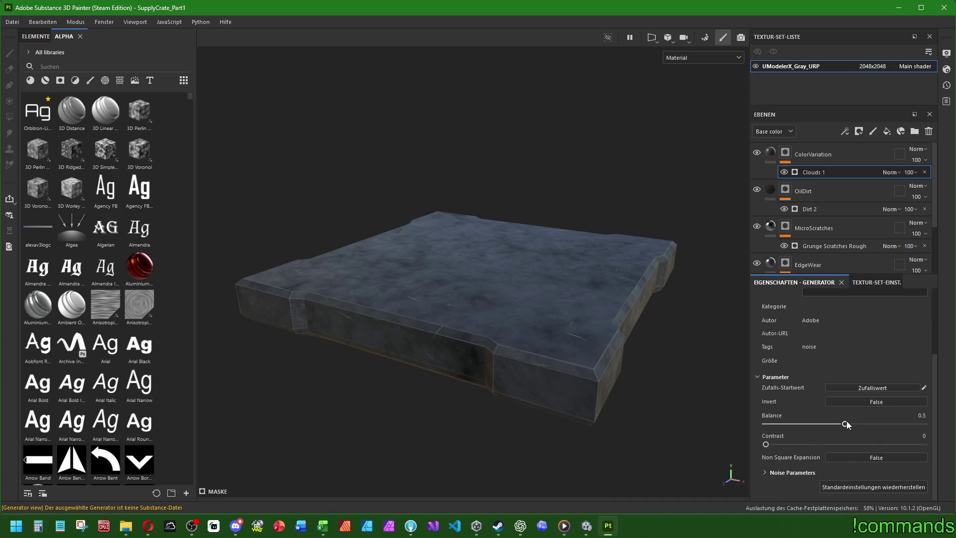
mouse_move(845, 426)
mouse_down()
mouse_move(786, 424)
mouse_move(772, 444)
mouse_move(881, 444)
mouse_move(804, 445)
mouse_move(789, 424)
mouse_up()
click(910, 415)
text(2)
key(Return)
click(920, 435)
text(0.4)
key(Return)
click(906, 415)
text(8)
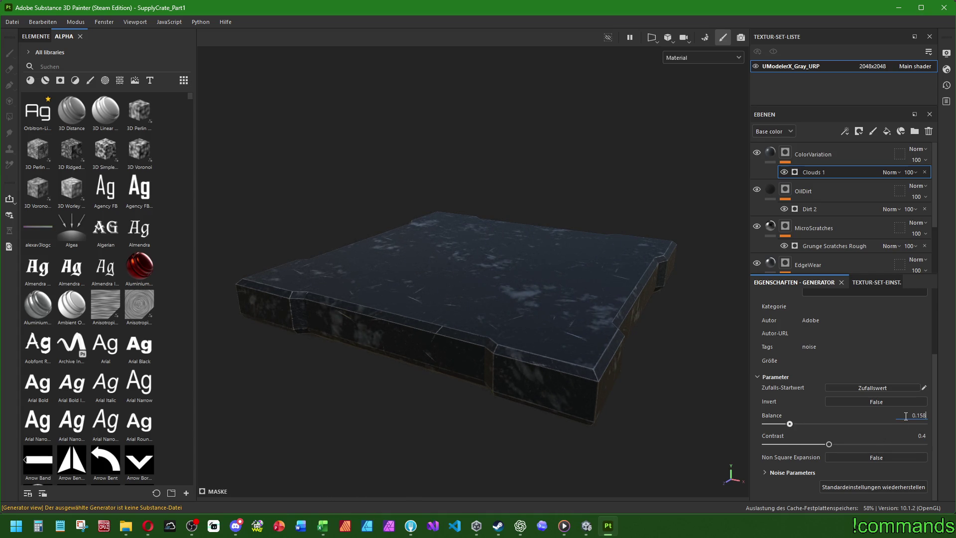
key(ctrl+a)
text(1)
text(6)
key(Return)
click(876, 402)
click(876, 402)
- Set the Clouds 1 Balance to 0.12 and Contrast to 0.35
drag(790, 425, 785, 425)
click(911, 415)
double_click(912, 414)
text(0.12)
key(Return)
click(914, 434)
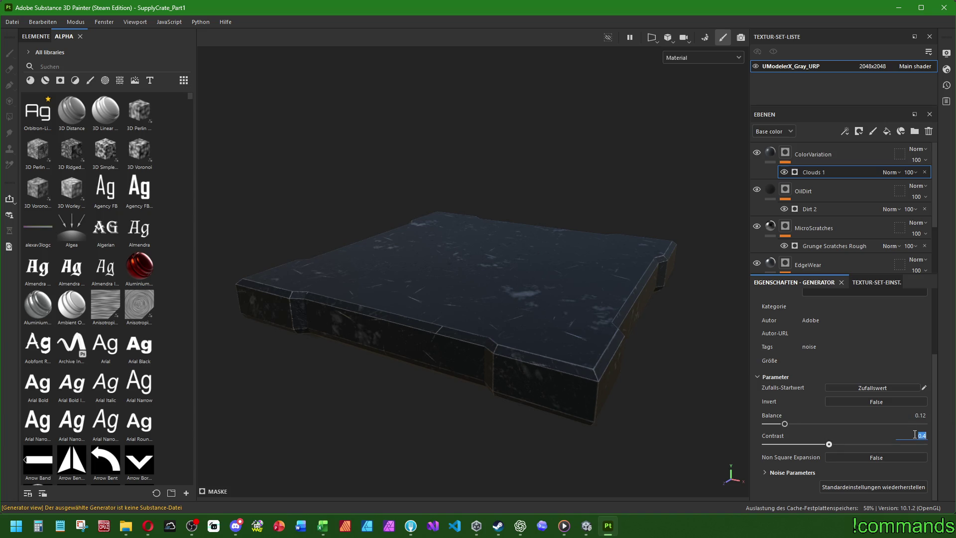
mouse_move(828, 444)
mouse_down()
mouse_move(896, 444)
mouse_move(677, 437)
mouse_move(788, 445)
mouse_up()
click(915, 435)
text(0.35)
key(Return)
- Expand Noise Parameters, set Scale to 3 and Disorder to 0.666
click(769, 471)
scroll(771, 465, down, 1)
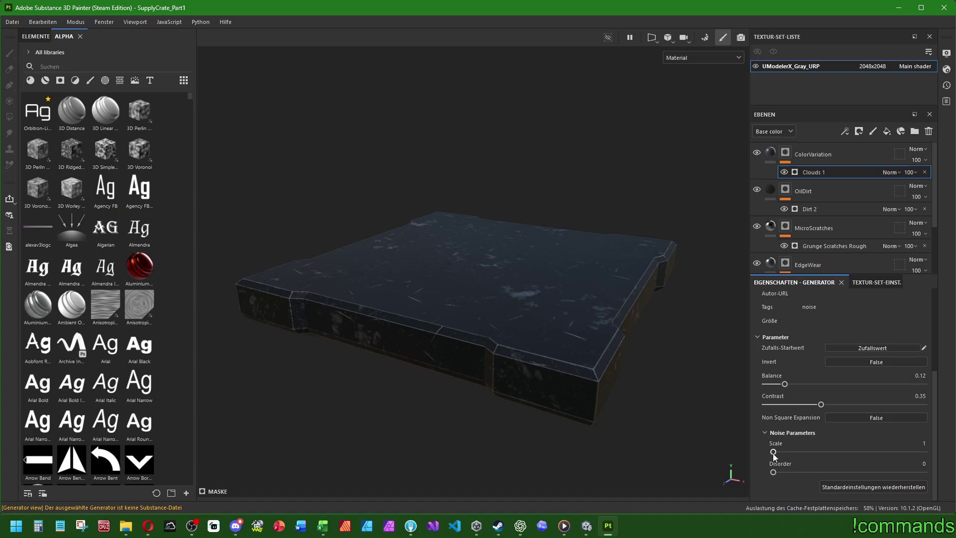
mouse_move(773, 453)
mouse_down()
mouse_move(832, 453)
mouse_move(814, 453)
mouse_up()
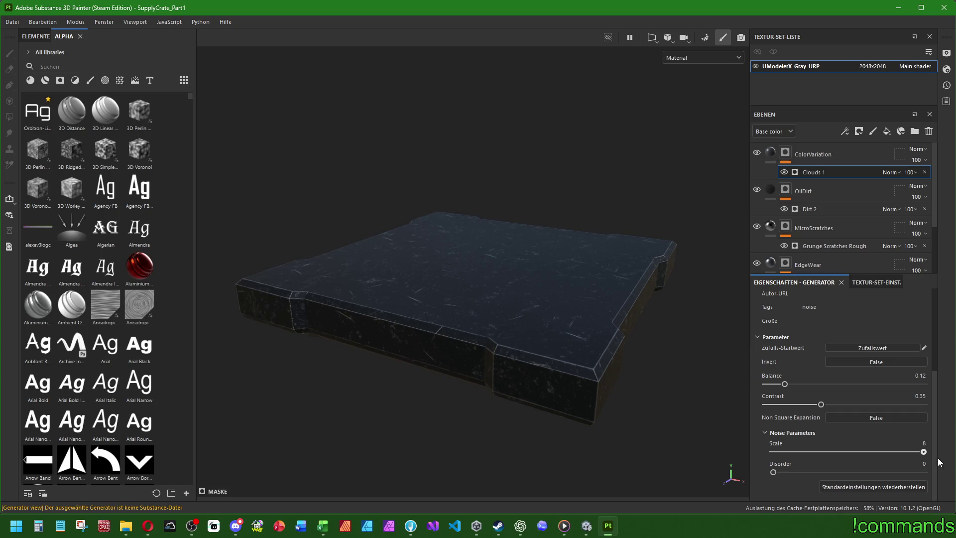
mouse_move(808, 453)
mouse_down()
mouse_move(758, 452)
mouse_move(817, 453)
mouse_move(853, 472)
mouse_move(923, 472)
mouse_move(879, 473)
mouse_move(894, 474)
mouse_up()
click(905, 464)
key(ctrl+a)
text(0.666)
key(Return)
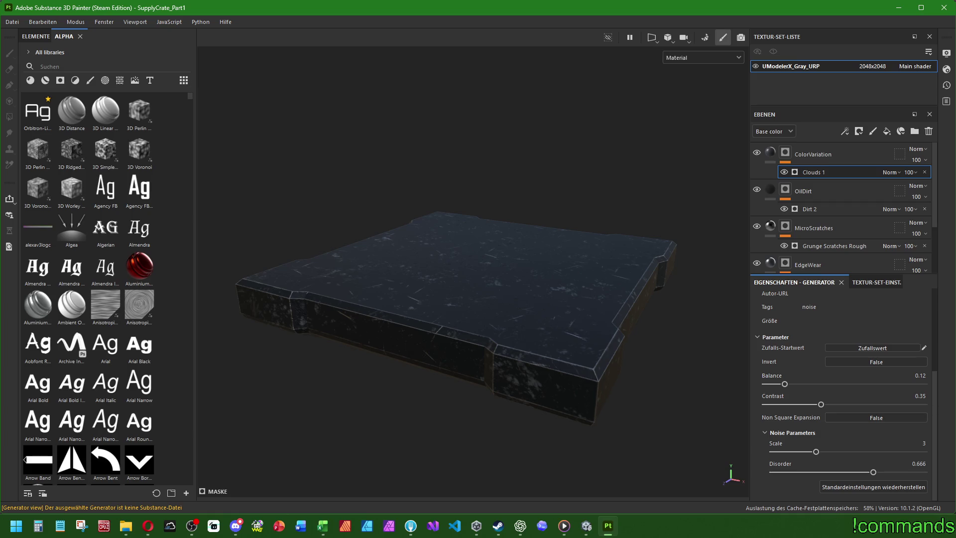
- Select the steel layers from BaseMetal up through ColorVariation
click(822, 156)
scroll(845, 204, down, 3)
click(824, 235)
scroll(825, 219, up, 3)
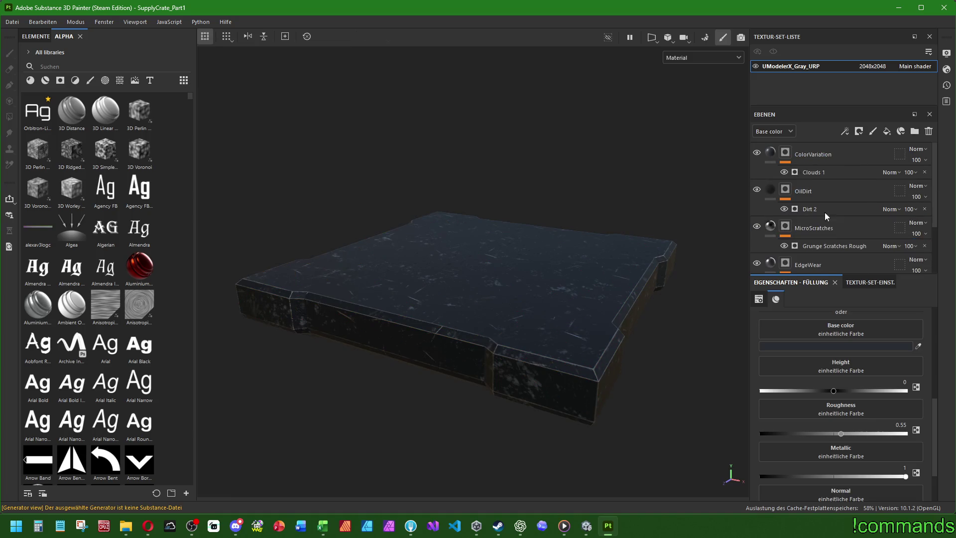
click(829, 155)
click(813, 208)
click(811, 232)
scroll(811, 232, up, 1)
shift+click(808, 147)
- Create a new folder and move the selected steel layers into it
click(914, 132)
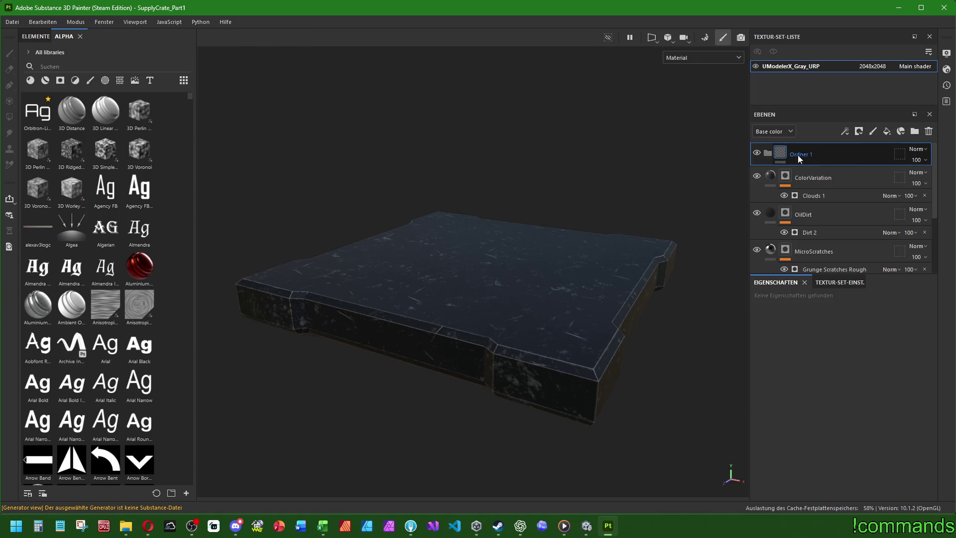
click(840, 182)
click(823, 234)
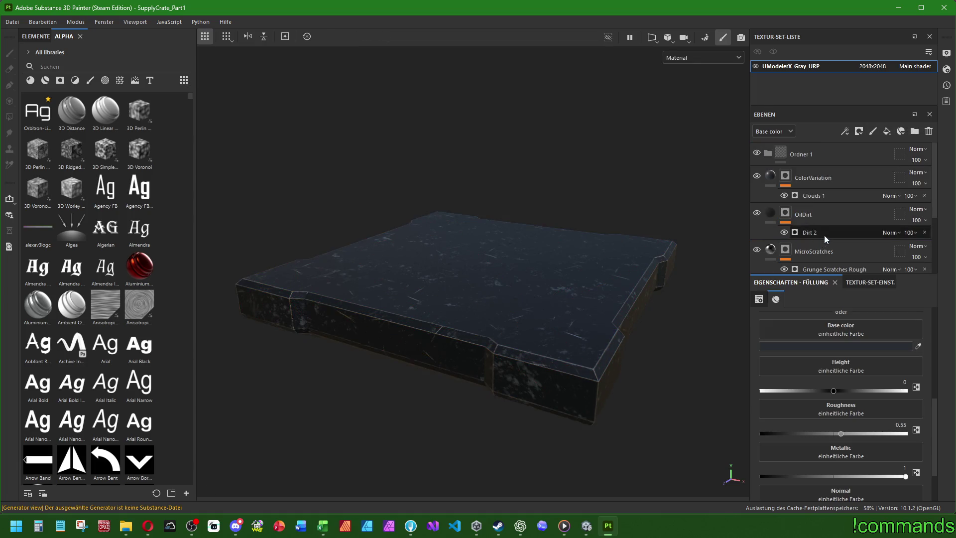
shift+click(817, 176)
mouse_move(819, 179)
mouse_down()
mouse_move(764, 148)
mouse_move(770, 156)
mouse_up()
click(767, 153)
- Rename the folder CC_DestroyablePropDarkIndustrialSteel
double_click(800, 153)
text(C)
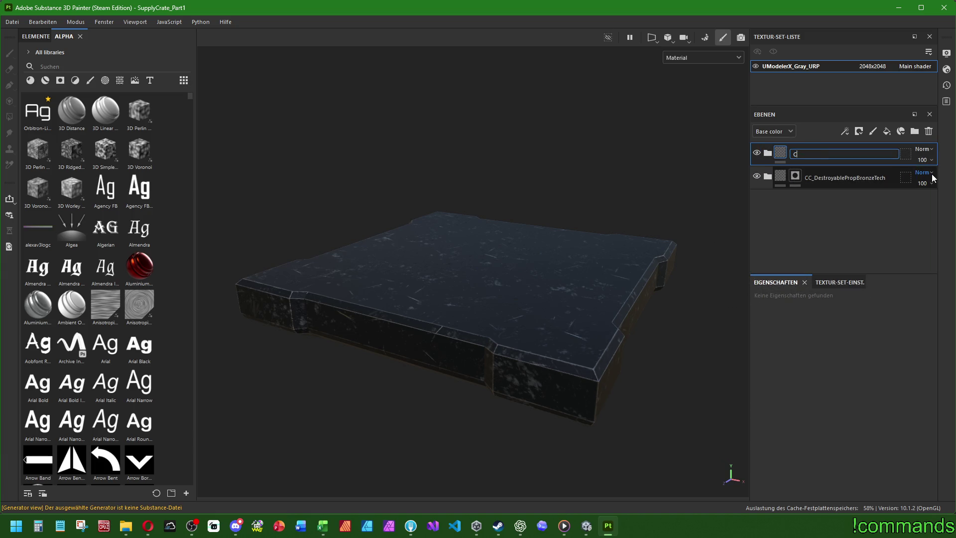
text(C_DestroyableProp)
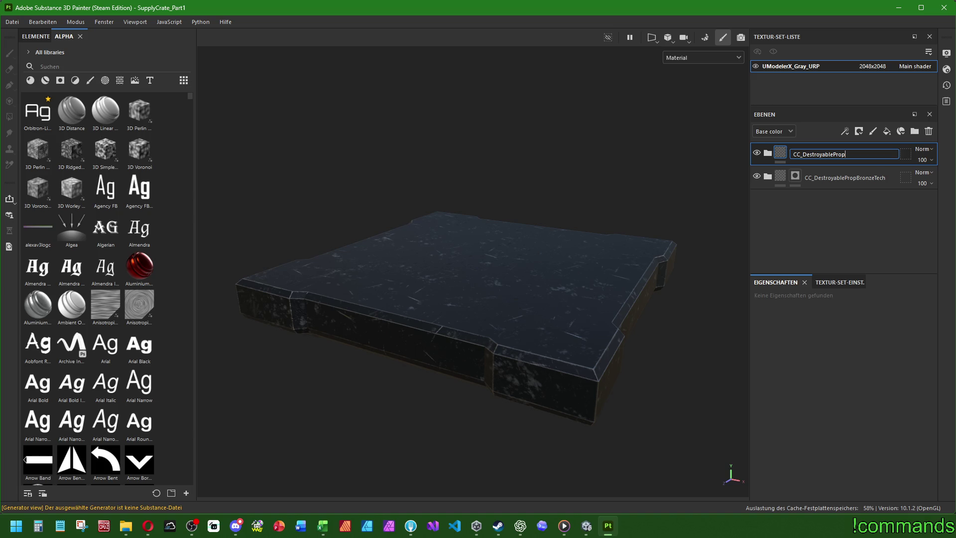
double_click(863, 155)
click(867, 154)
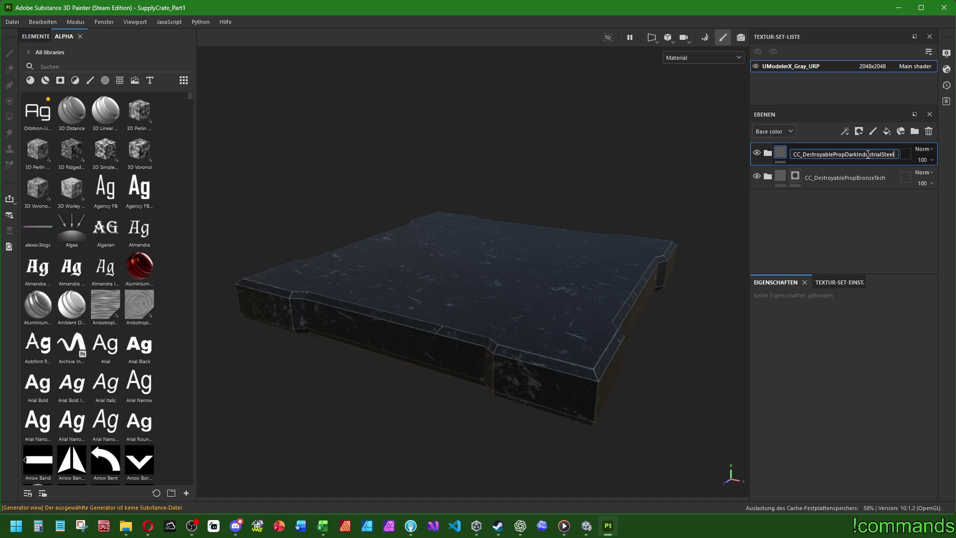
click(812, 175)
- Add a black mask to the CC_DestroyablePropDarkIndustrialSteel folder
click(819, 154)
right_click(799, 155)
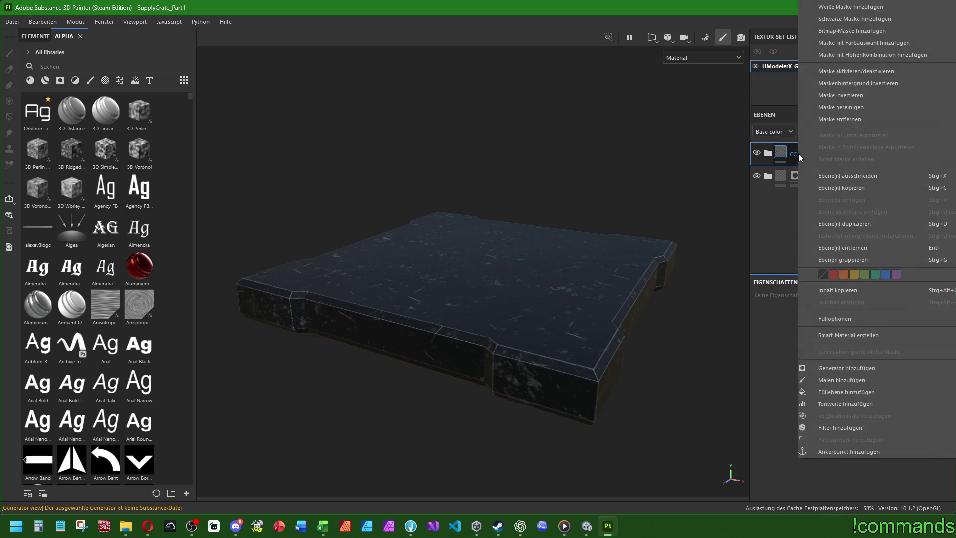
click(859, 334)
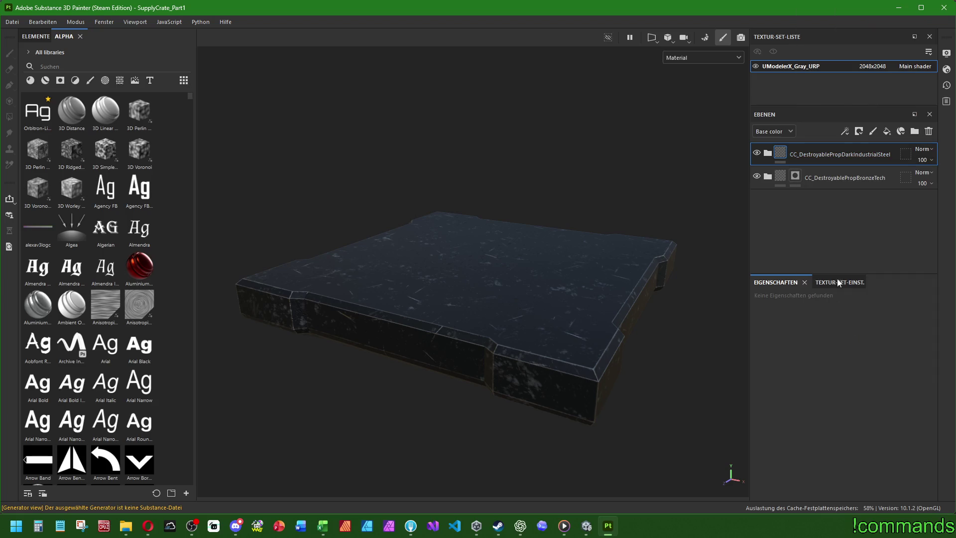
right_click(783, 150)
click(808, 169)
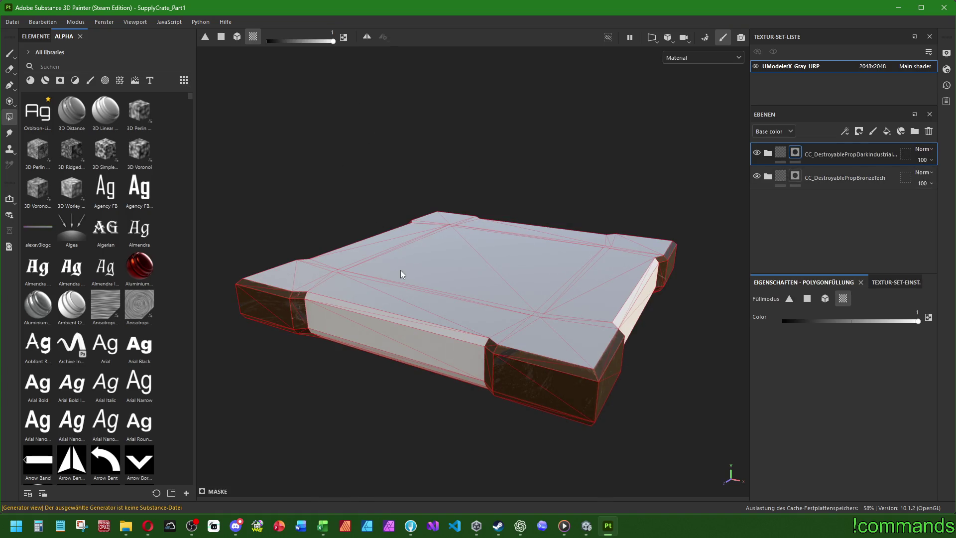
- Switch to painting the steel folder's mask and orbit the crate to inspect the corners
mouse_move(398, 367)
alt+mouse_down()
mouse_move(443, 220)
mouse_move(456, 243)
mouse_move(427, 214)
mouse_move(458, 246)
mouse_move(356, 327)
mouse_move(409, 334)
mouse_move(157, 151)
alt+mouse_up()
click(9, 54)
mouse_move(488, 362)
alt+mouse_down()
mouse_move(493, 274)
mouse_move(509, 211)
mouse_move(403, 316)
mouse_move(490, 365)
mouse_move(498, 348)
alt+mouse_up()
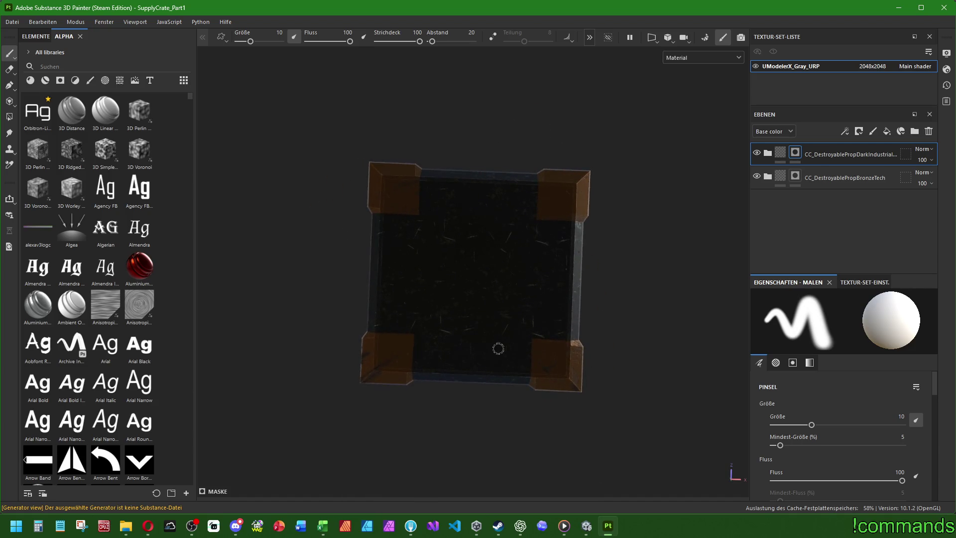
scroll(497, 226, up, 6)
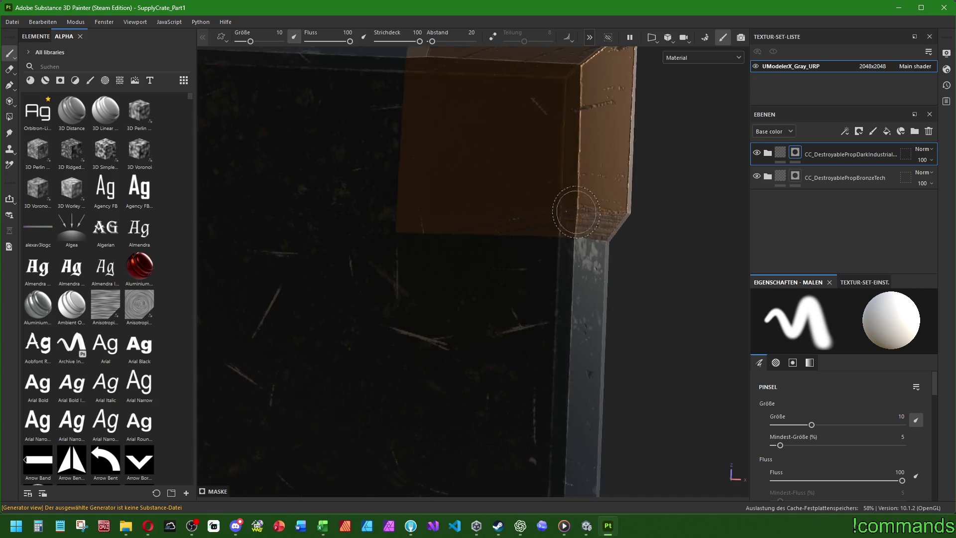
scroll(336, 210, down, 8)
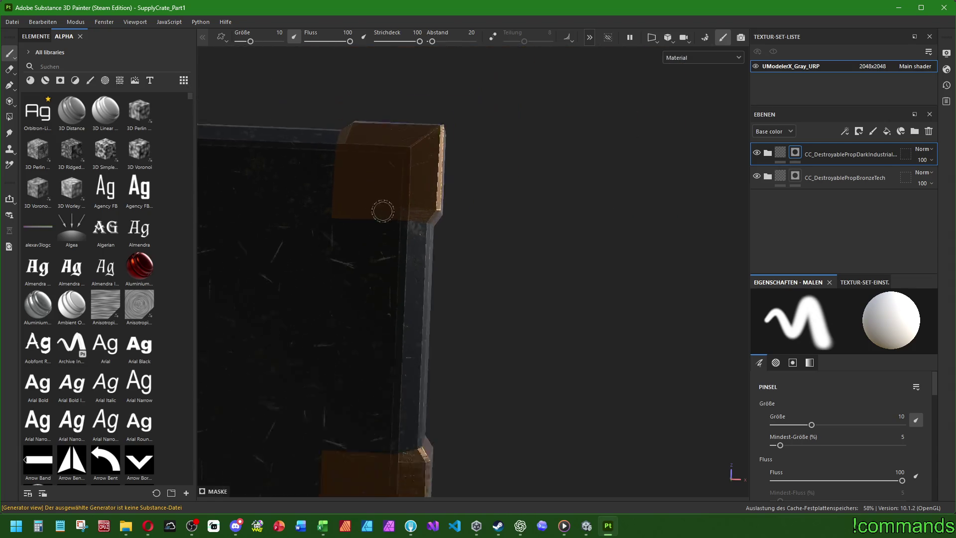
mouse_move(570, 192)
alt+mouse_down()
mouse_move(446, 215)
mouse_move(390, 354)
mouse_move(418, 273)
mouse_move(389, 140)
mouse_move(396, 45)
mouse_move(396, 79)
mouse_move(510, 350)
mouse_move(518, 403)
mouse_move(544, 290)
mouse_move(539, 126)
mouse_move(565, 83)
mouse_move(572, 324)
mouse_move(561, 277)
mouse_move(576, 143)
mouse_move(582, 176)
mouse_move(509, 367)
mouse_move(503, 141)
mouse_move(598, 140)
mouse_move(592, 427)
mouse_move(548, 335)
mouse_move(354, 378)
mouse_move(418, 226)
mouse_move(390, 239)
mouse_move(362, 427)
mouse_move(444, 317)
alt+mouse_up()
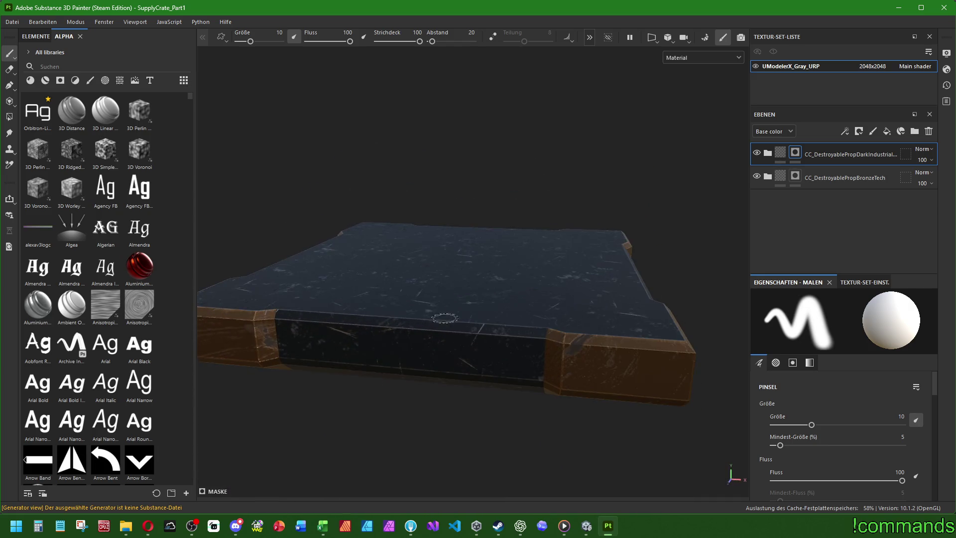
- Add a new paint layer on top and name it Details
click(874, 132)
double_click(792, 154)
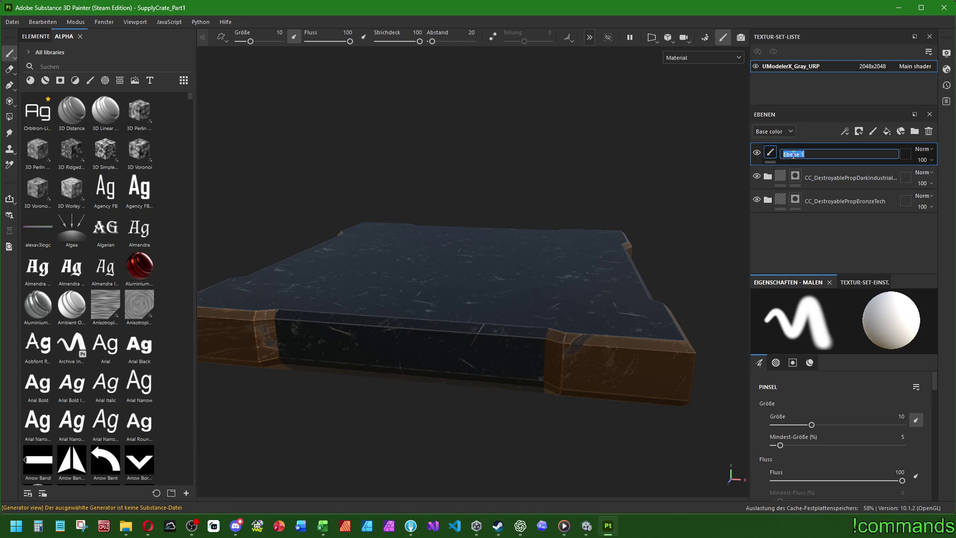
text(Details)
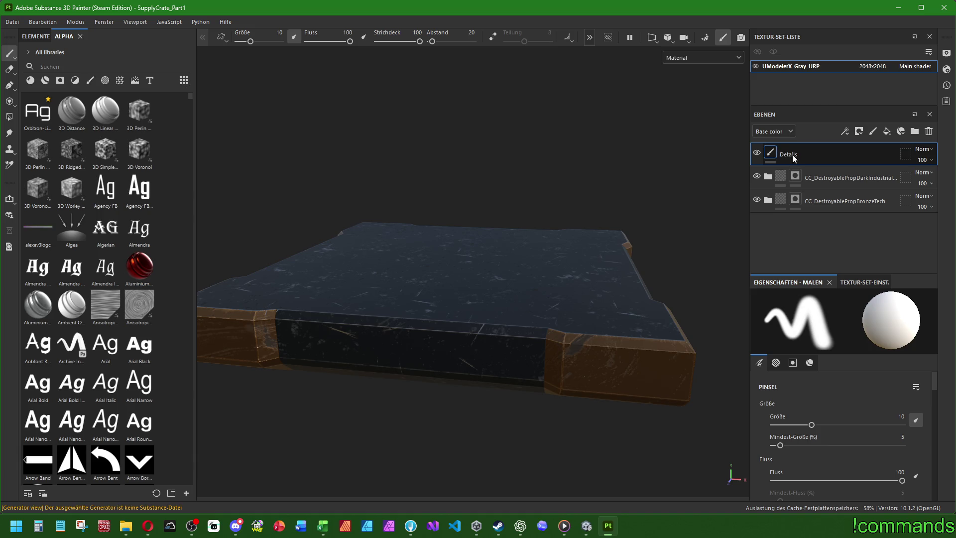
key(Return)
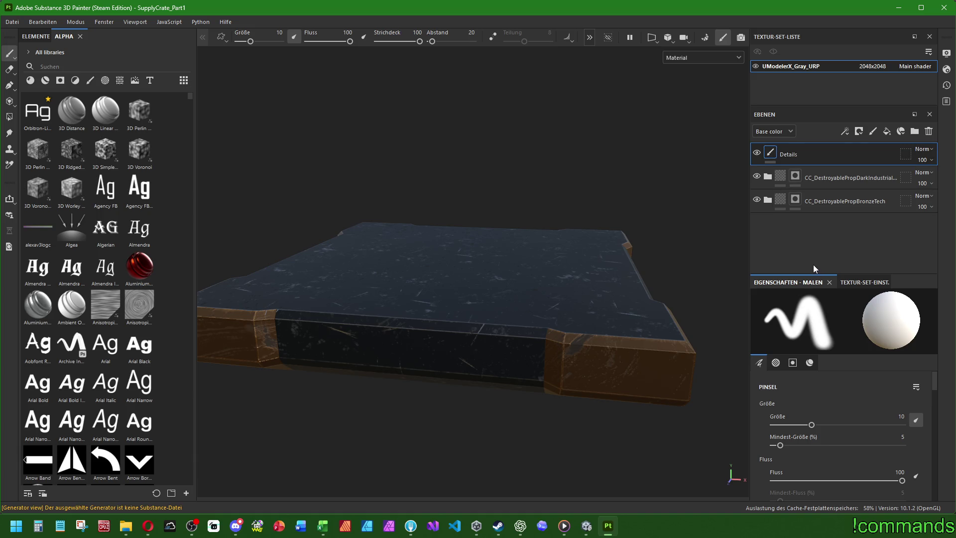
- Try grey base colour hex values bfbfbf and 757575, ending at 1F1F1F
scroll(838, 431, down, 3)
scroll(835, 433, down, 10)
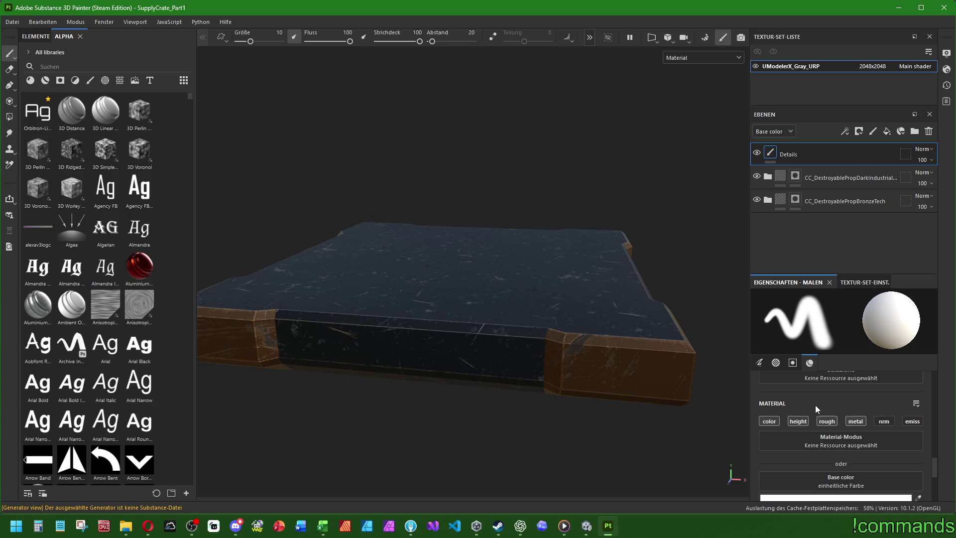
scroll(821, 407, down, 2)
click(822, 378)
double_click(667, 324)
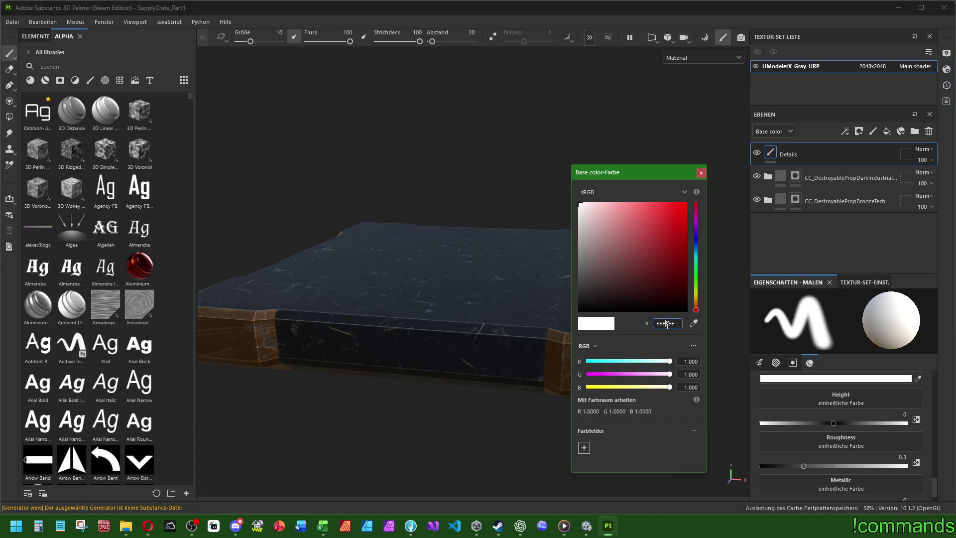
text(bfbfbf)
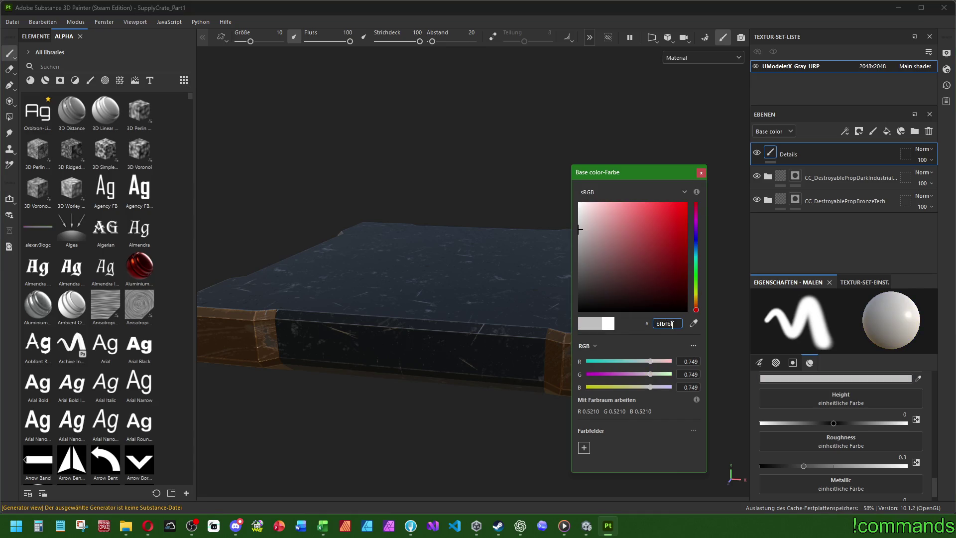
key(Return)
text(757575)
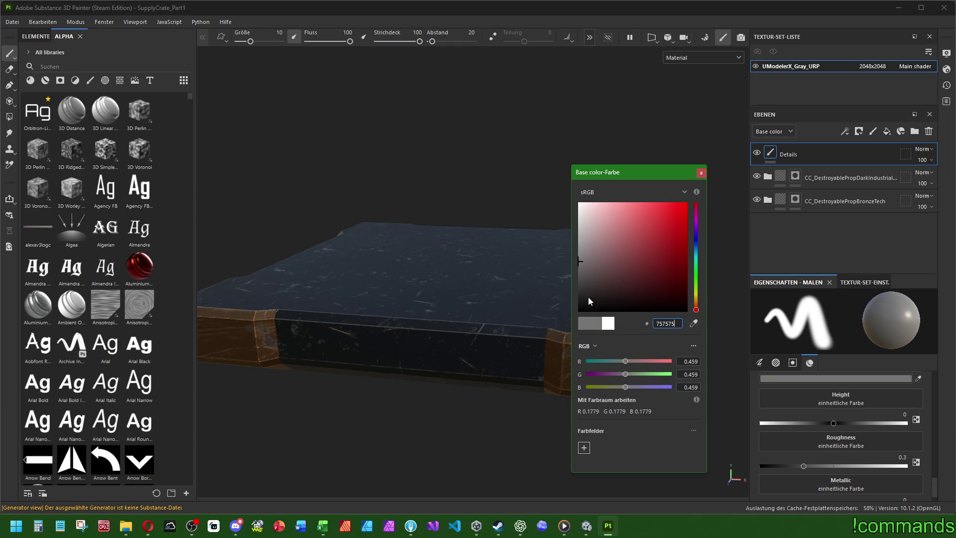
key(BackSpace)
key(BackSpace)
key(BackSpace)
text(1F1F1F)
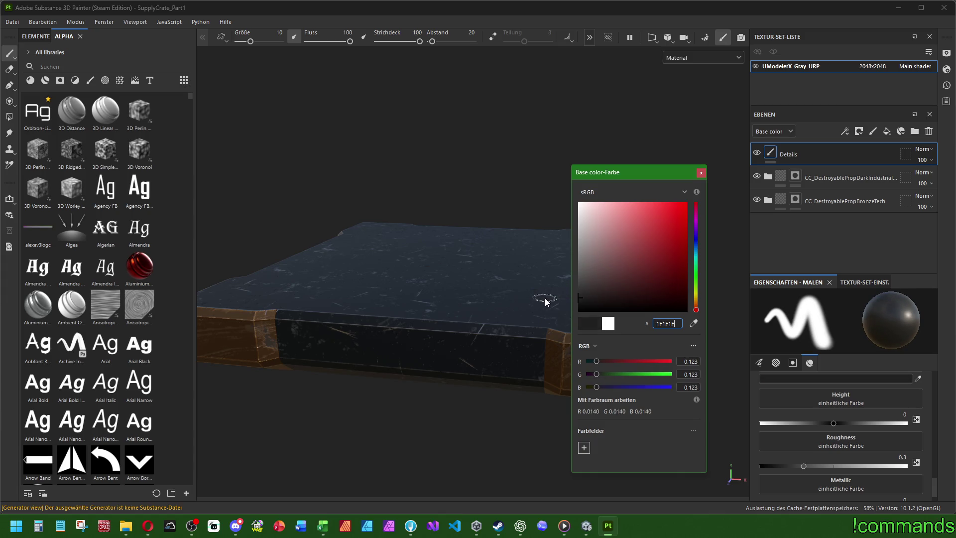
- Darken the base colour with a slight blue shift and settle on hex 161616
click(579, 299)
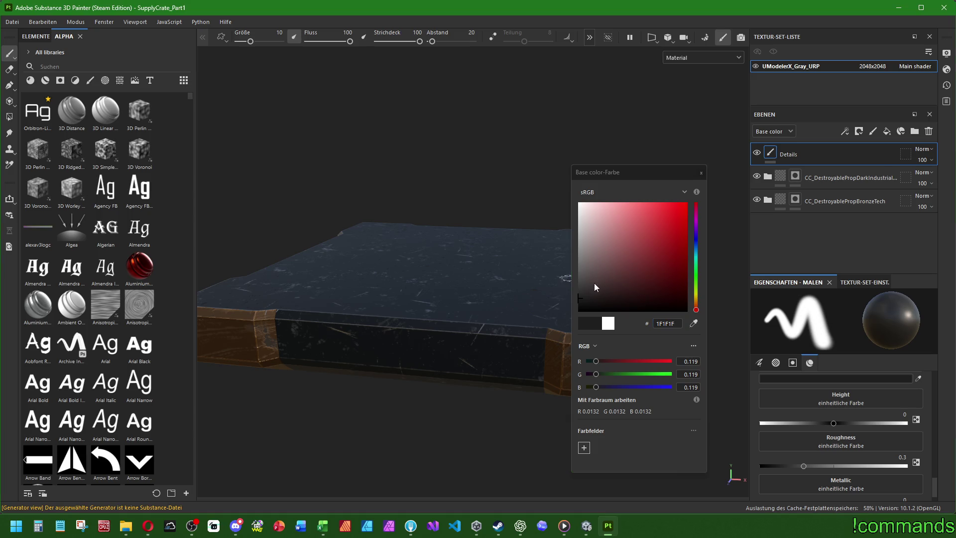
drag(693, 246, 697, 245)
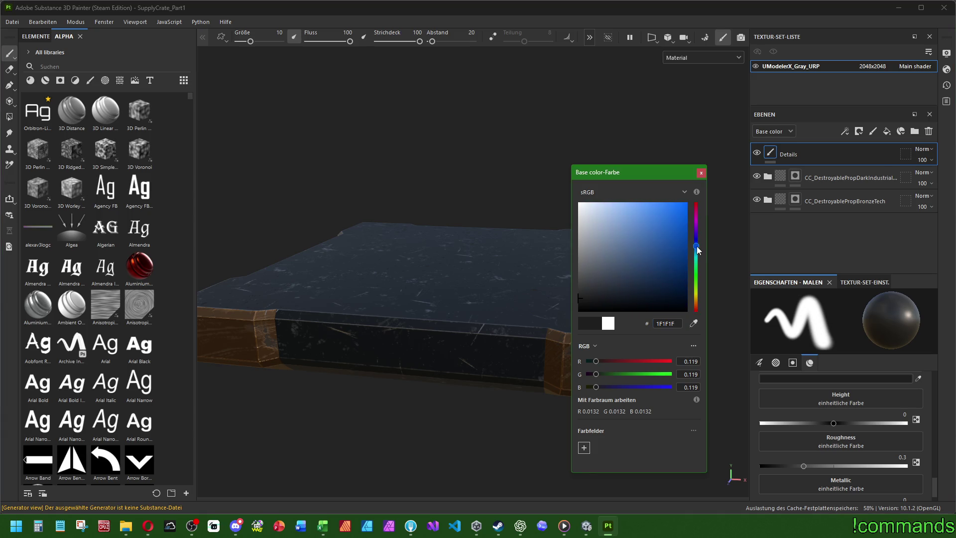
click(586, 299)
double_click(681, 323)
text(161616)
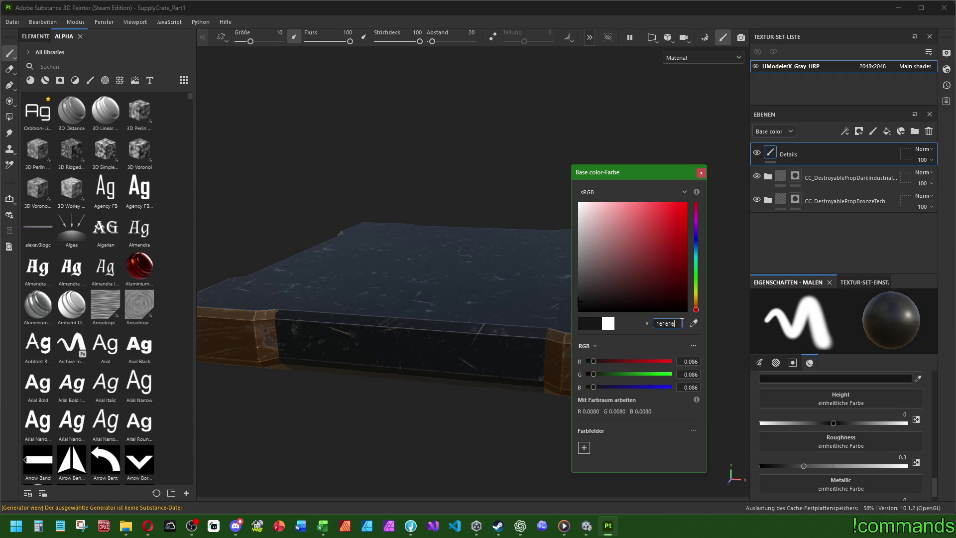
click(701, 172)
- Set the paint height to -0.05 and roughness to 0.35
click(892, 422)
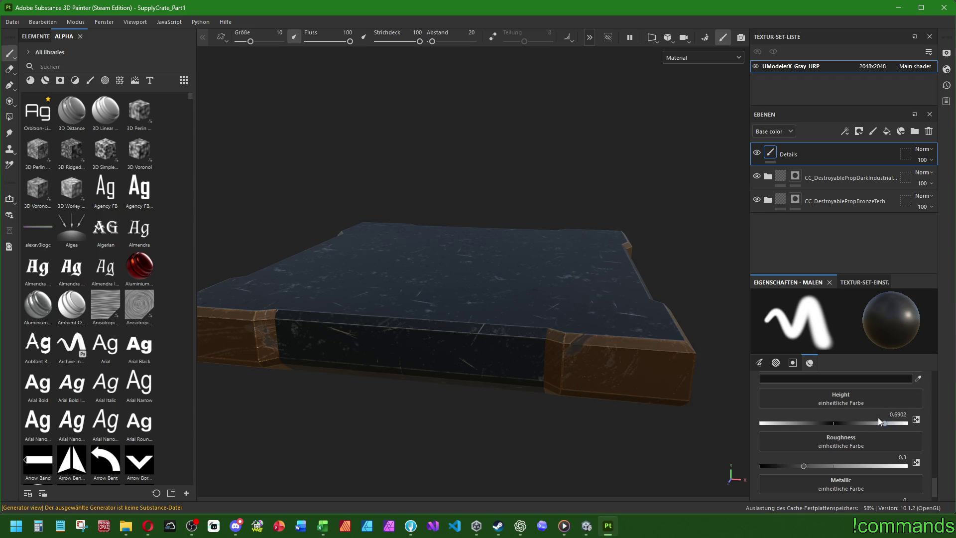
double_click(897, 414)
text(0)
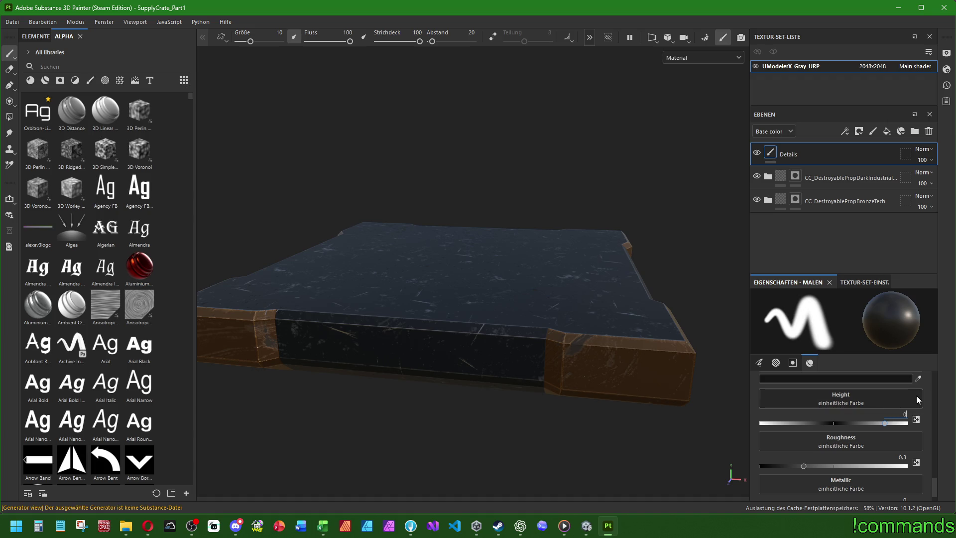
double_click(896, 414)
text(-0.05)
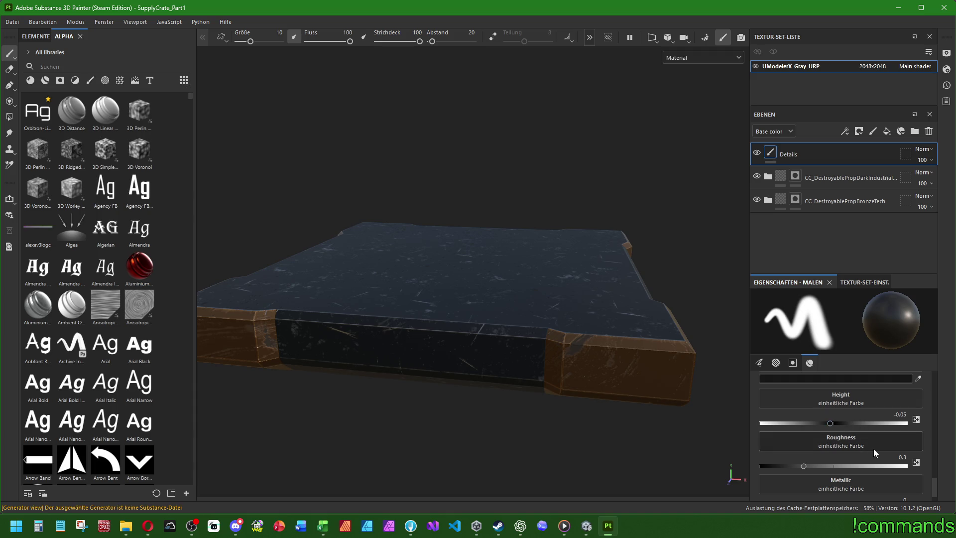
scroll(875, 450, down, 1)
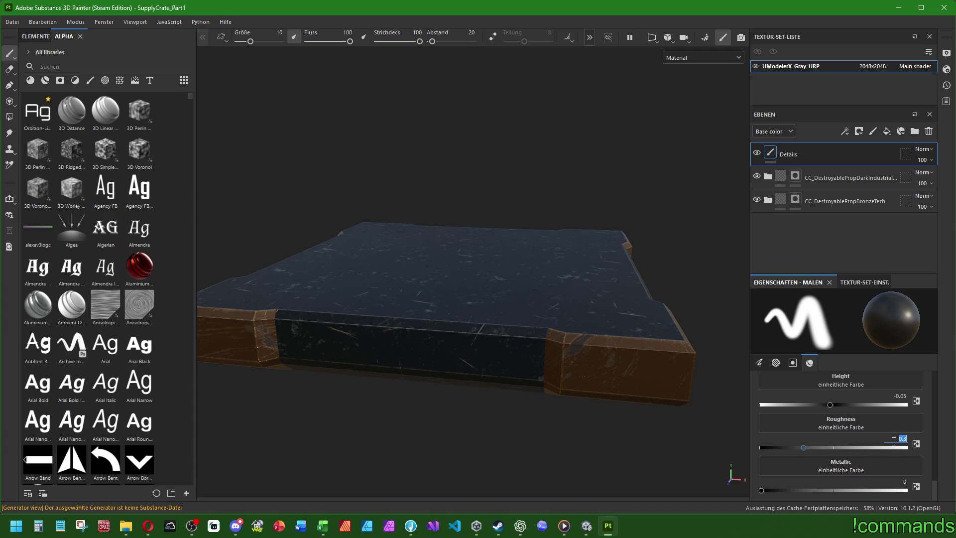
key(Return)
- Pick the Basic Hard brush from the brushes shelf and shrink it to size 1.86
click(90, 80)
click(33, 231)
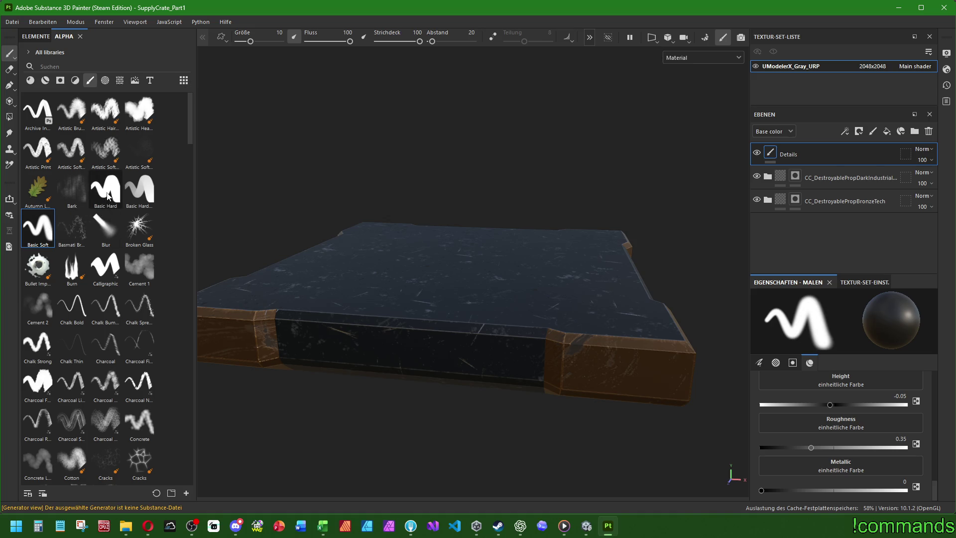
click(107, 196)
ctrl+right_drag(458, 281, 438, 281)
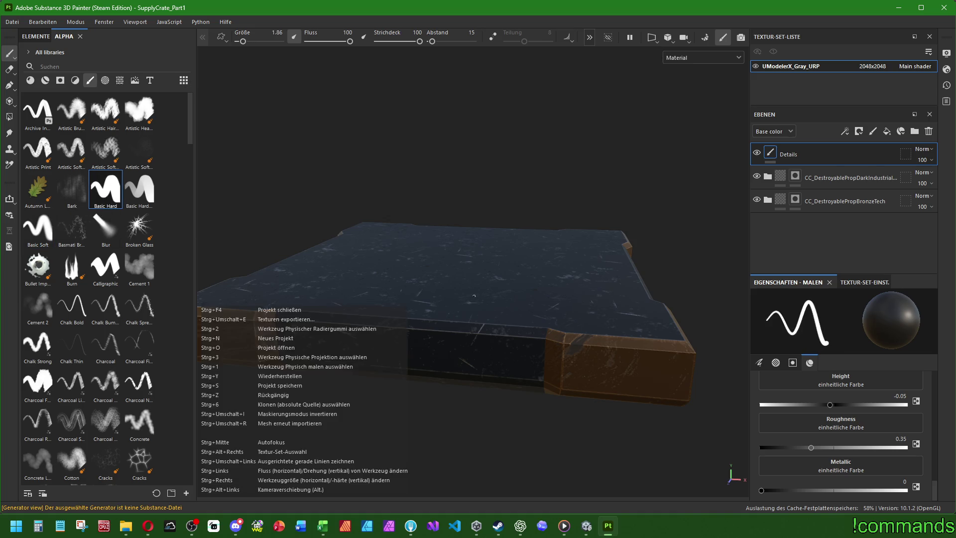
- Paint a thin test stroke across the crate top and inspect it
mouse_move(431, 290)
mouse_down()
mouse_move(503, 372)
mouse_move(586, 317)
mouse_up()
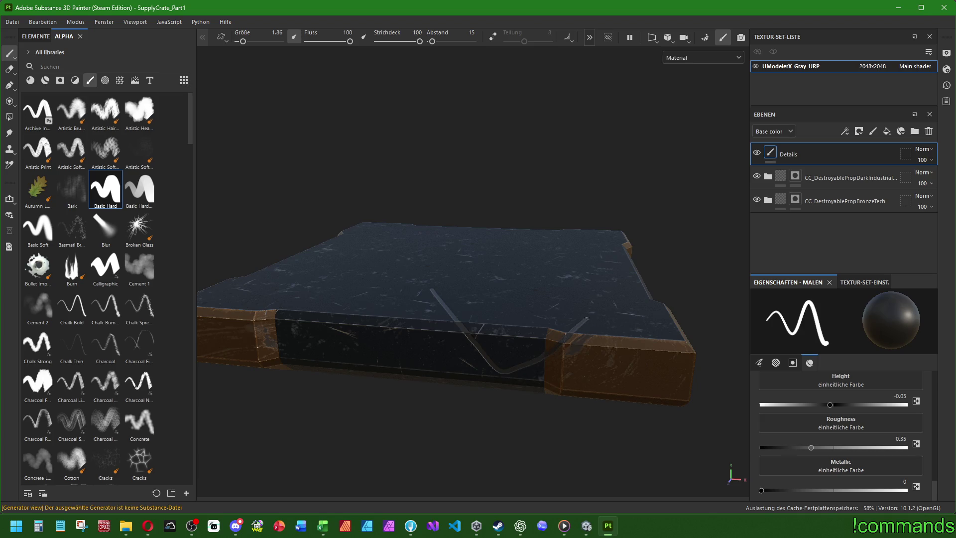
mouse_move(477, 277)
alt+mouse_down()
mouse_move(487, 337)
mouse_move(498, 294)
alt+mouse_up()
scroll(521, 338, up, 3)
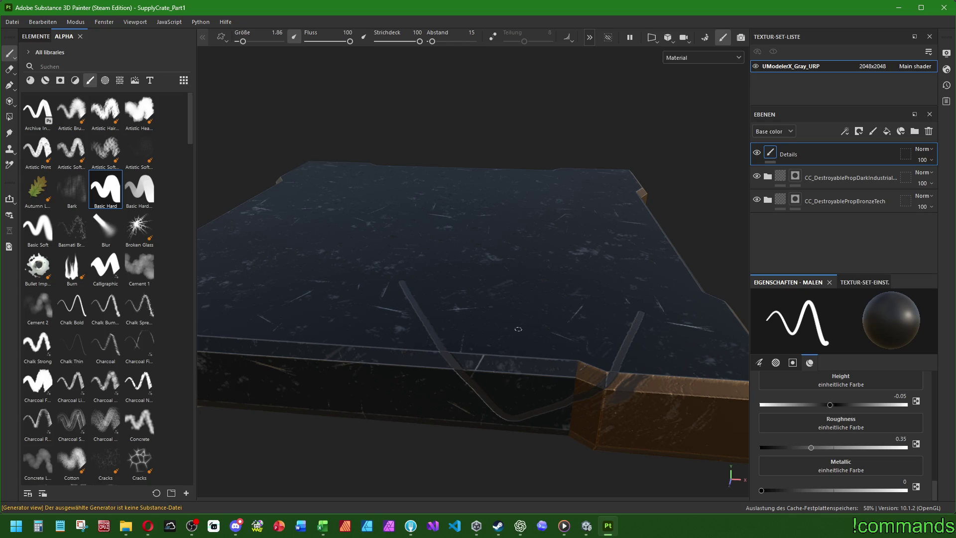
scroll(774, 396, up, 3)
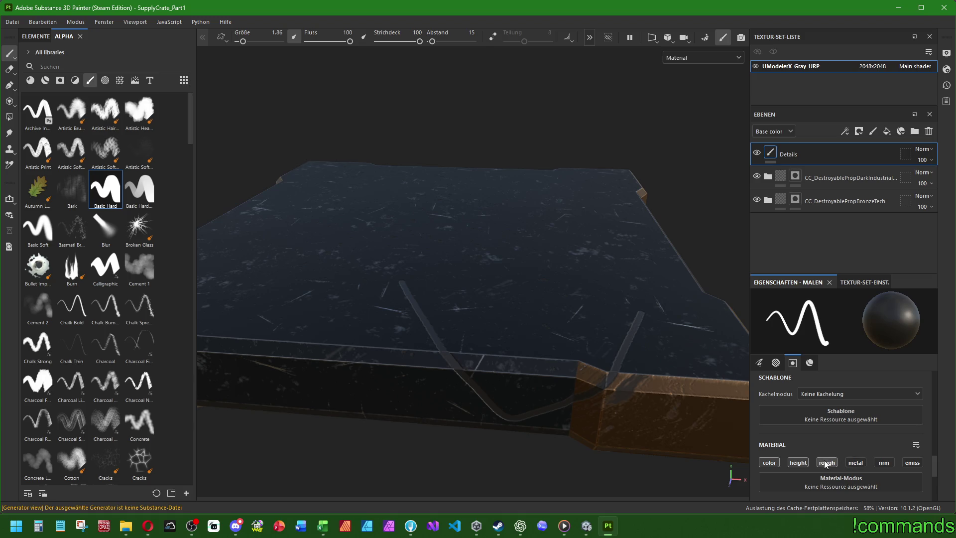
scroll(799, 437, down, 2)
scroll(800, 437, down, 2)
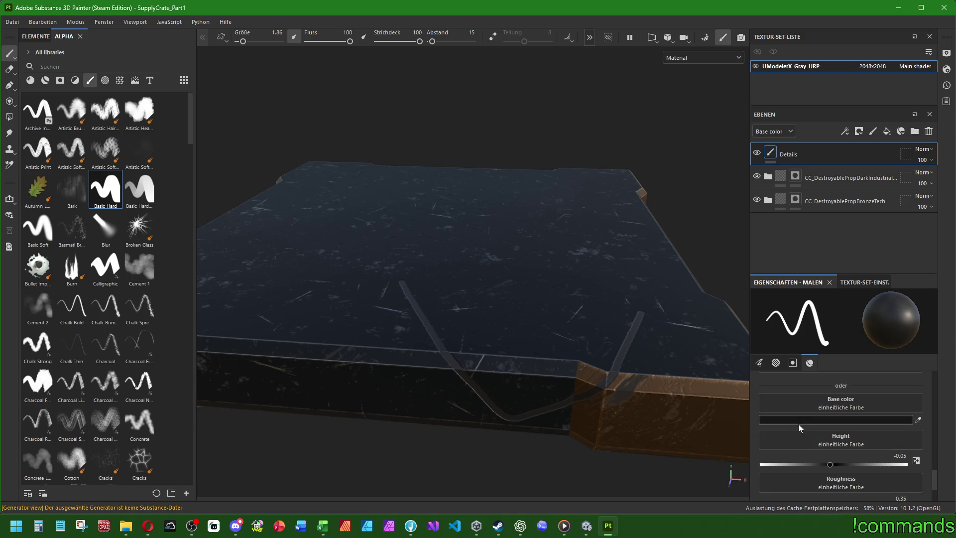
scroll(798, 423, down, 2)
- Drag the metallic value to 0 and undo the white test stroke
drag(905, 490, 608, 475)
drag(811, 446, 733, 444)
scroll(896, 471, up, 2)
scroll(894, 471, down, 2)
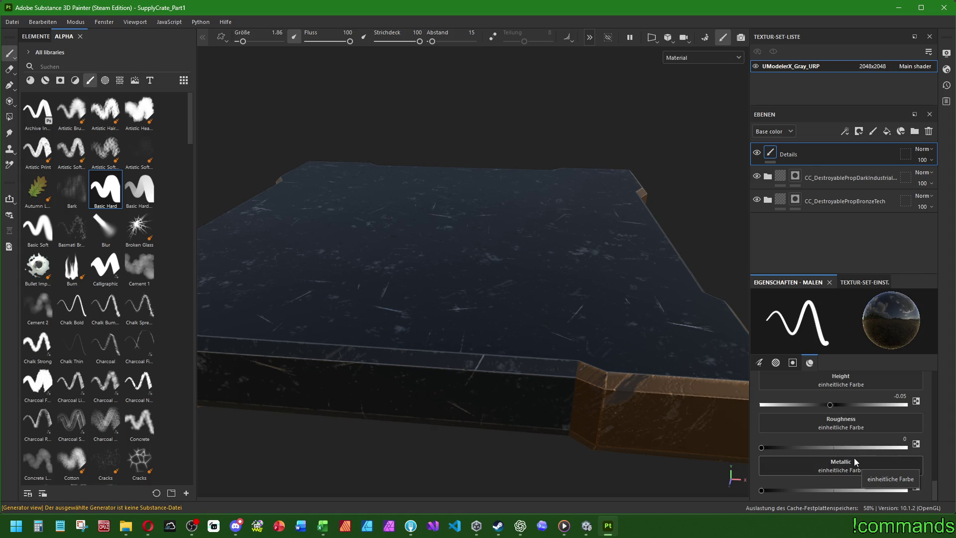
key(ctrl)
key(ctrl+z)
- Paint a groove stroke across the crate top and stop the brush affecting roughness
mouse_move(397, 301)
mouse_down()
mouse_move(455, 381)
mouse_move(604, 340)
mouse_up()
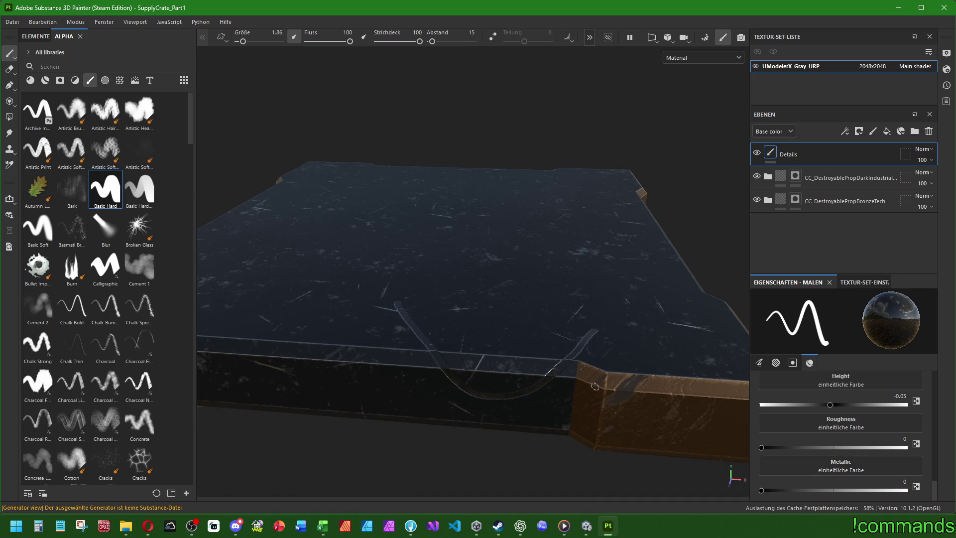
scroll(540, 392, down, 3)
alt+drag(490, 386, 447, 328)
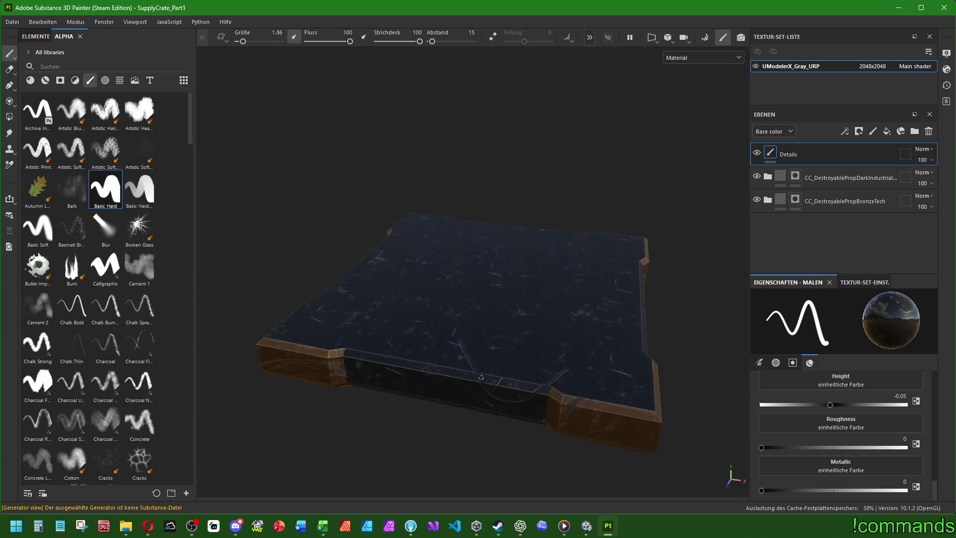
scroll(824, 436, up, 2)
scroll(823, 435, up, 3)
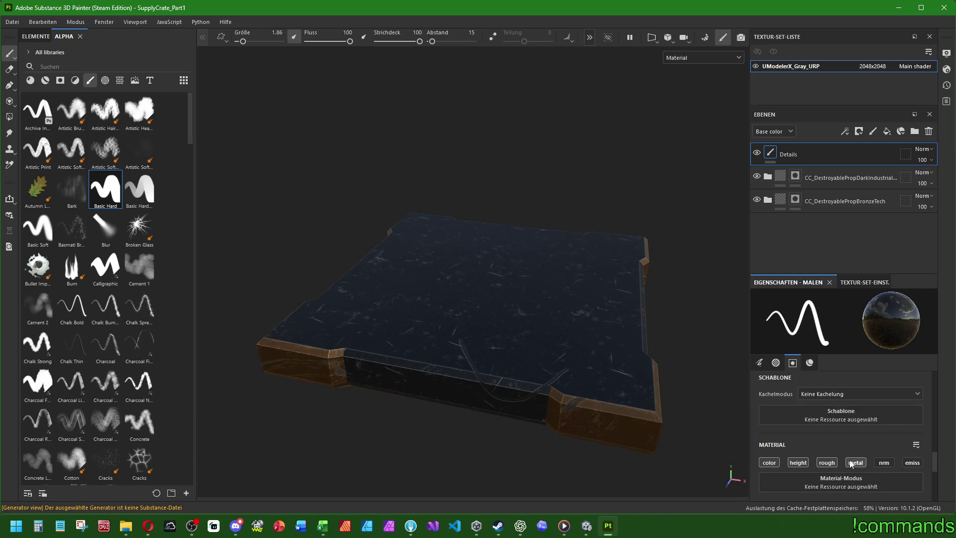
click(831, 465)
scroll(501, 419, up, 2)
alt+drag(501, 419, 488, 413)
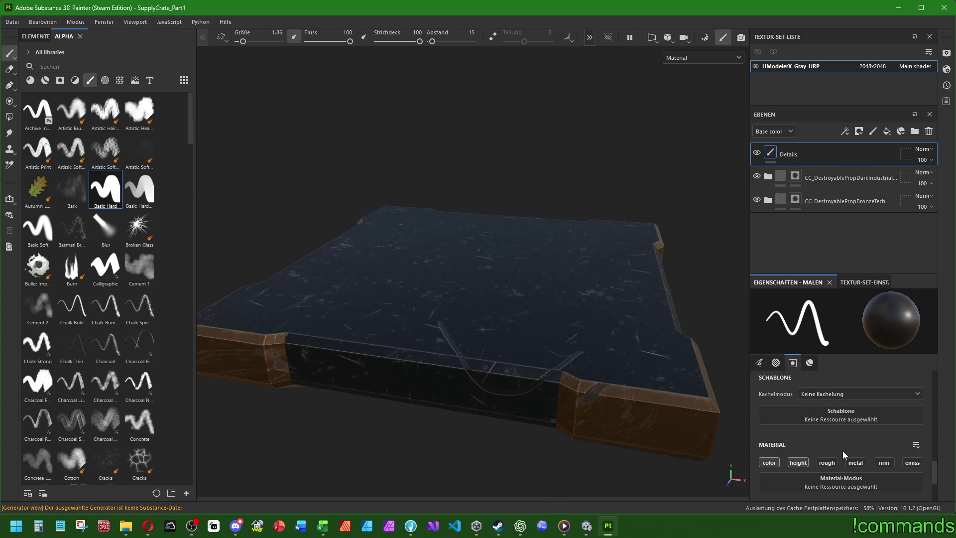
scroll(842, 449, up, 1)
scroll(842, 449, down, 3)
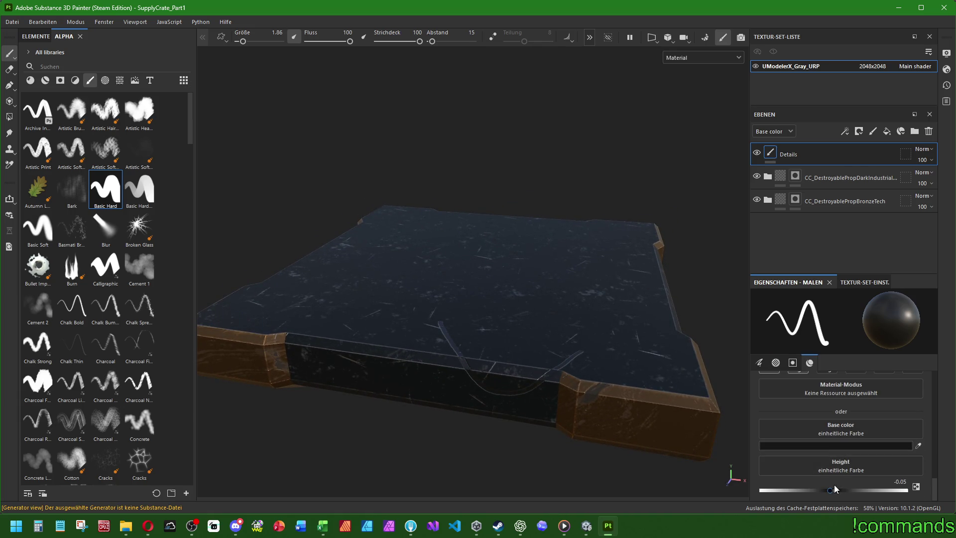
scroll(865, 467, up, 1)
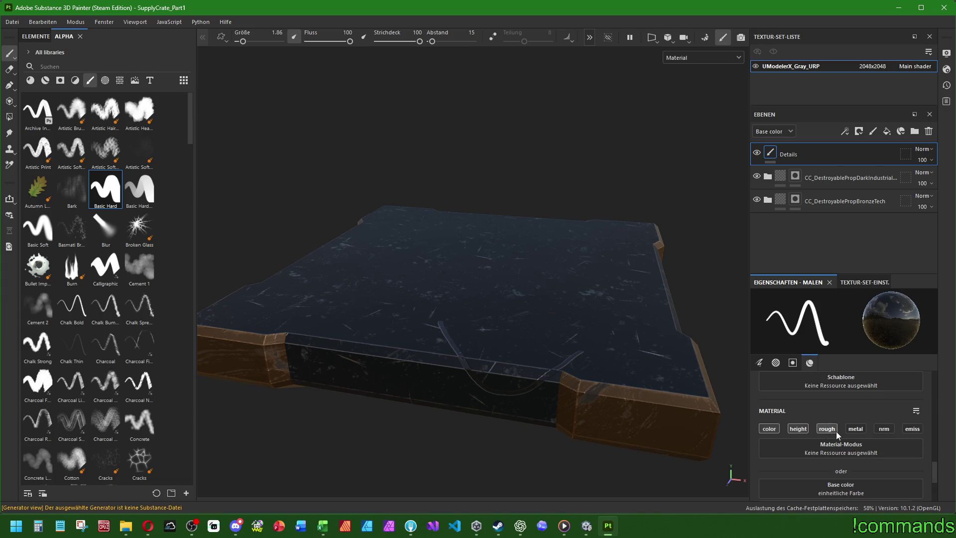
scroll(866, 457, down, 3)
- Set the paint roughness to 0.35 and raise metallic to 1
drag(761, 445, 937, 452)
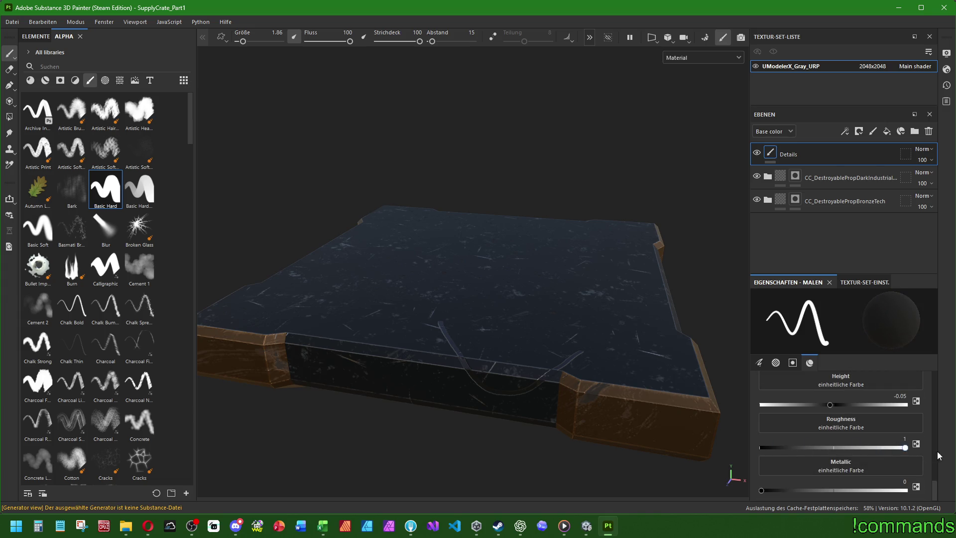
scroll(468, 364, up, 3)
alt+drag(459, 363, 450, 371)
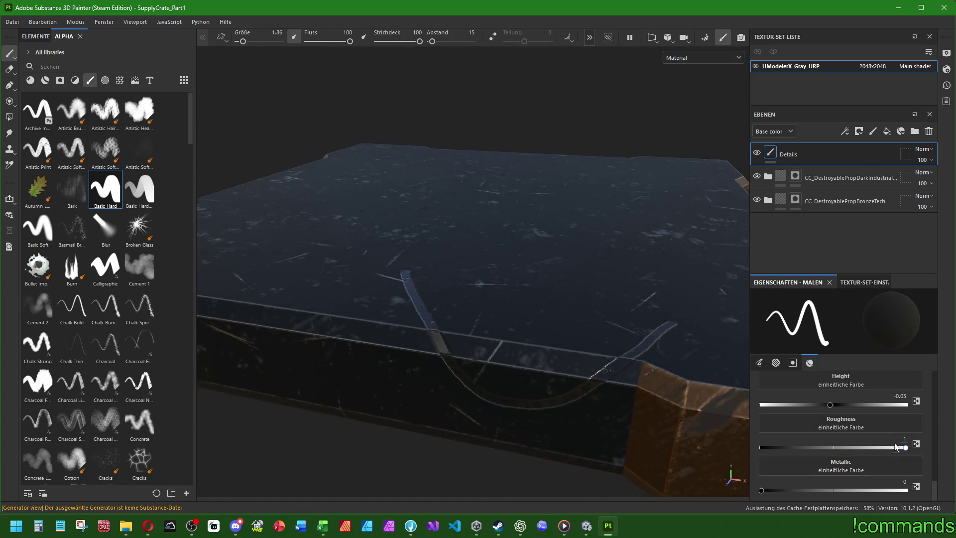
double_click(896, 441)
text(0.)
key(Return)
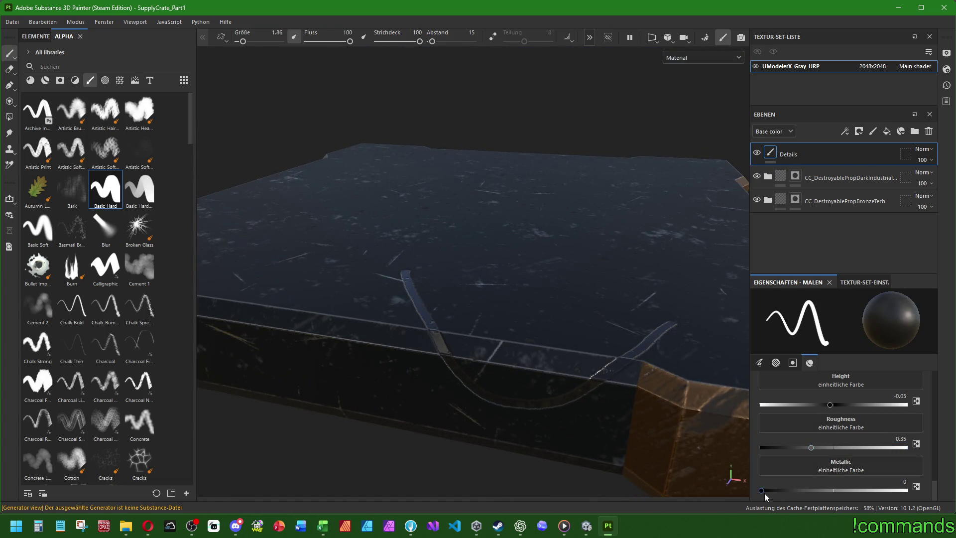
drag(761, 491, 905, 490)
- Paint a dark test stroke along the crate front, inspect it, then undo it
mouse_move(496, 304)
mouse_down()
mouse_move(393, 383)
mouse_move(587, 351)
mouse_move(467, 392)
mouse_up()
scroll(483, 407, down, 3)
mouse_move(454, 456)
alt+mouse_down()
mouse_move(420, 465)
mouse_move(514, 386)
mouse_move(450, 421)
alt+mouse_up()
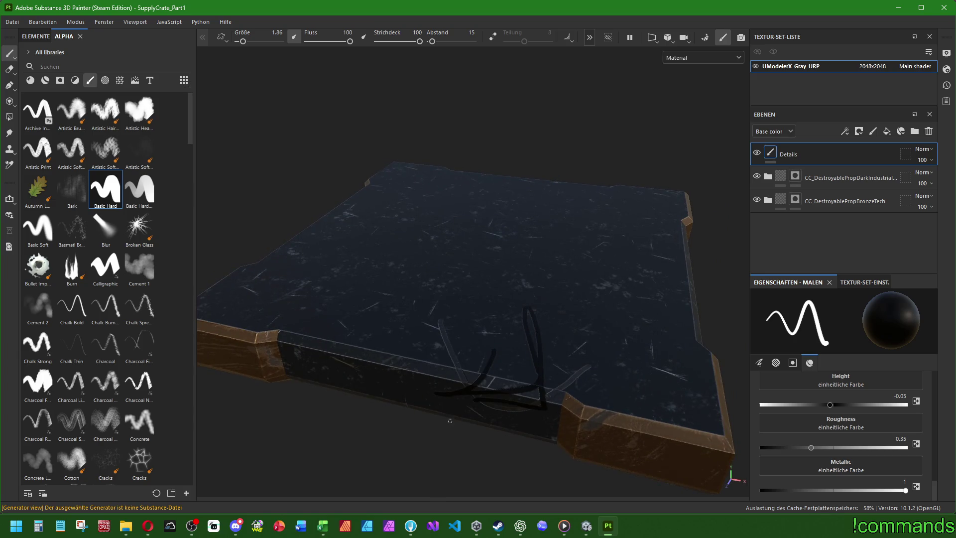
key(ctrl+z)
key(ctrl+z)
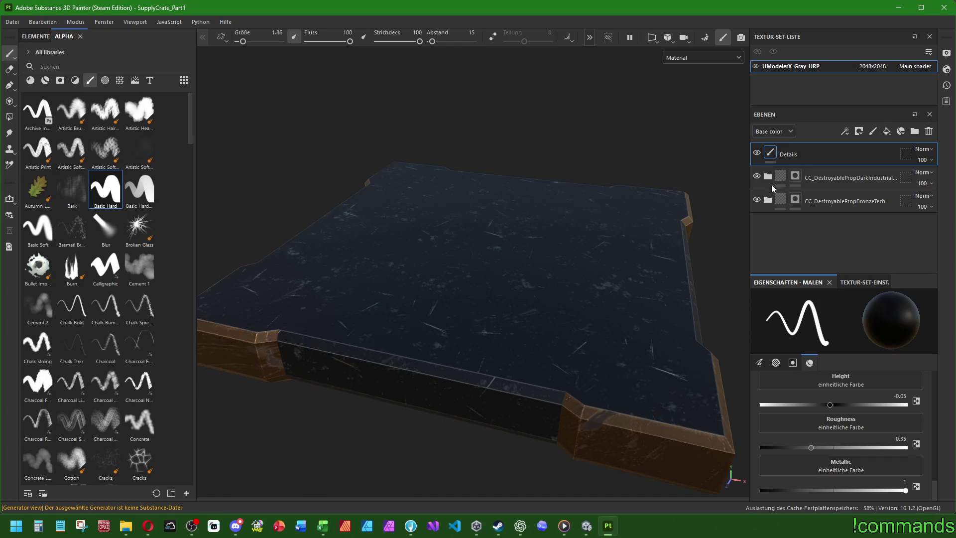
- Delete the Details paint layer
click(846, 174)
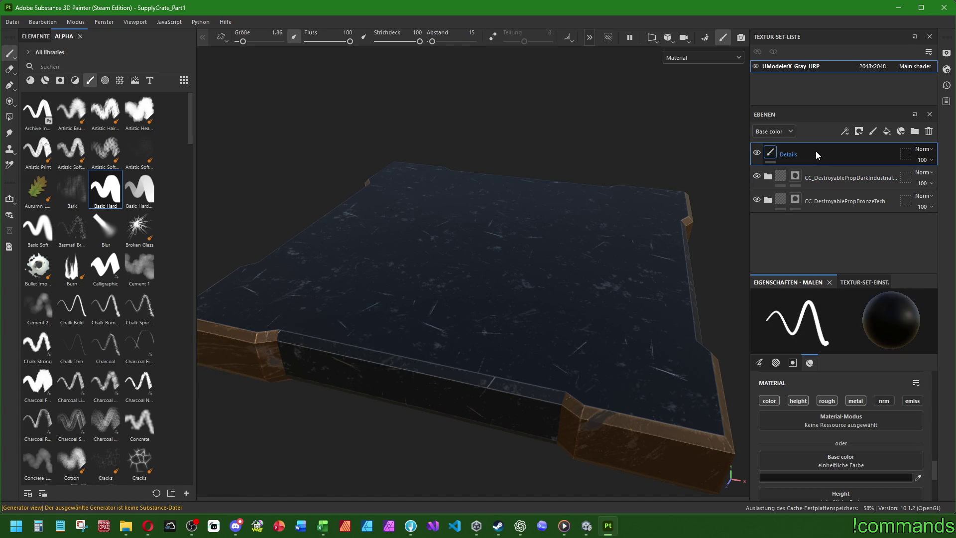
click(891, 145)
key(Delete)
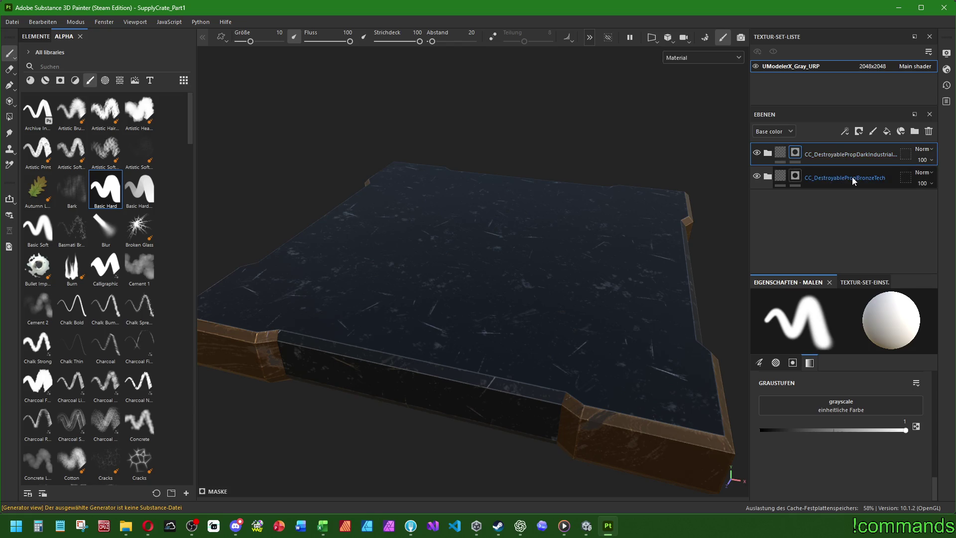
- Add a new fill layer with dark grey base colour 151515
click(886, 131)
click(827, 346)
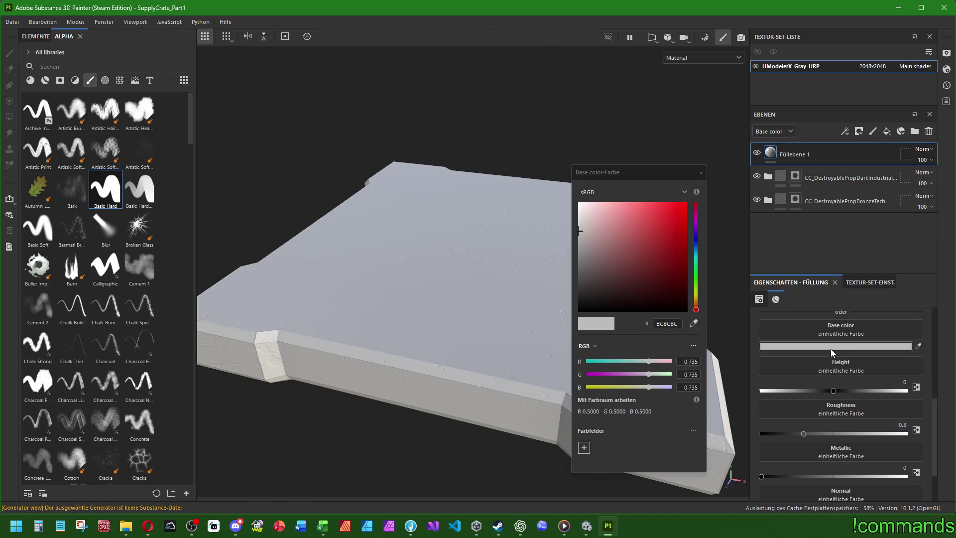
drag(585, 282, 539, 298)
double_click(667, 324)
text(151515)
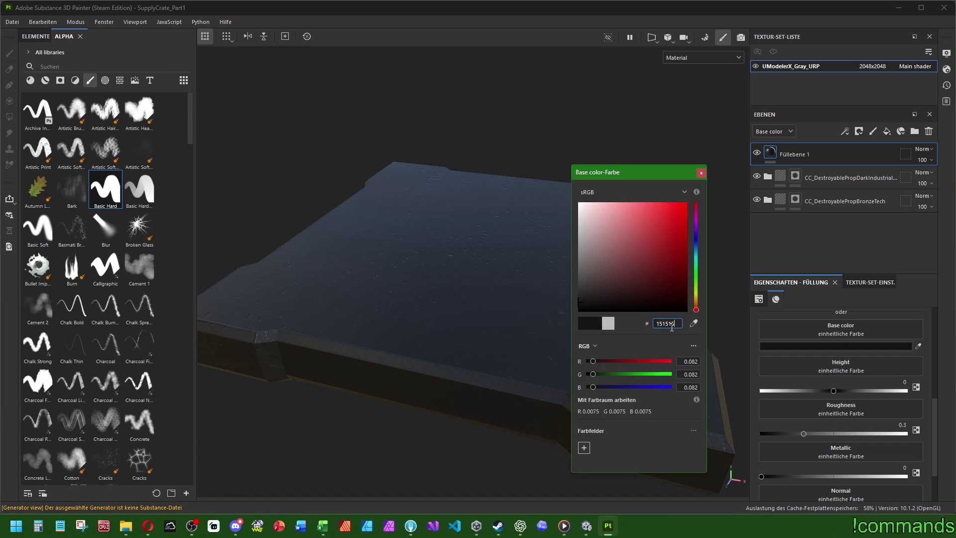
click(700, 173)
- Set the fill layer's roughness to 0.4
click(891, 381)
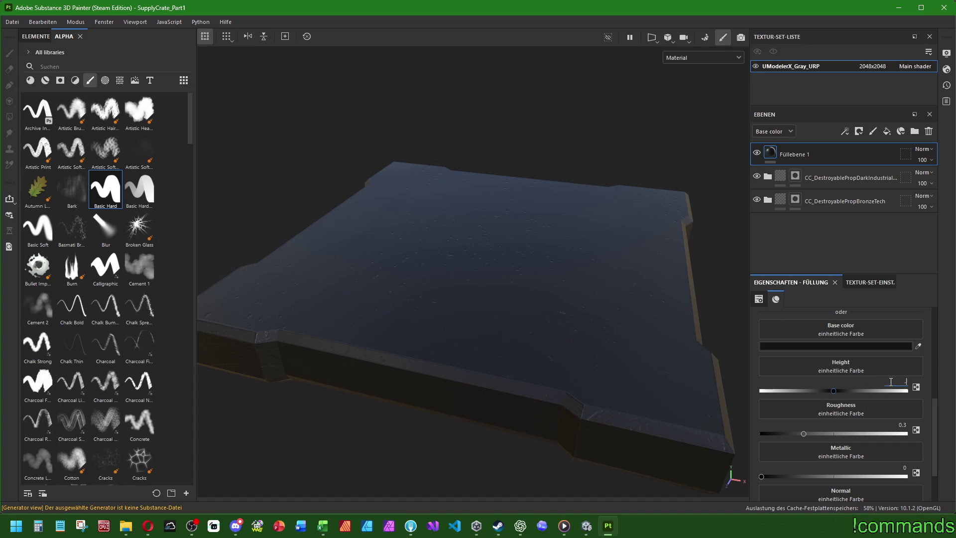
text(-0.05)
click(896, 425)
text(0.4)
- Enter metallic 0.75, then raise it to 0.85
click(812, 477)
click(889, 467)
text(0.6)
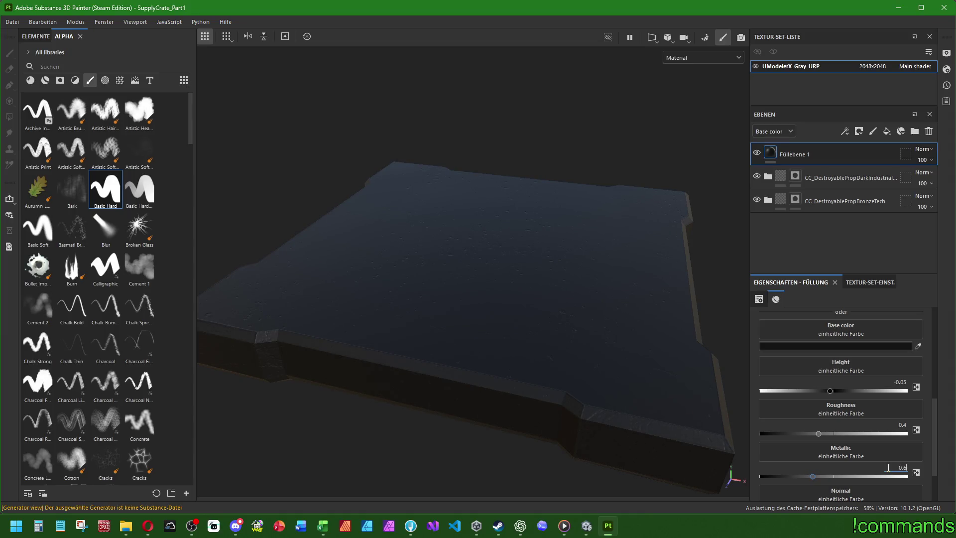
key(BackSpace)
text(75)
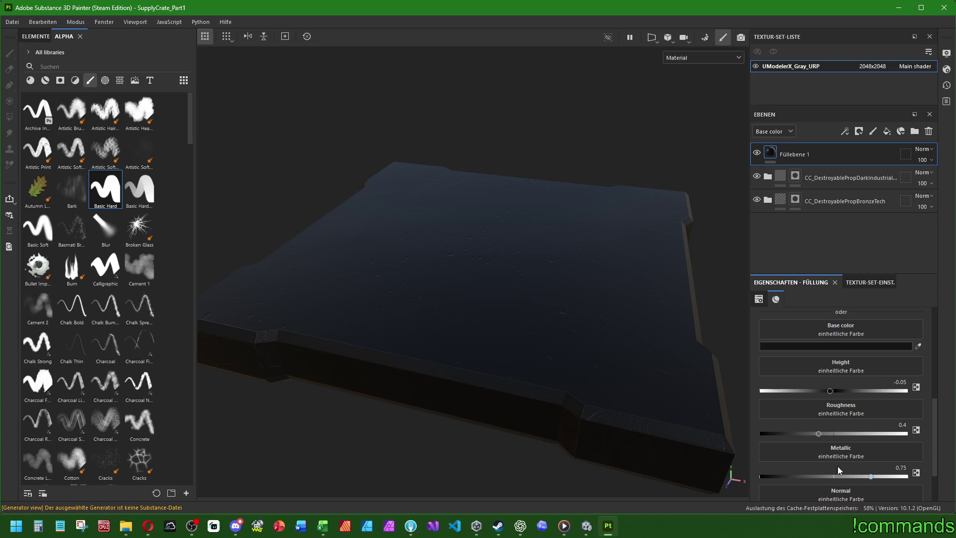
key(Return)
scroll(771, 456, down, 3)
click(888, 407)
text(0.85)
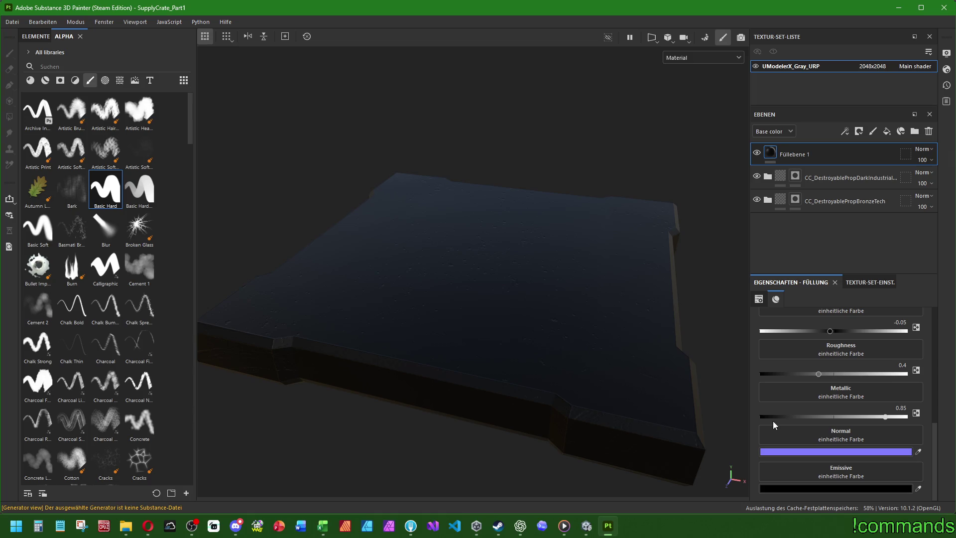
scroll(812, 430, up, 5)
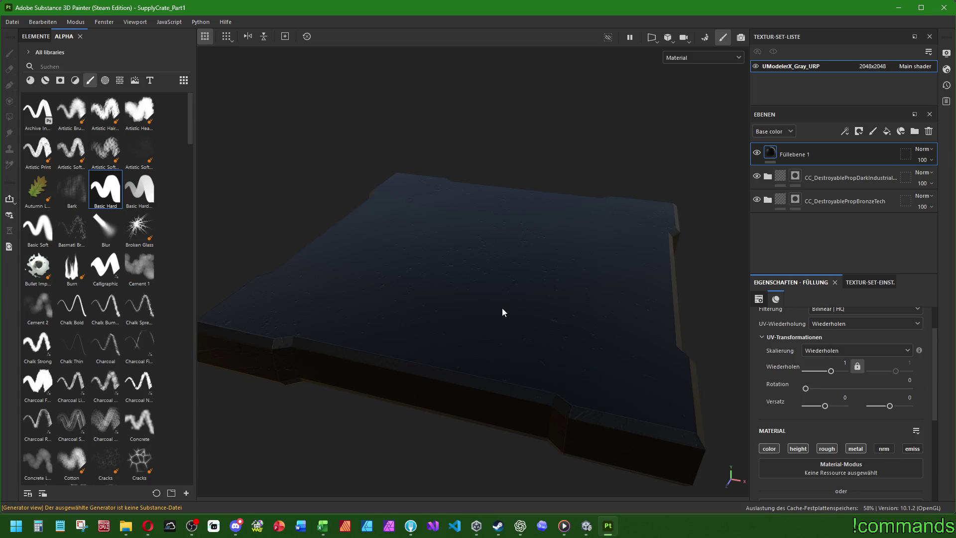
- Add a black mask to Füllebene 1, test a Basic Hard groove stroke, undo it and thin the brush
right_click(789, 154)
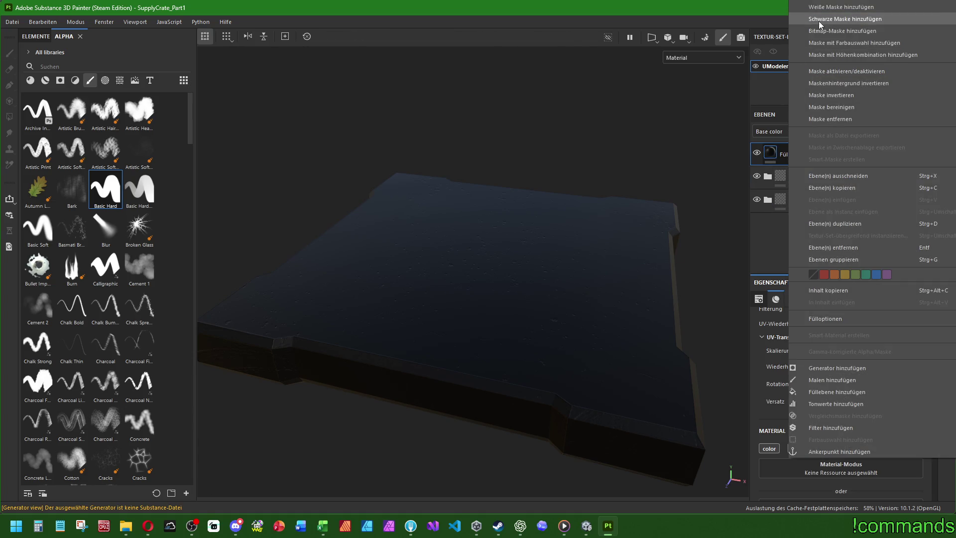
click(819, 19)
click(102, 192)
mouse_move(451, 293)
mouse_down()
mouse_move(438, 371)
mouse_move(529, 340)
mouse_up()
mouse_move(526, 386)
alt+mouse_down()
mouse_move(499, 438)
mouse_move(515, 248)
mouse_move(494, 282)
alt+mouse_up()
key(ctrl+z)
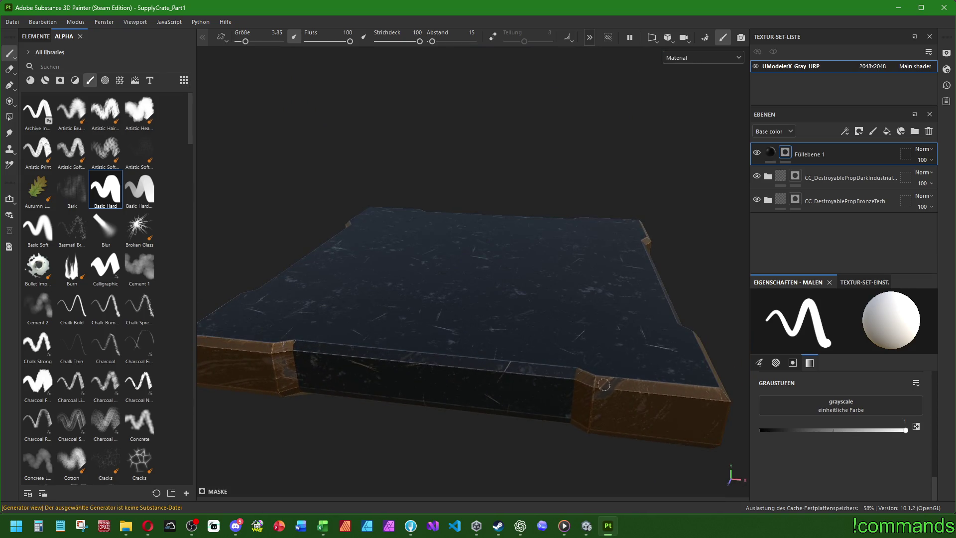
key(bracketleft)
mouse_move(584, 324)
alt+mouse_down()
mouse_move(565, 309)
mouse_move(572, 269)
alt+mouse_up()
- Select the fill, nudge its metallic value and set roughness to 0.75
click(771, 154)
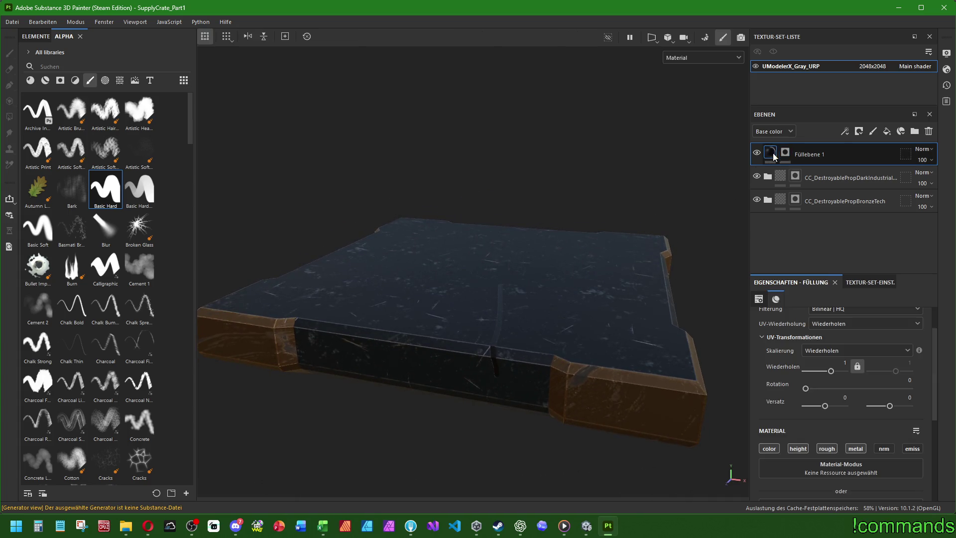
scroll(853, 426, down, 5)
click(883, 491)
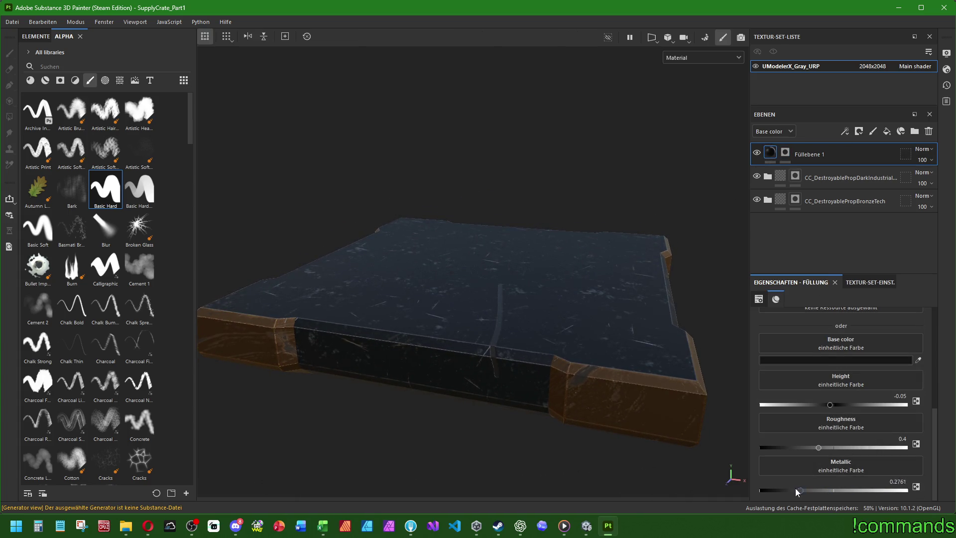
click(894, 481)
mouse_move(825, 449)
mouse_down()
mouse_move(909, 452)
mouse_move(812, 451)
mouse_move(880, 449)
mouse_up()
click(887, 440)
key(Return)
- Check the material from several angles and lower roughness to 0.6
mouse_move(589, 367)
alt+mouse_down()
mouse_move(520, 390)
mouse_move(497, 409)
mouse_move(501, 489)
mouse_move(533, 335)
mouse_move(572, 378)
alt+mouse_up()
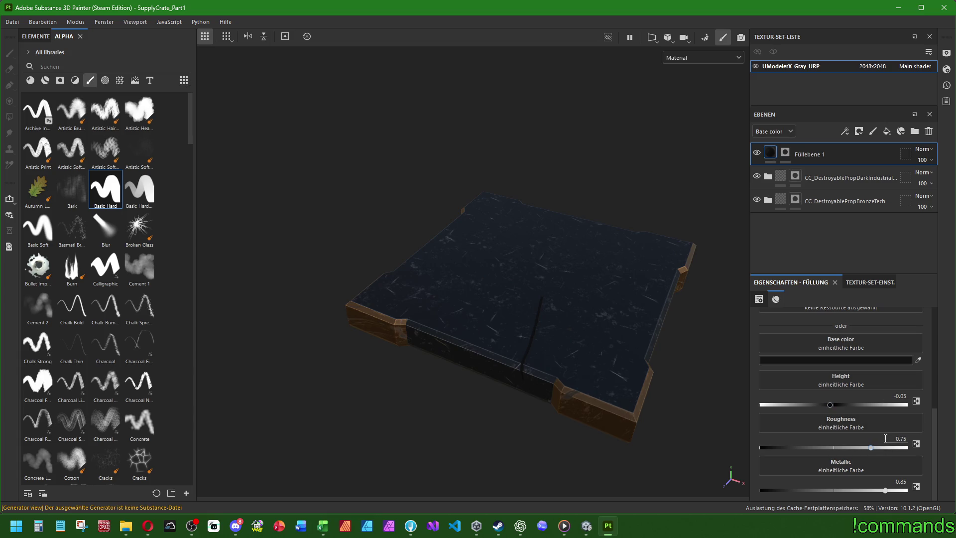
mouse_move(615, 403)
alt+mouse_down()
mouse_move(551, 398)
mouse_move(566, 300)
mouse_move(537, 423)
mouse_move(544, 479)
mouse_move(571, 320)
mouse_move(544, 389)
alt+mouse_up()
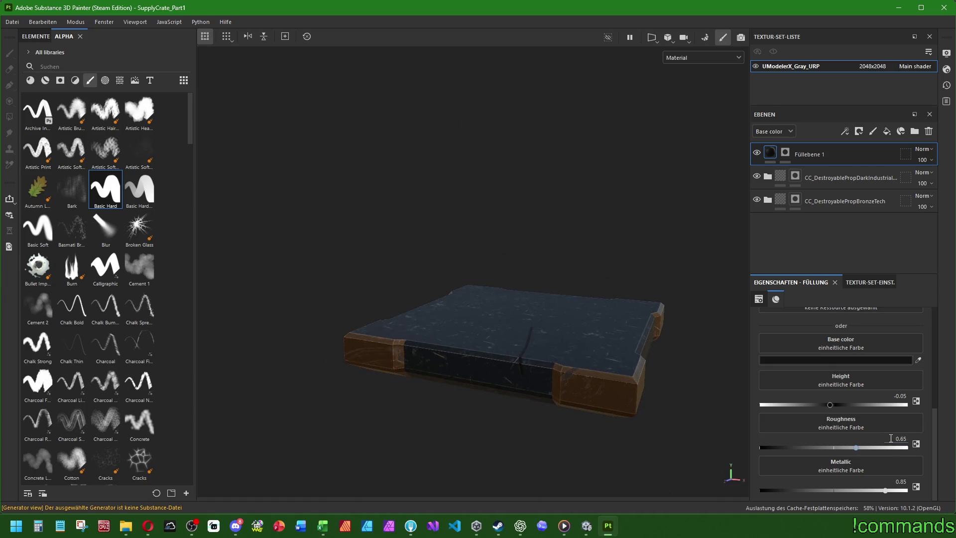
text(6)
key(Return)
scroll(516, 383, up, 5)
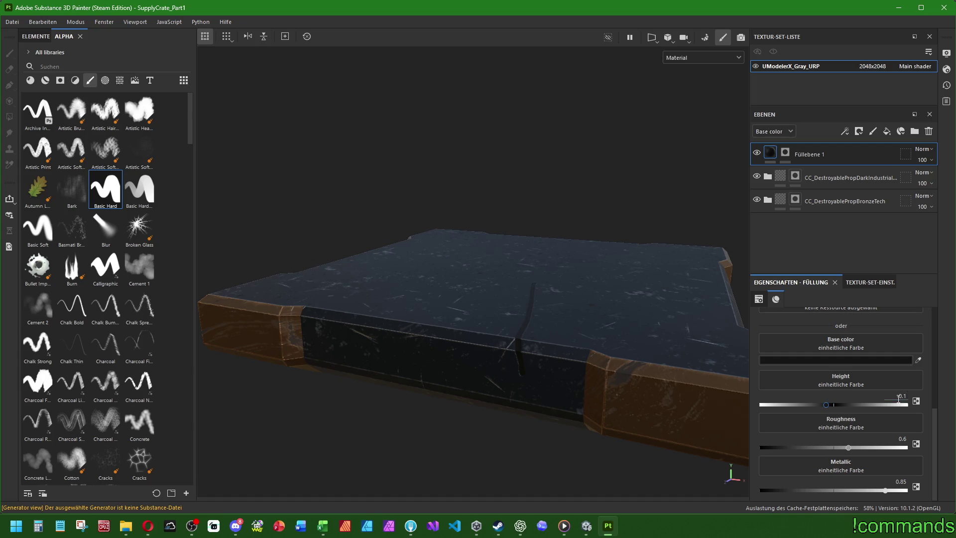
scroll(438, 280, down, 3)
mouse_move(446, 283)
alt+mouse_down()
mouse_move(458, 268)
mouse_move(465, 319)
alt+mouse_up()
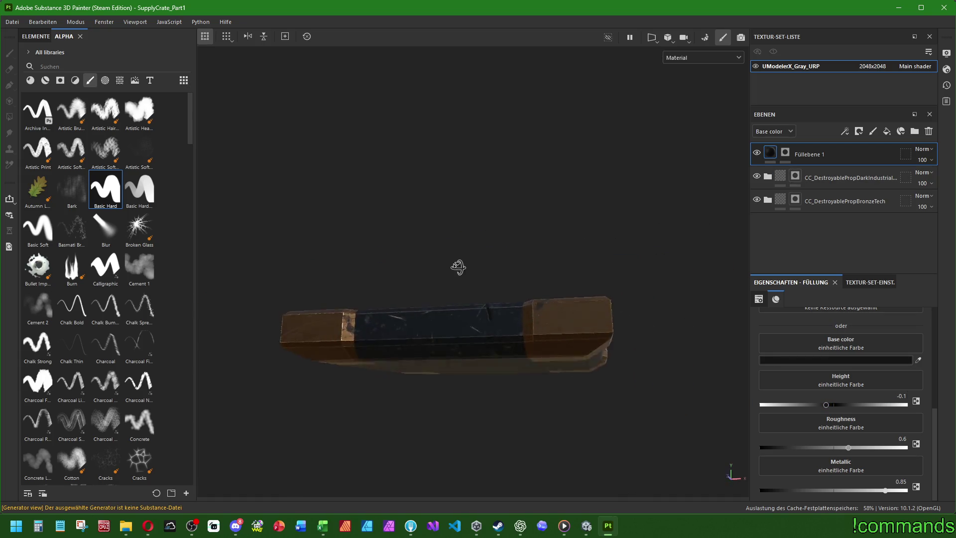
- Clear the fill layer's mask and set the brush size to 1.5
right_click(785, 152)
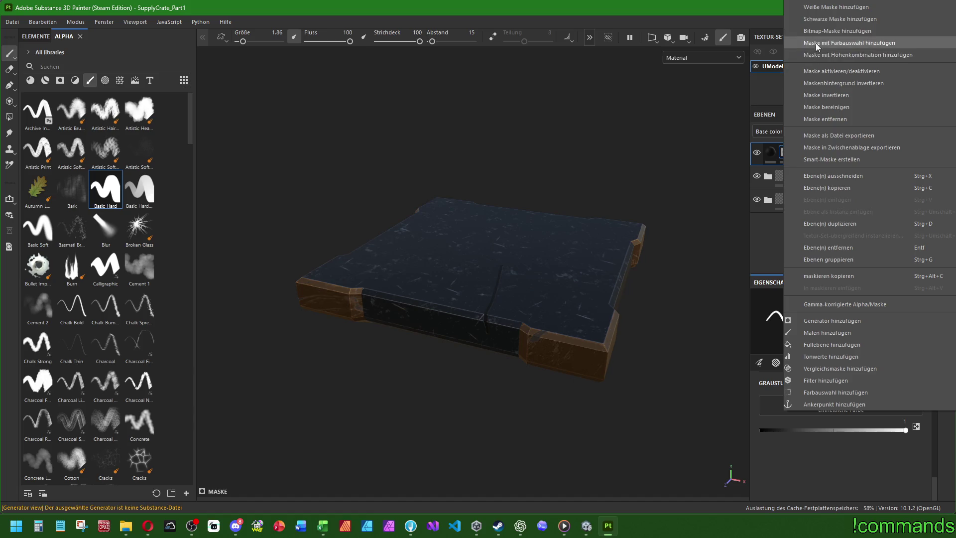
click(836, 105)
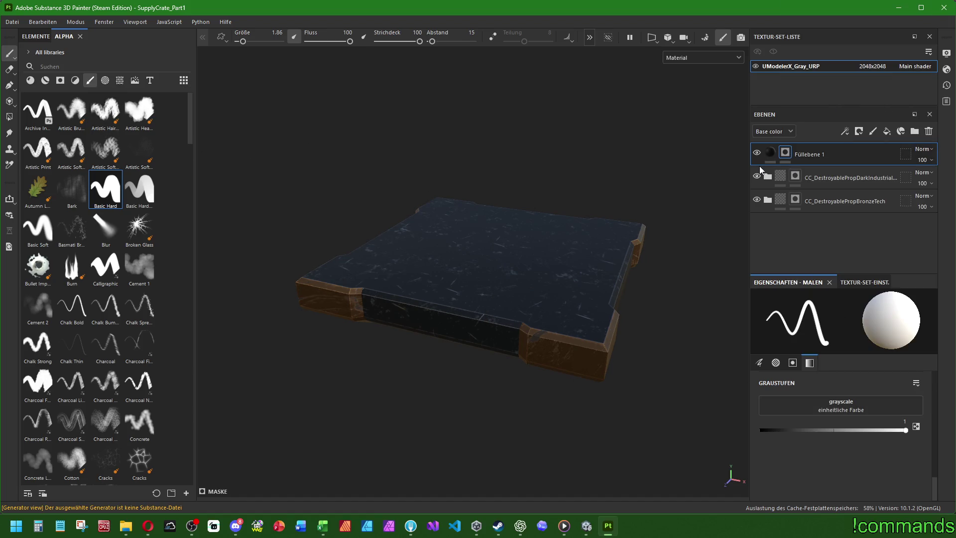
scroll(769, 383, up, 10)
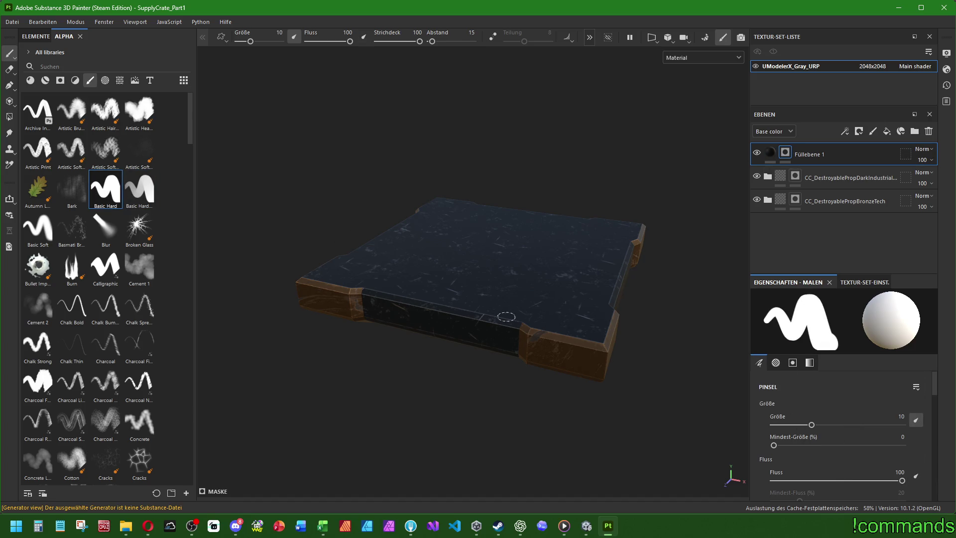
scroll(506, 317, up, 2)
ctrl+right_drag(512, 324, 527, 318)
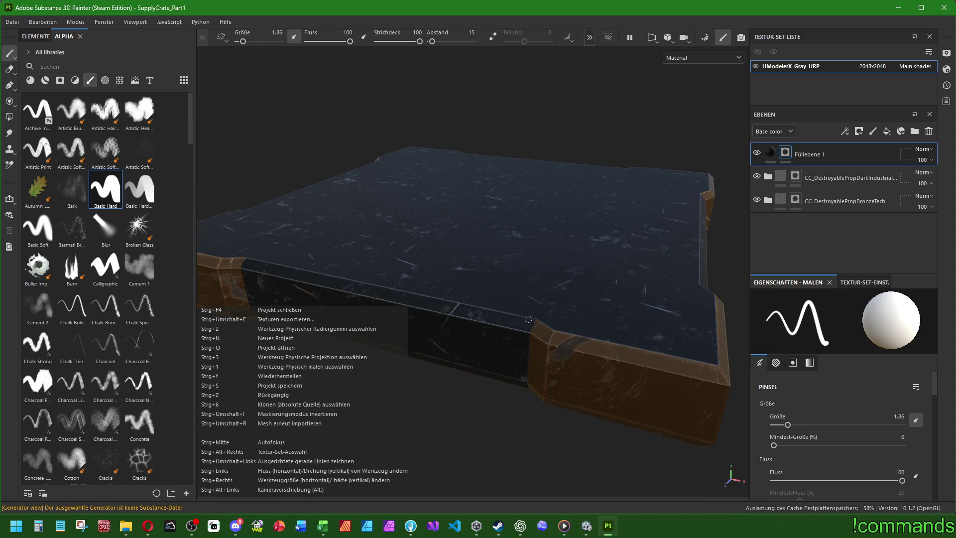
click(898, 416)
text(1.5)
key(Return)
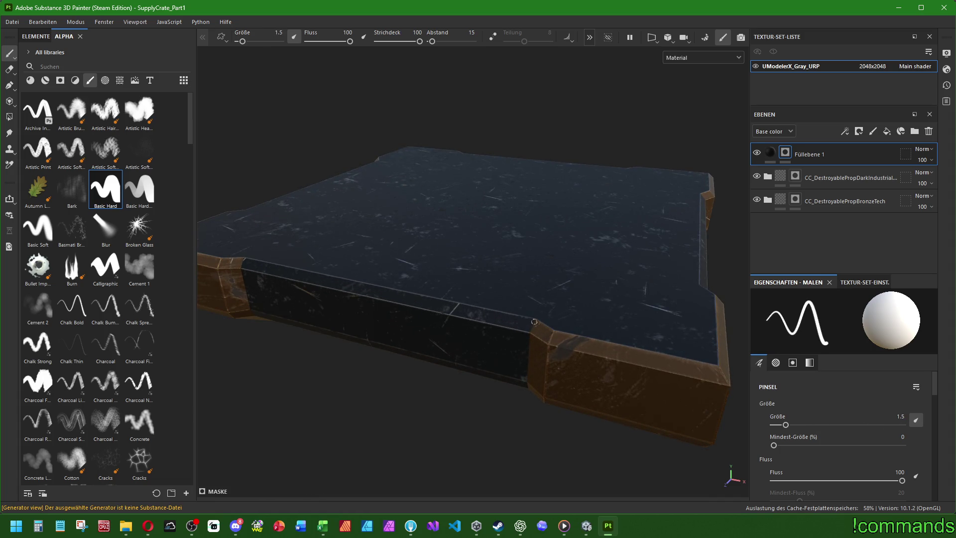
- Paint straight seams down the bronze corner boundaries and along the crate edge
mouse_move(437, 342)
alt+mouse_down()
mouse_move(495, 410)
mouse_move(548, 388)
mouse_move(527, 348)
mouse_move(510, 373)
alt+mouse_up()
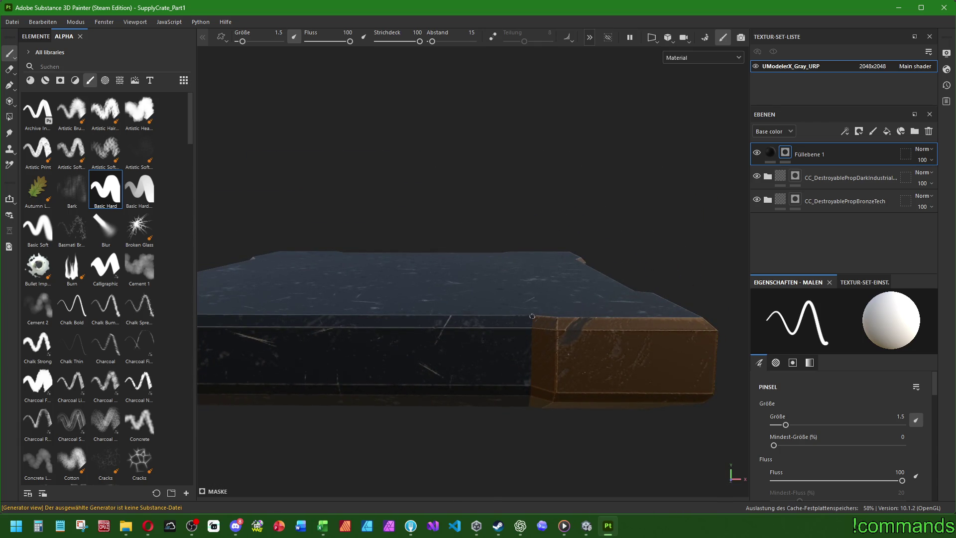
scroll(533, 324, up, 2)
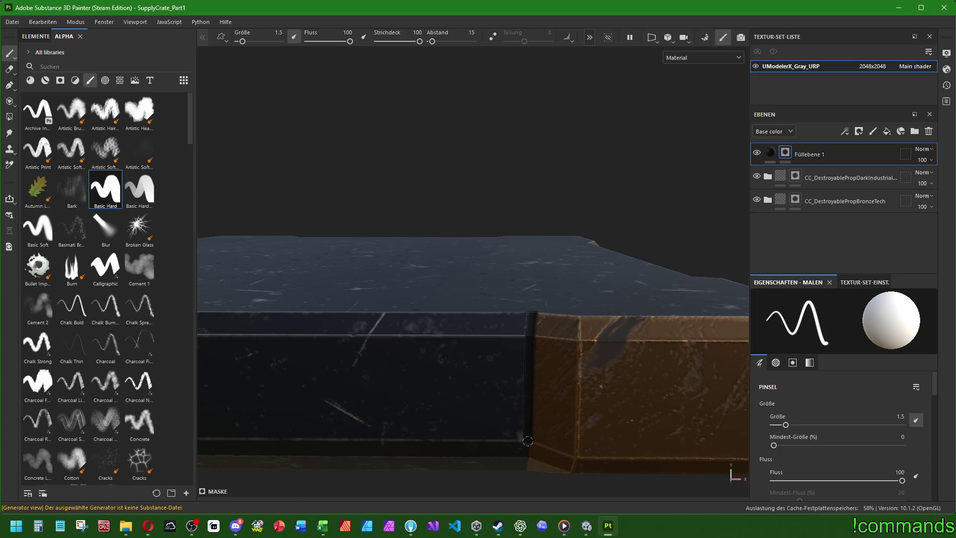
scroll(575, 375, up, 1)
mouse_move(575, 375)
alt+mouse_down()
mouse_move(569, 333)
mouse_move(510, 223)
alt+mouse_up()
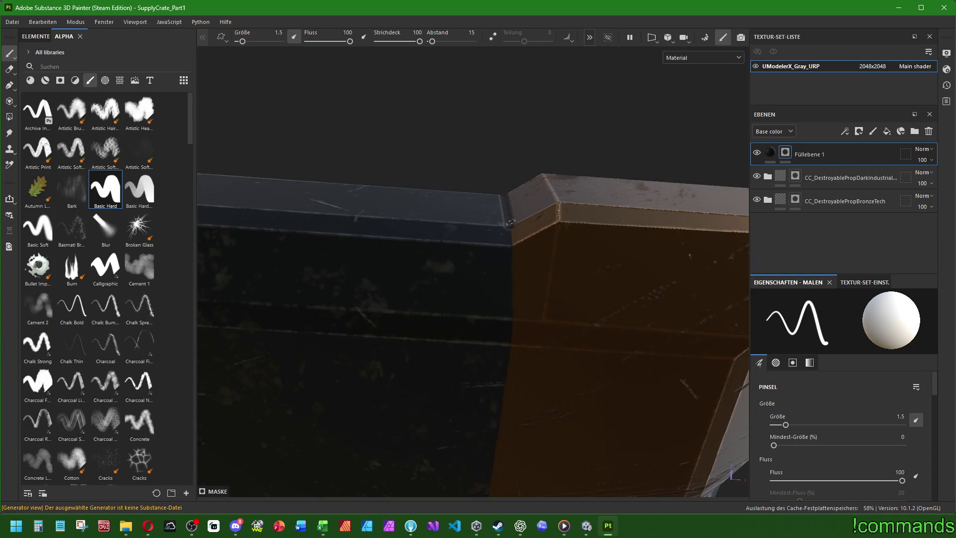
shift+click(509, 348)
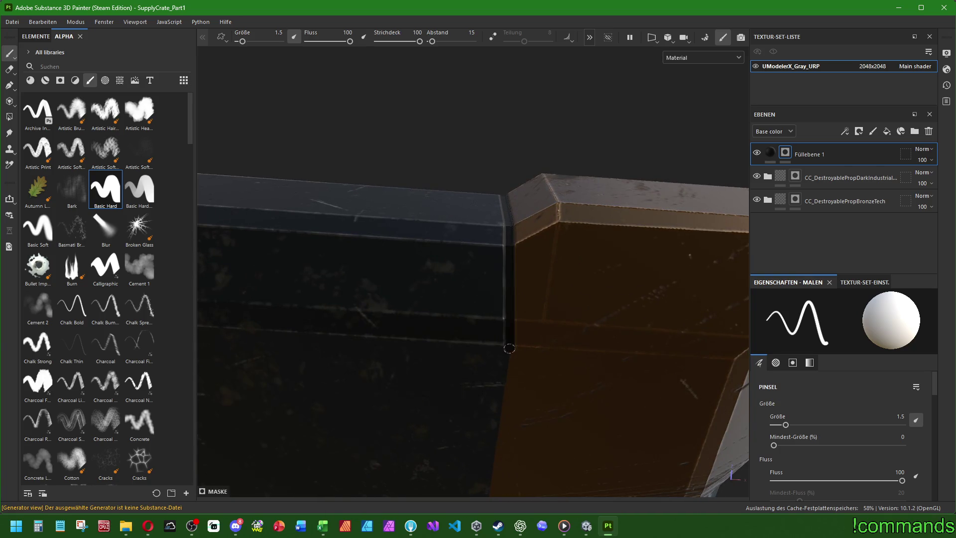
mouse_move(563, 393)
alt+mouse_down()
mouse_move(514, 226)
mouse_move(486, 273)
mouse_move(490, 290)
alt+mouse_up()
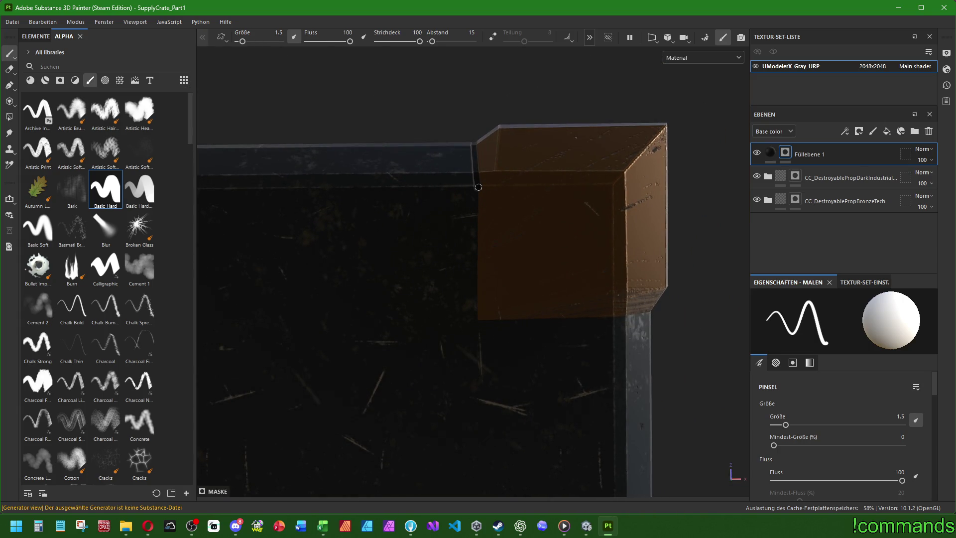
shift+click(478, 320)
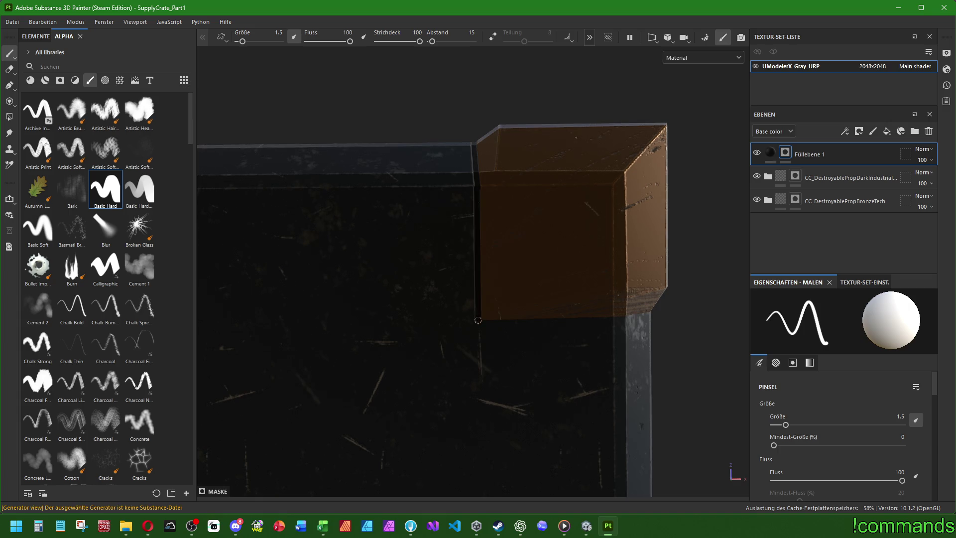
mouse_move(610, 317)
alt+mouse_down()
mouse_move(416, 411)
mouse_move(441, 473)
mouse_move(472, 266)
alt+mouse_up()
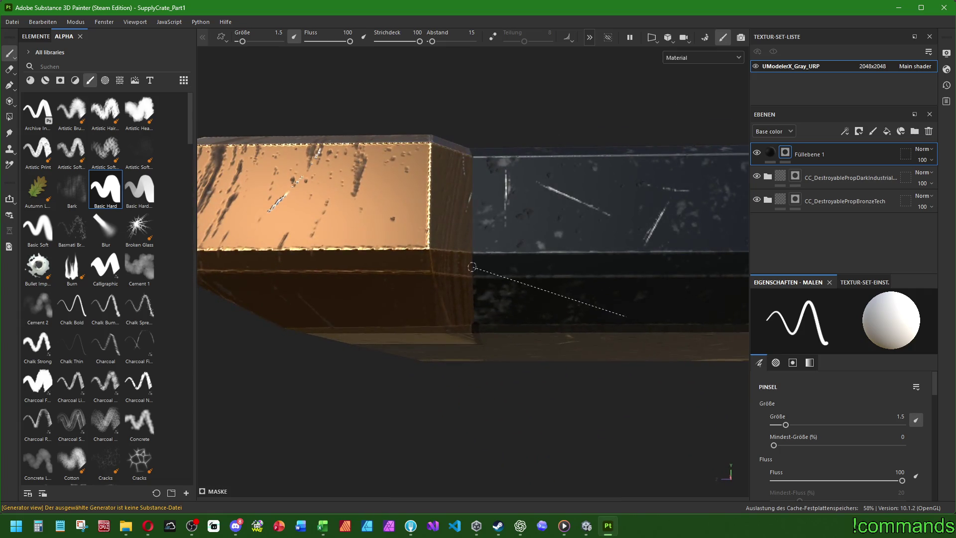
shift+click(473, 161)
alt+drag(467, 103, 476, 213)
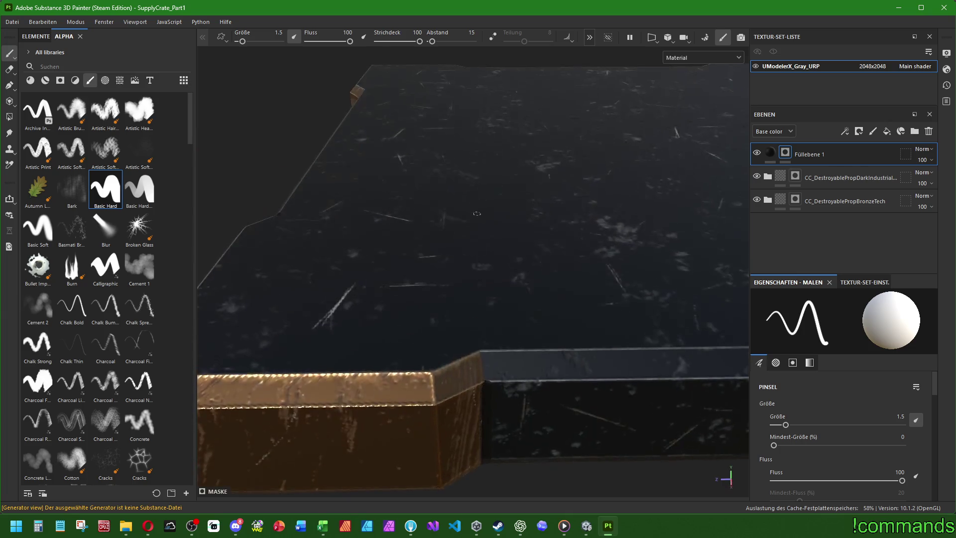
shift+click(478, 348)
- Draw a straight Shift-connected groove along the rim edge and up the rim
mouse_move(331, 318)
alt+mouse_down()
mouse_move(441, 341)
mouse_move(289, 304)
alt+mouse_up()
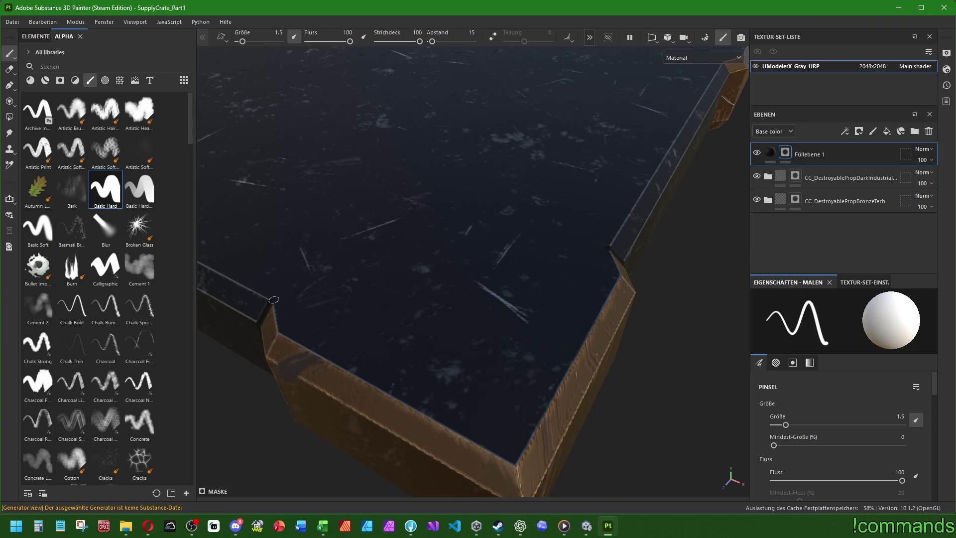
key(shift)
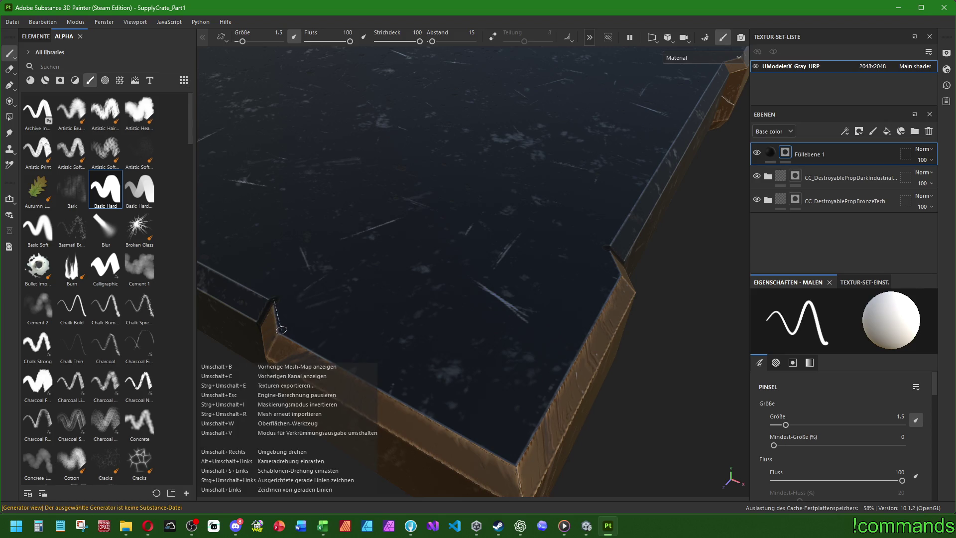
shift+click(515, 458)
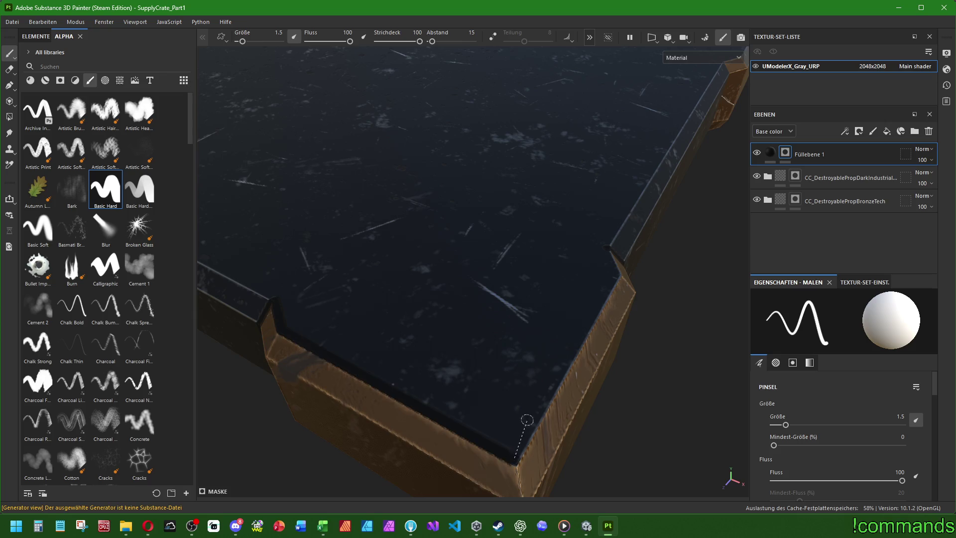
shift+click(614, 273)
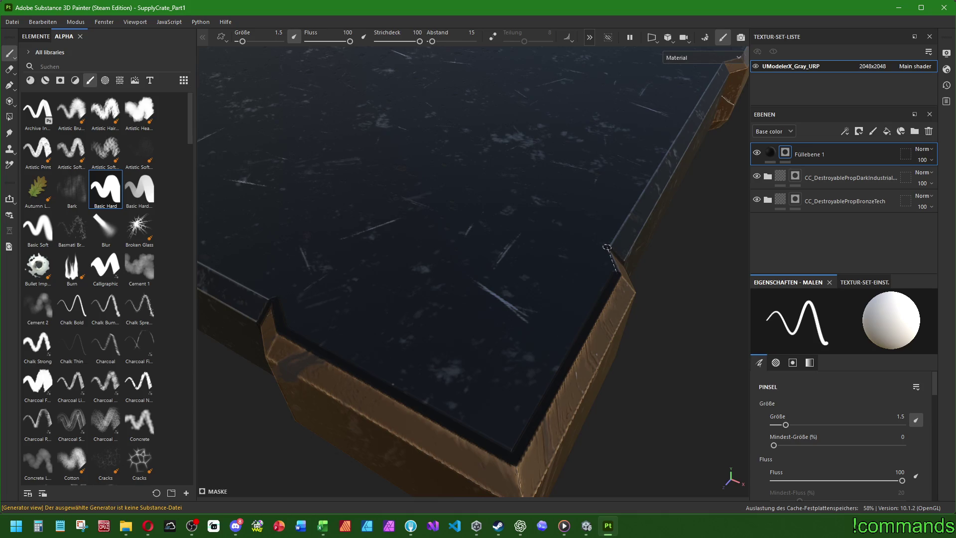
key(f)
mouse_move(607, 247)
alt+mouse_down()
mouse_move(537, 207)
mouse_move(497, 67)
mouse_move(489, 121)
mouse_move(510, 144)
mouse_move(412, 203)
mouse_move(452, 109)
mouse_move(476, 132)
mouse_move(495, 359)
mouse_move(479, 412)
mouse_move(426, 425)
mouse_move(398, 337)
mouse_move(461, 179)
mouse_move(453, 149)
mouse_move(461, 171)
mouse_move(604, 117)
mouse_move(678, 58)
mouse_move(721, 47)
mouse_move(622, 165)
mouse_move(523, 315)
mouse_move(441, 302)
mouse_move(471, 260)
alt+mouse_up()
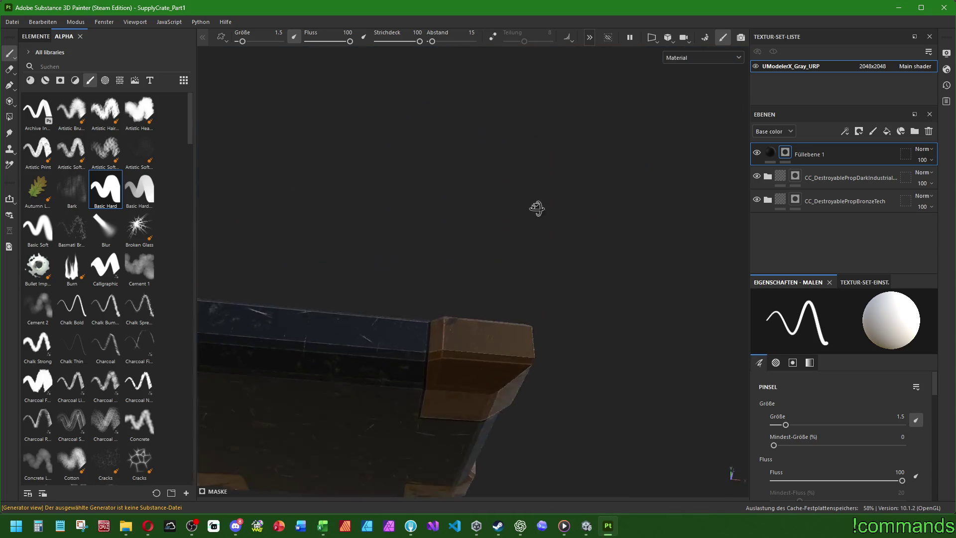
- Paint short seams down from the corner and along the bronze block's left edge
mouse_move(477, 205)
alt+mouse_down()
mouse_move(380, 294)
mouse_move(427, 314)
mouse_move(413, 321)
mouse_move(442, 338)
mouse_move(358, 233)
mouse_move(373, 349)
mouse_move(418, 314)
mouse_move(367, 262)
alt+mouse_up()
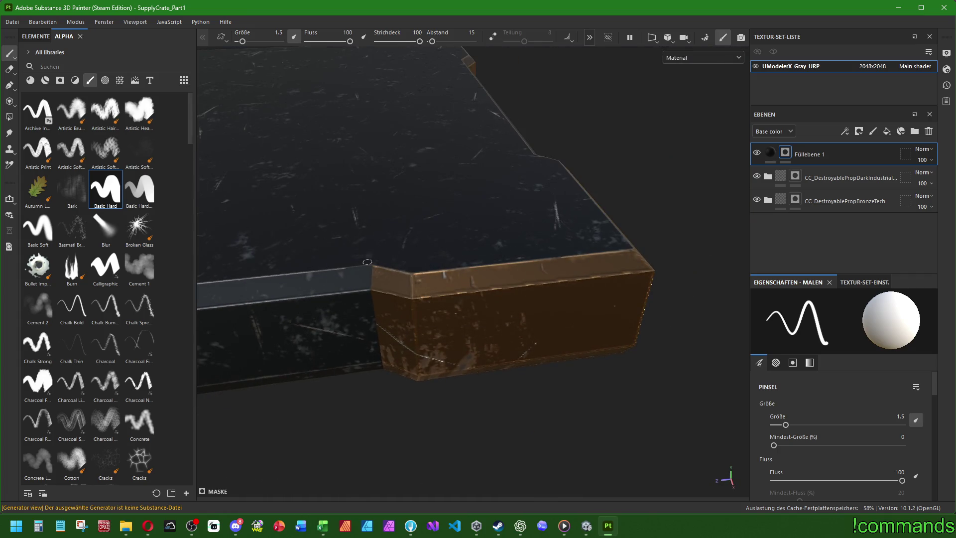
shift+click(367, 286)
mouse_move(380, 368)
alt+mouse_down()
mouse_move(401, 185)
mouse_move(509, 188)
mouse_move(502, 258)
mouse_move(495, 244)
alt+mouse_up()
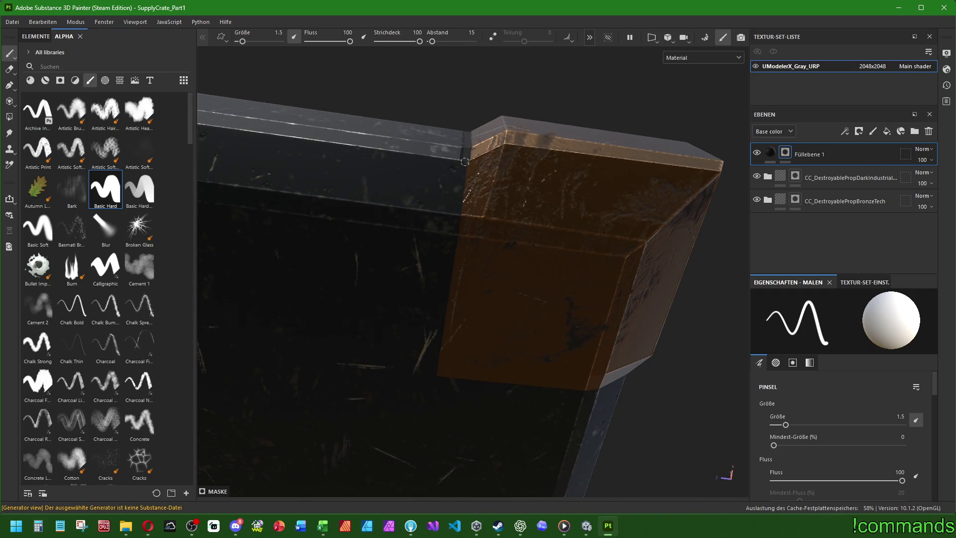
shift+click(438, 377)
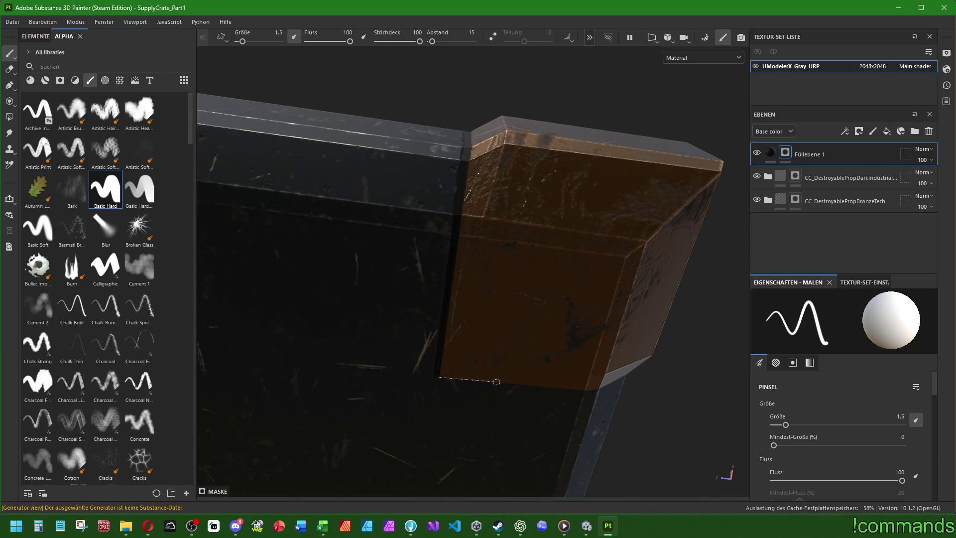
- Draw straight dark seam lines along the inner left and lower-right rim edges
mouse_move(586, 391)
alt+mouse_down()
mouse_move(603, 366)
mouse_move(363, 353)
mouse_move(633, 397)
mouse_move(617, 399)
alt+mouse_up()
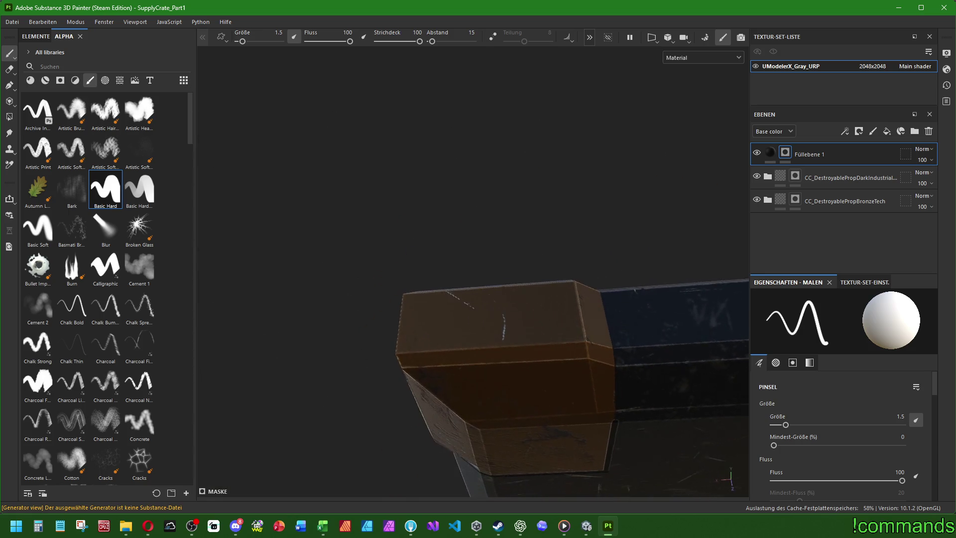
alt+right_drag(646, 392, 506, 372)
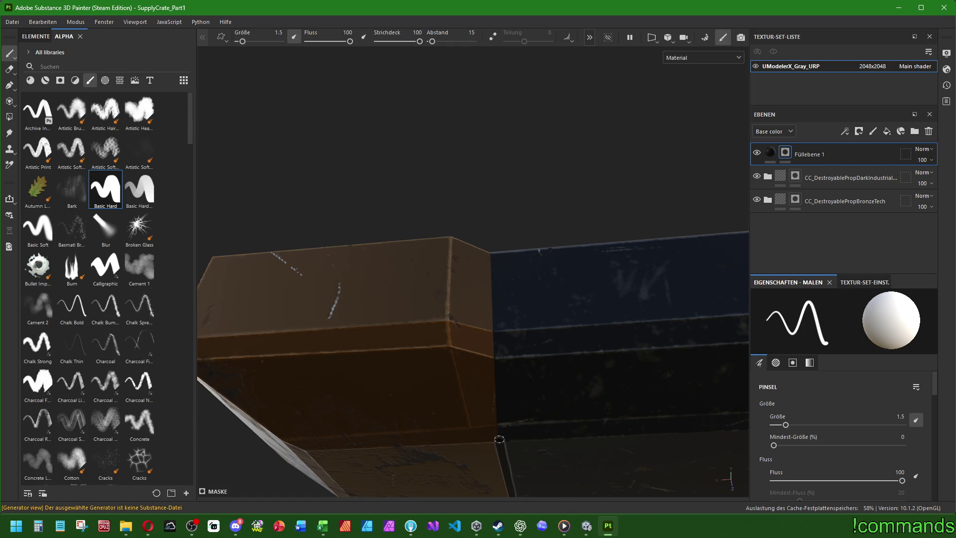
key(shift)
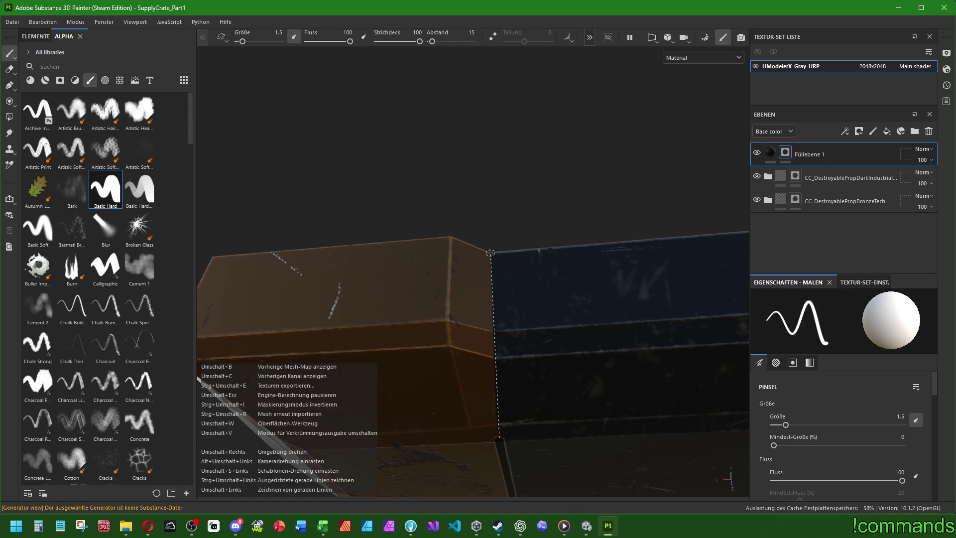
mouse_move(490, 253)
alt+mouse_down()
mouse_move(480, 229)
mouse_move(493, 330)
alt+mouse_up()
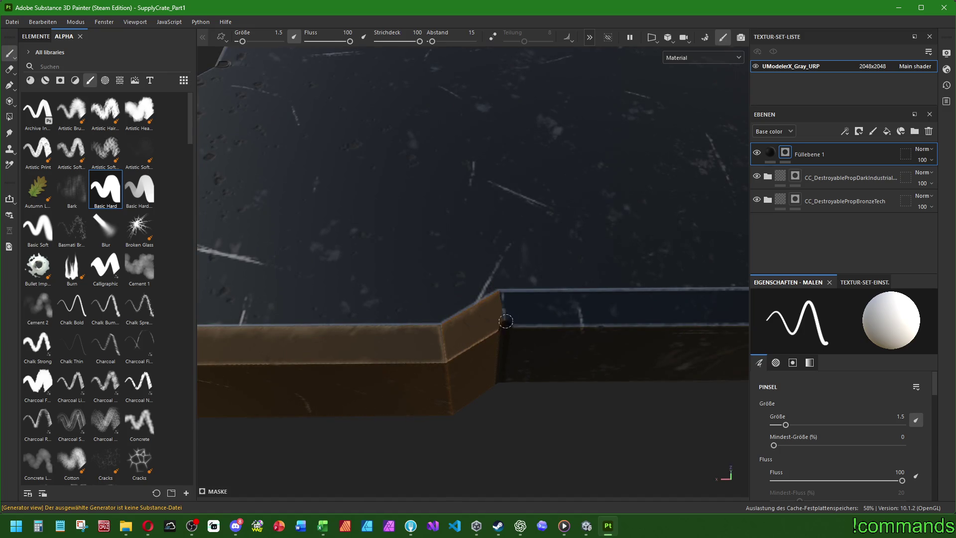
mouse_move(462, 296)
alt+mouse_down()
mouse_move(576, 370)
mouse_move(545, 386)
alt+mouse_up()
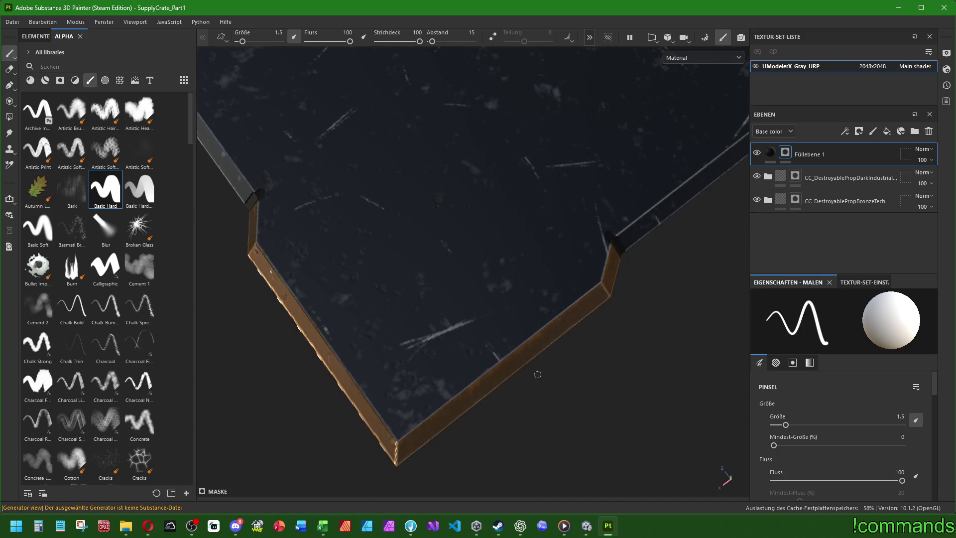
key(shift)
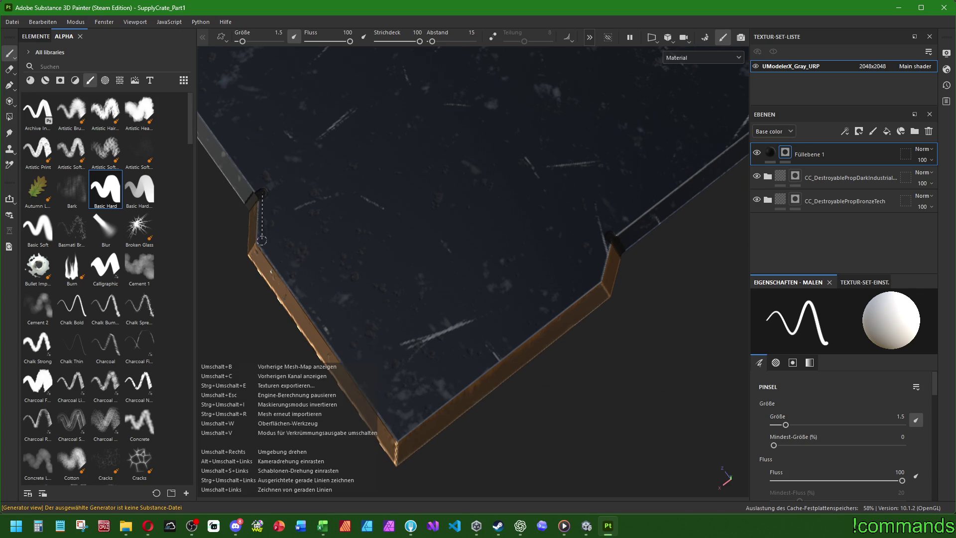
shift+click(260, 240)
shift+click(399, 434)
shift+click(596, 279)
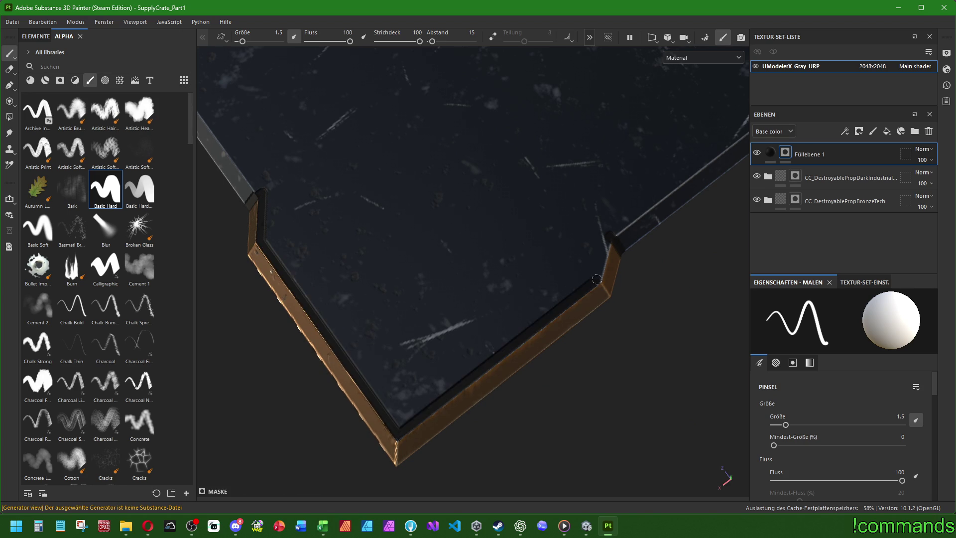
shift+click(608, 234)
mouse_move(609, 233)
alt+mouse_down()
mouse_move(592, 371)
mouse_move(587, 298)
mouse_move(548, 279)
mouse_move(497, 324)
mouse_move(400, 329)
alt+mouse_up()
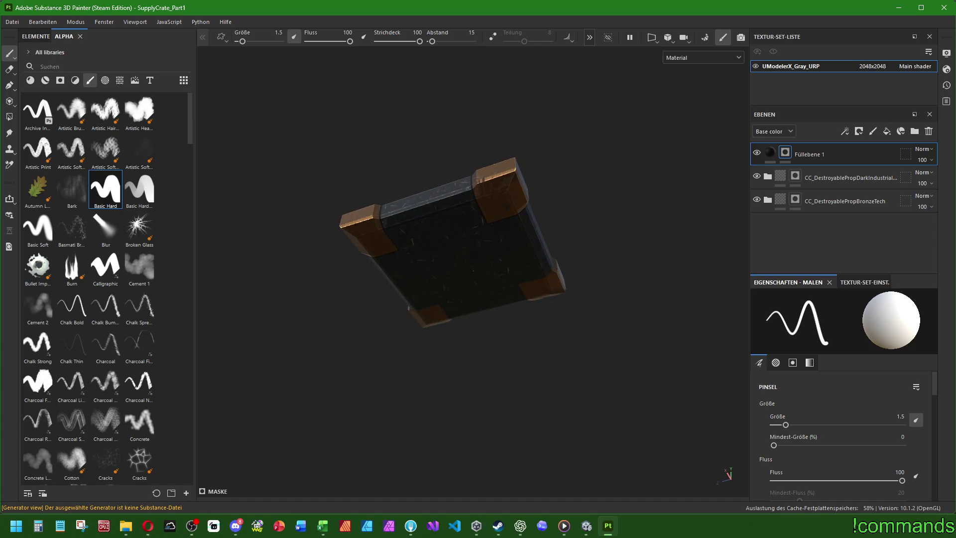
- Orbit the crate, then switch to other apps, including the browser's streaming dashboard
scroll(480, 192, up, 10)
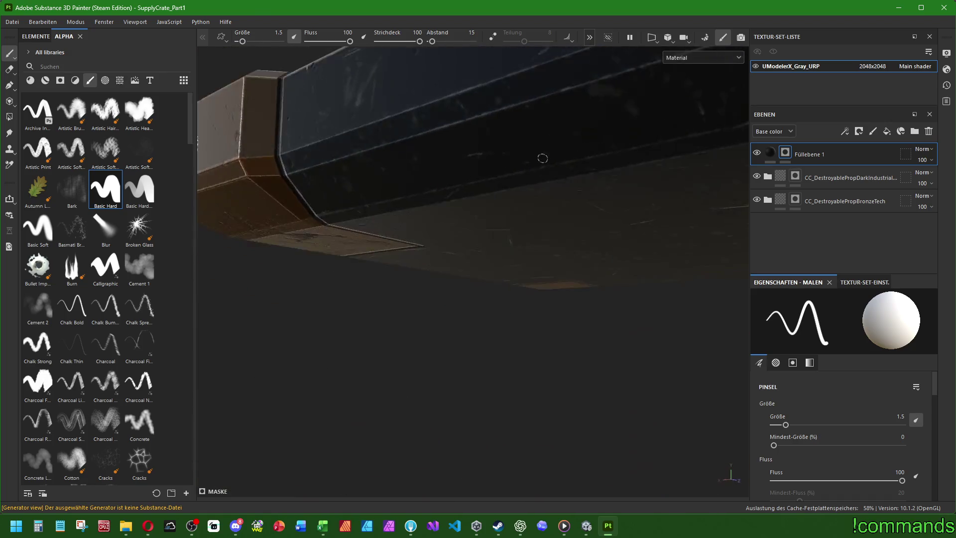
mouse_move(543, 158)
alt+mouse_down()
mouse_move(447, 234)
mouse_move(438, 259)
alt+mouse_up()
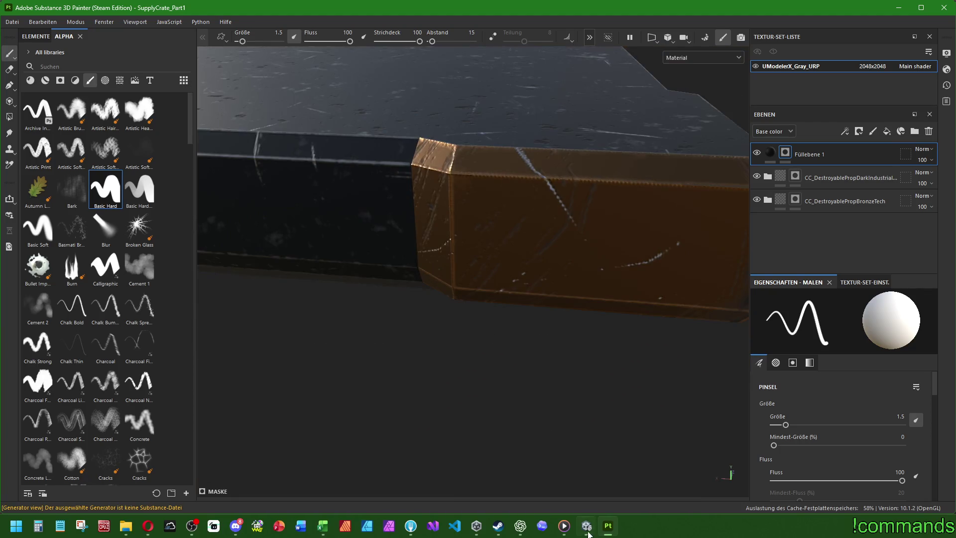
click(521, 526)
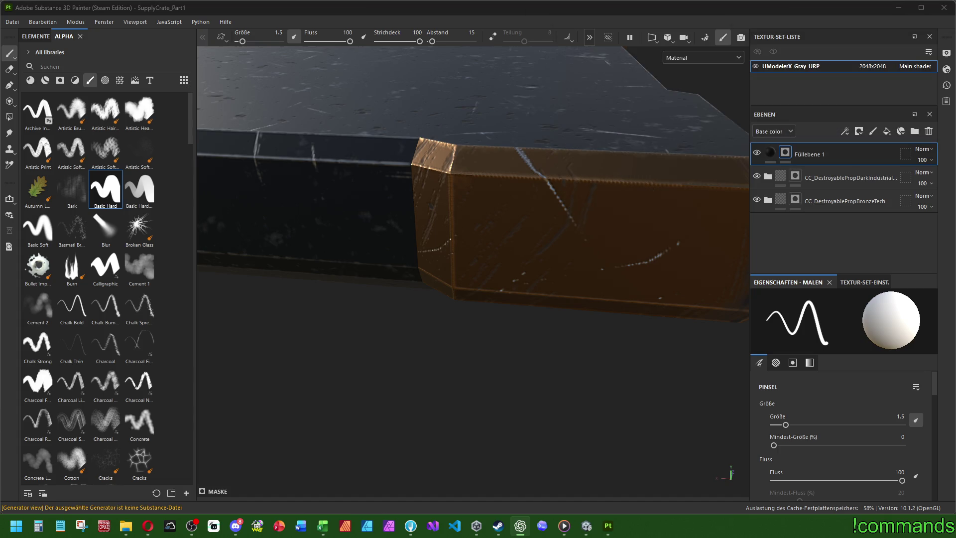
mouse_move(481, 158)
alt+mouse_down()
mouse_move(470, 241)
mouse_move(299, 106)
mouse_move(486, 244)
mouse_move(511, 226)
alt+mouse_up()
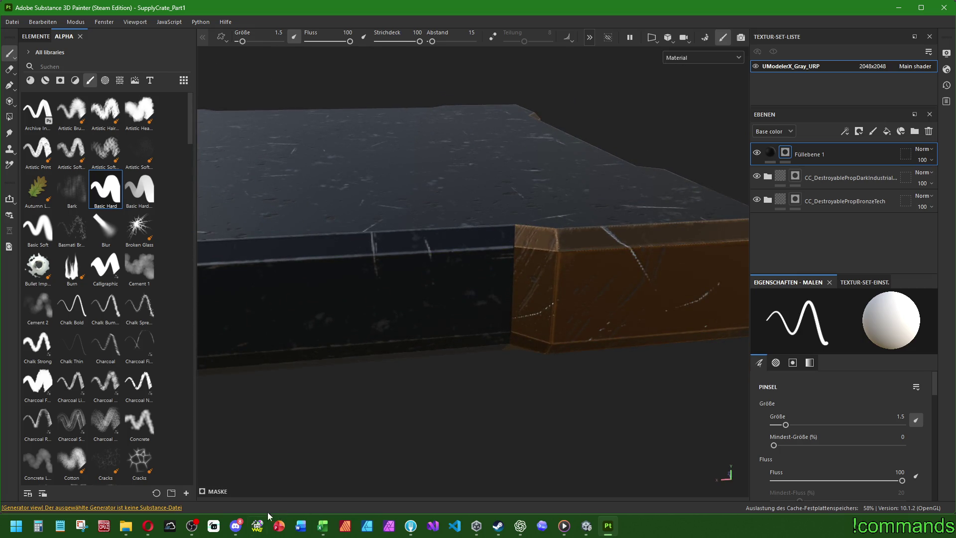
click(148, 525)
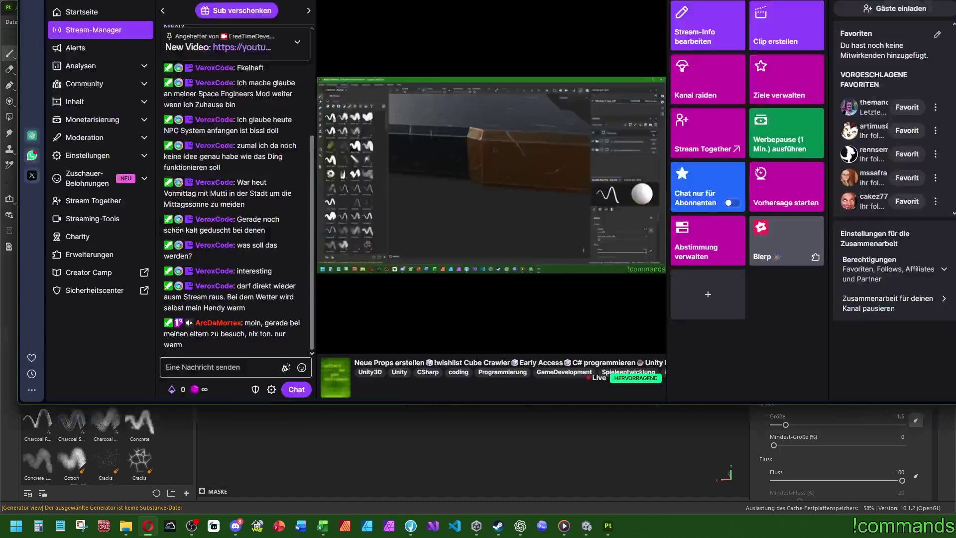
- Bring up Windows Task View, then return to the Substance Painter crate project
key(super+Tab)
key(Escape)
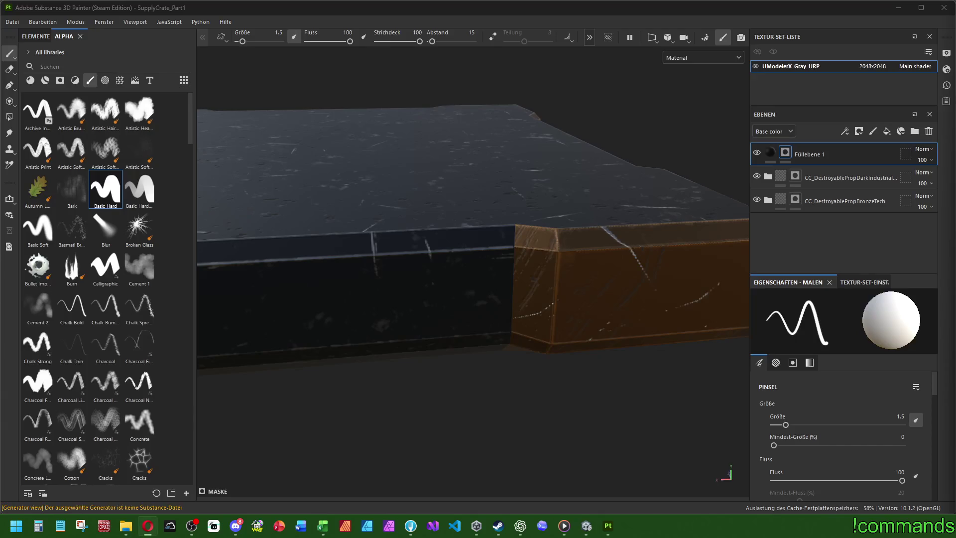
key(super+Tab)
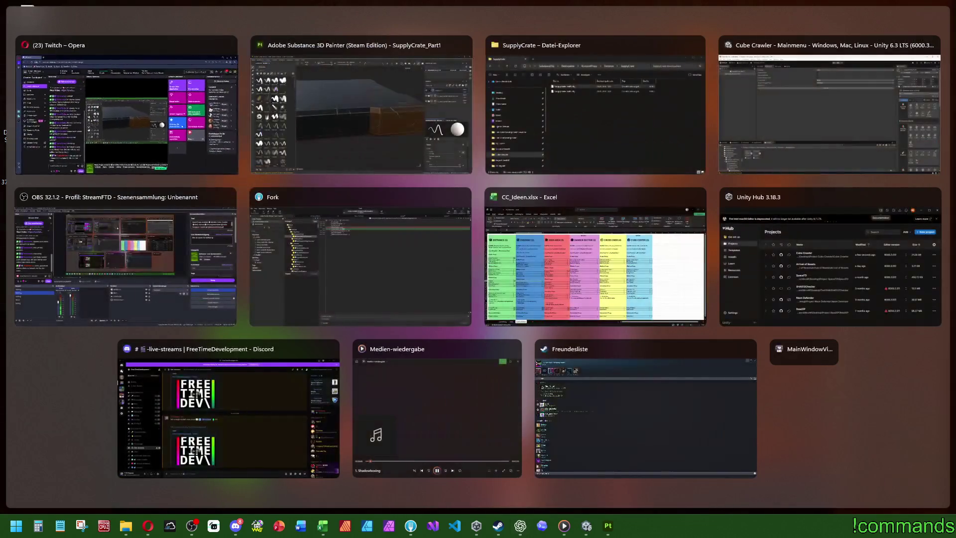
click(607, 526)
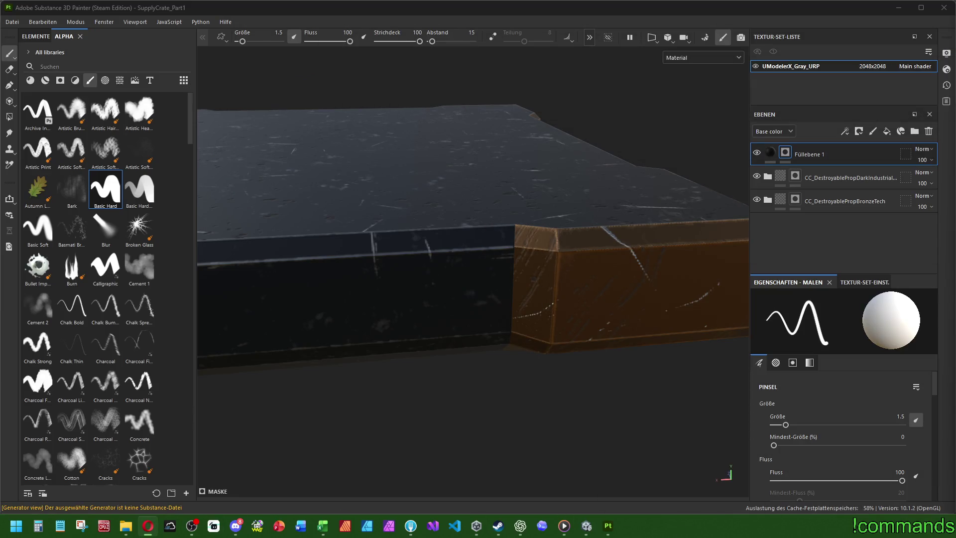
alt+drag(527, 242, 498, 235)
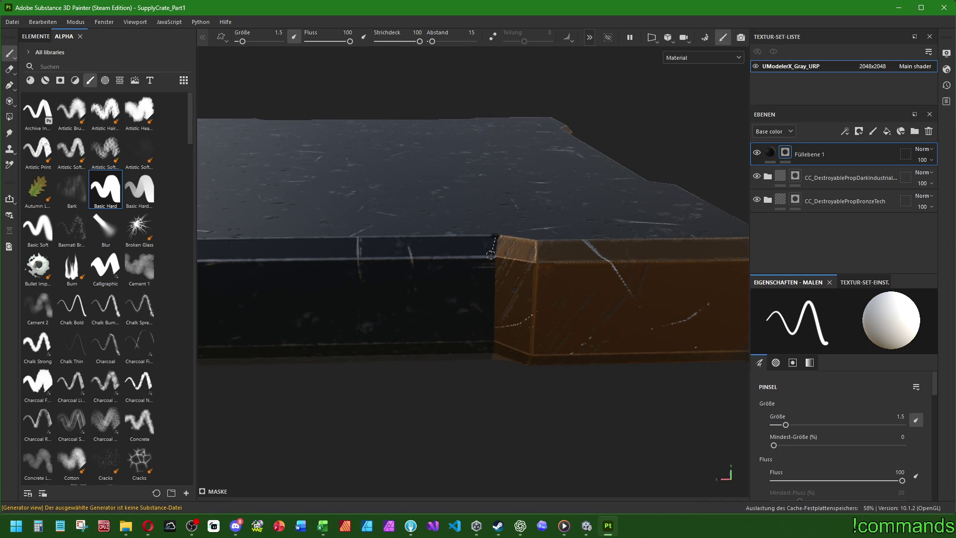
shift+click(491, 352)
mouse_move(491, 352)
alt+mouse_down()
mouse_move(486, 181)
mouse_move(464, 175)
alt+mouse_up()
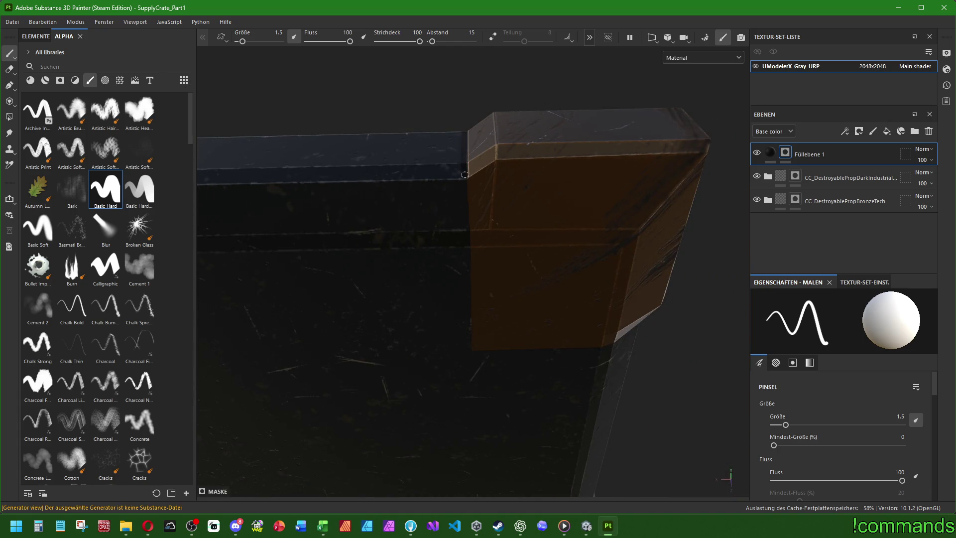
shift+click(471, 351)
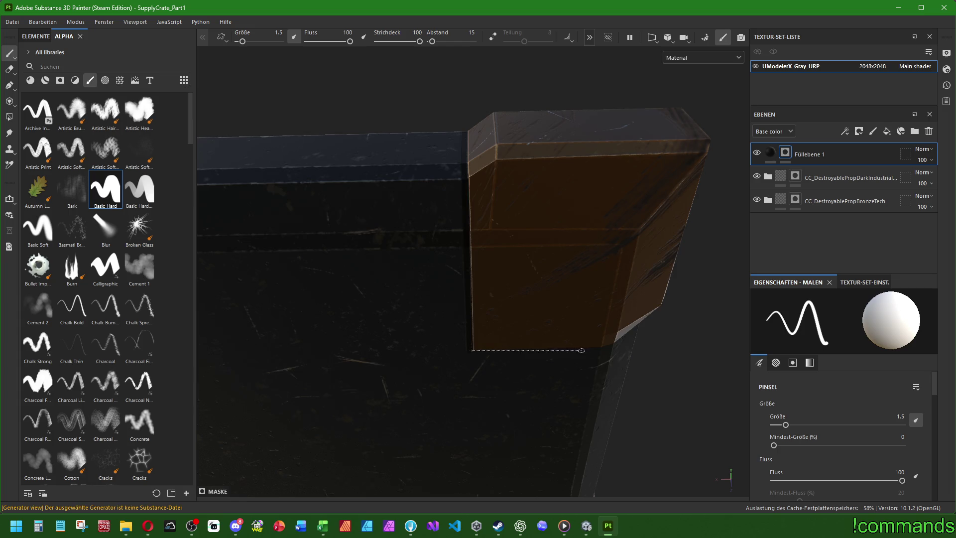
mouse_move(601, 347)
alt+mouse_down()
mouse_move(514, 303)
mouse_move(488, 277)
mouse_move(453, 277)
mouse_move(546, 260)
mouse_move(541, 379)
alt+mouse_up()
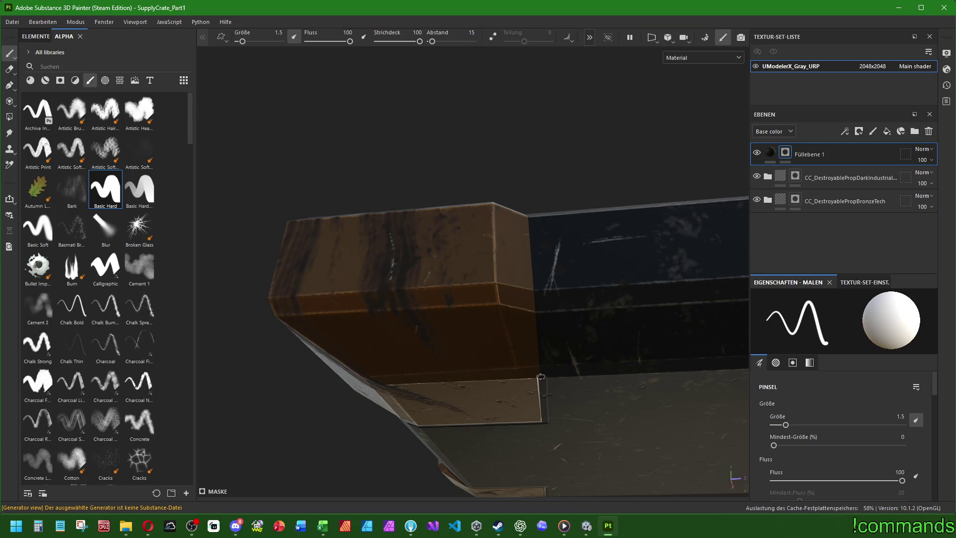
mouse_move(535, 271)
alt+mouse_down()
mouse_move(488, 154)
mouse_move(519, 255)
alt+mouse_up()
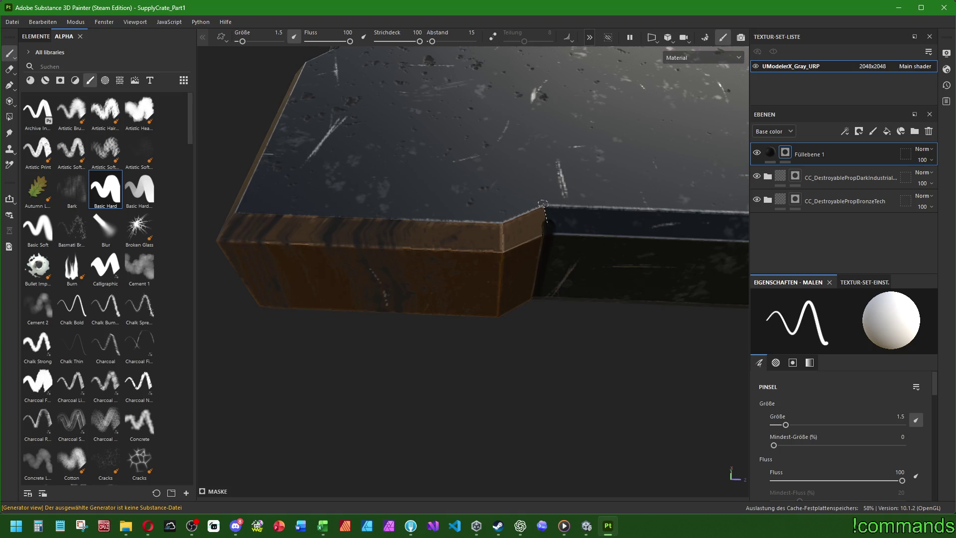
alt+drag(542, 203, 524, 251)
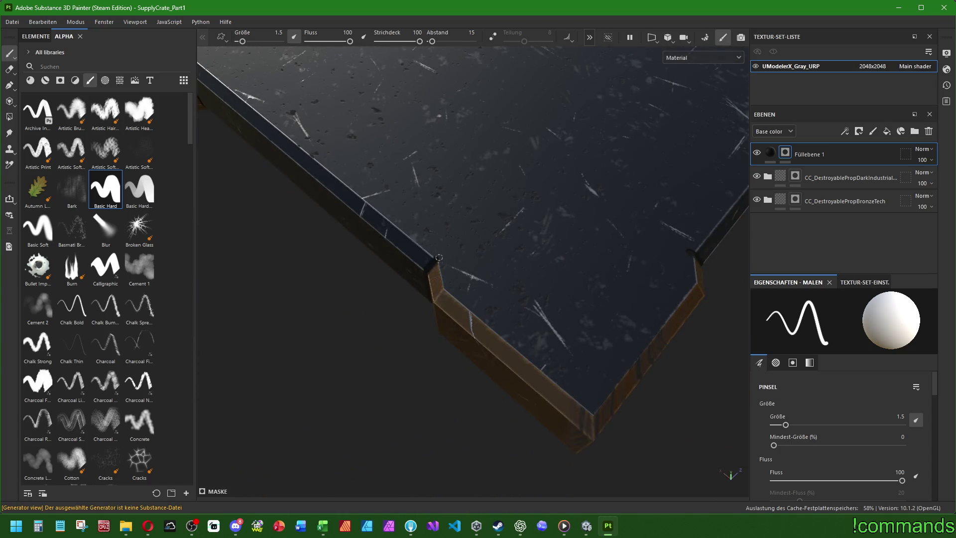
click(443, 288)
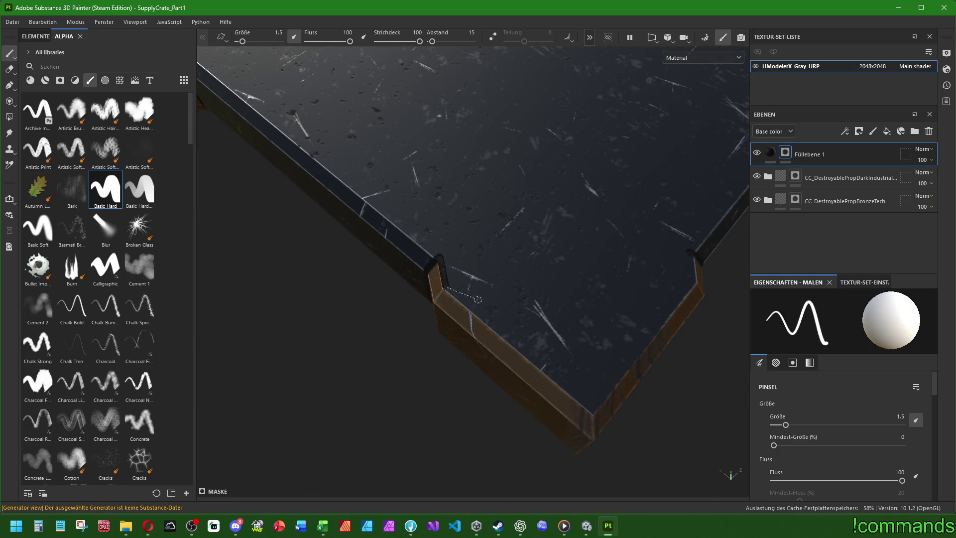
shift+click(592, 409)
shift+click(695, 277)
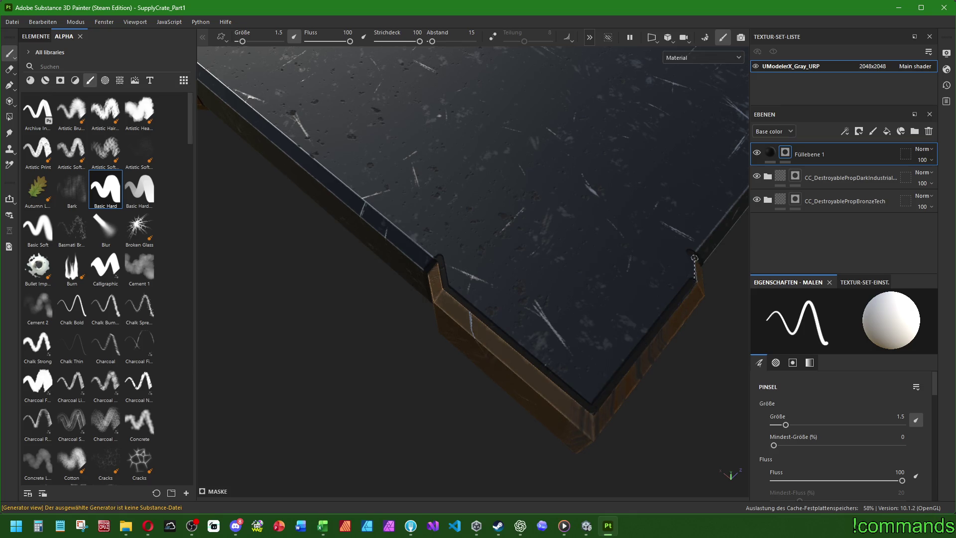
scroll(690, 253, down, 5)
mouse_move(690, 252)
alt+mouse_down()
mouse_move(532, 247)
mouse_move(540, 316)
mouse_move(329, 206)
mouse_move(269, 267)
mouse_move(284, 163)
mouse_move(416, 220)
mouse_move(582, 264)
mouse_move(489, 342)
mouse_move(560, 284)
mouse_move(425, 276)
mouse_move(557, 283)
mouse_move(514, 290)
mouse_move(501, 209)
alt+mouse_up()
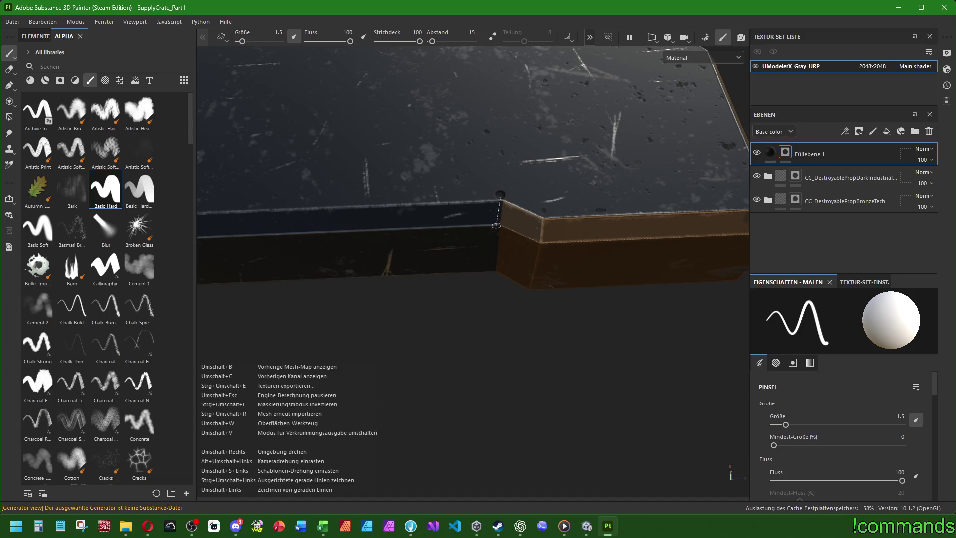
mouse_move(496, 225)
alt+shift+mouse_down()
mouse_move(523, 284)
mouse_move(496, 238)
alt+shift+mouse_up()
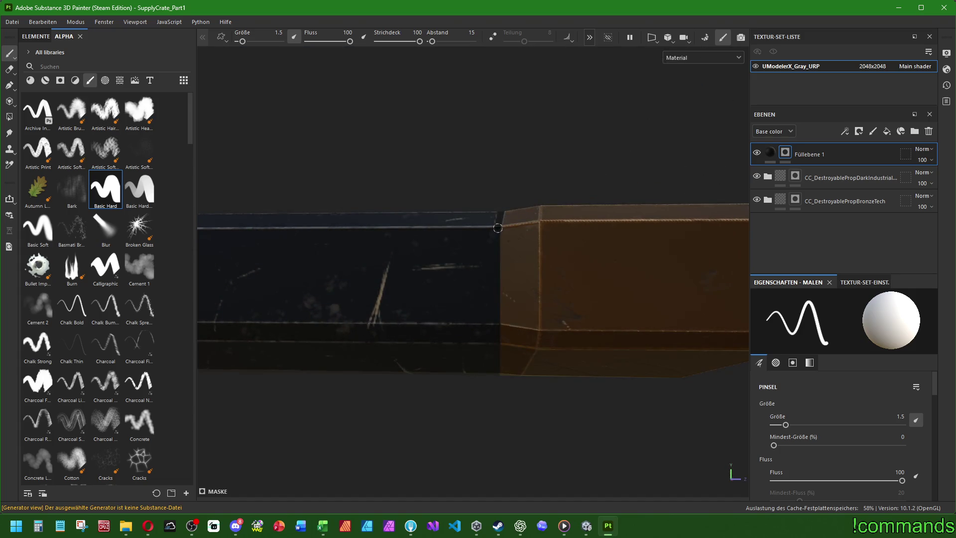
alt+drag(497, 370, 536, 190)
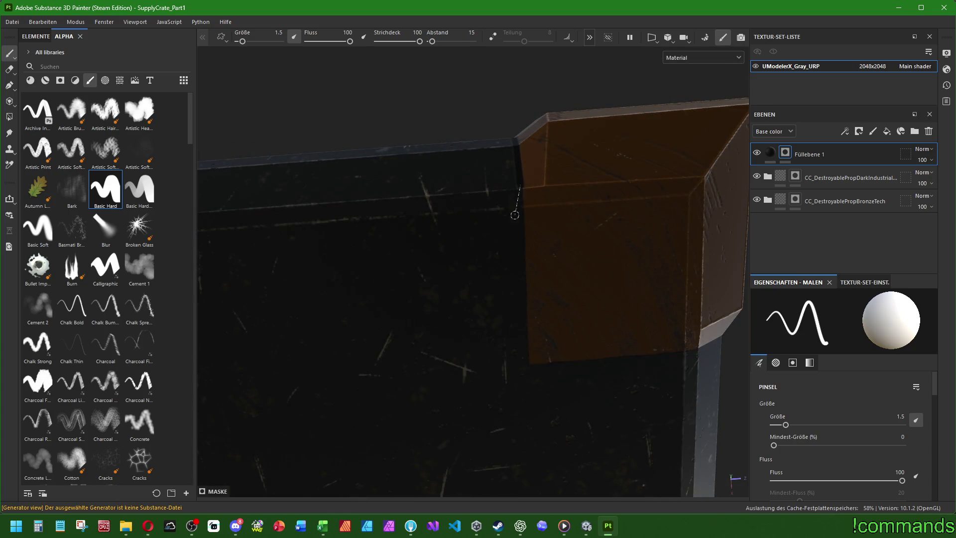
shift+click(530, 363)
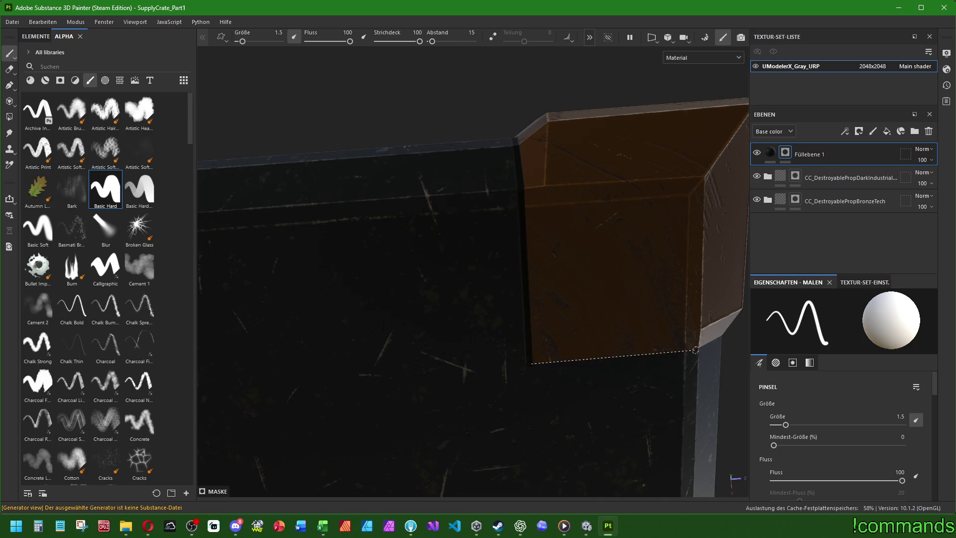
mouse_move(655, 213)
alt+mouse_down()
mouse_move(552, 346)
mouse_move(378, 332)
mouse_move(553, 246)
mouse_move(552, 364)
alt+mouse_up()
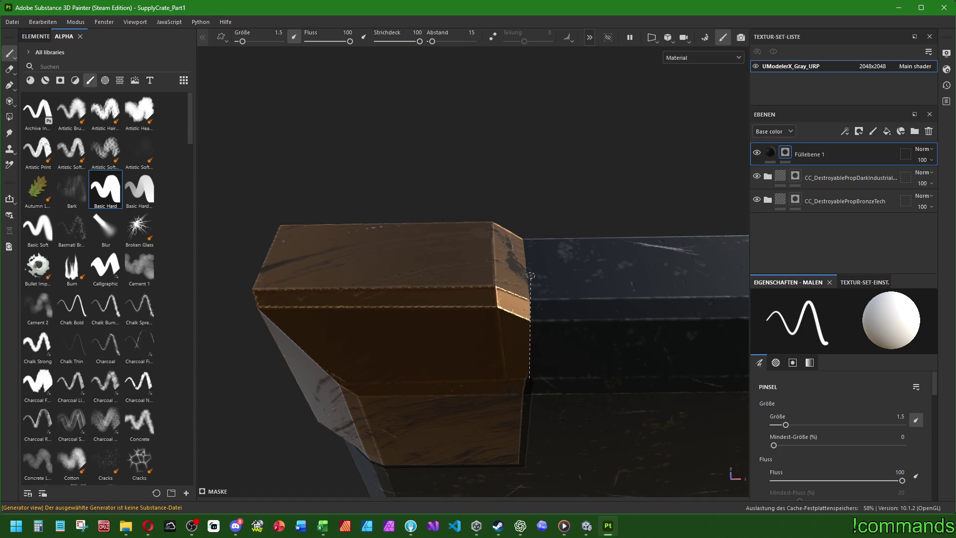
mouse_move(524, 321)
alt+mouse_down()
mouse_move(514, 264)
mouse_move(491, 346)
alt+mouse_up()
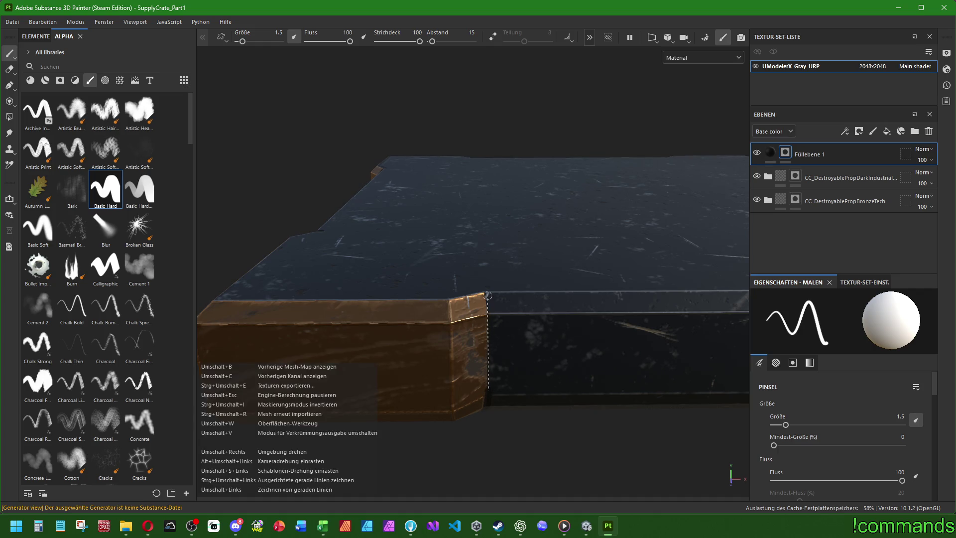
shift+click(488, 302)
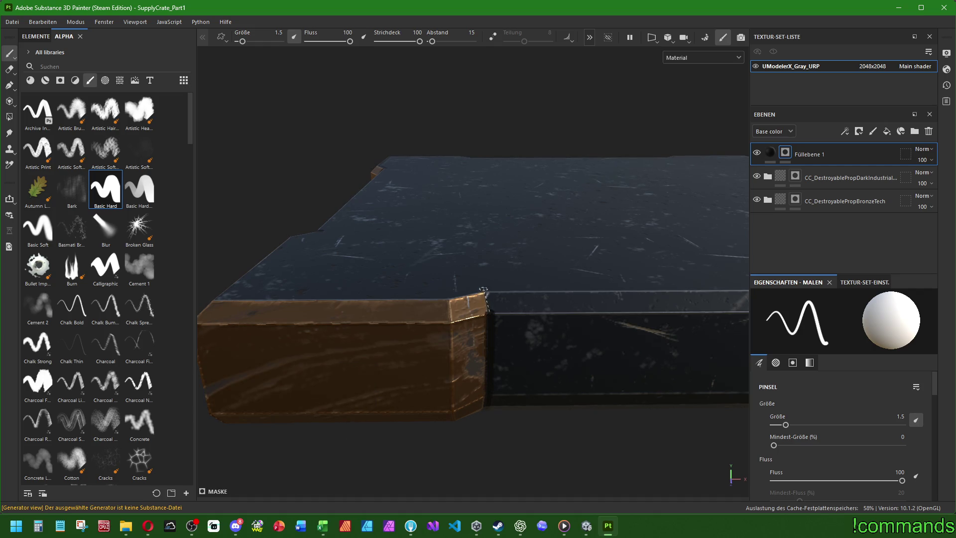
mouse_move(485, 299)
alt+mouse_down()
mouse_move(505, 348)
mouse_move(535, 322)
alt+mouse_up()
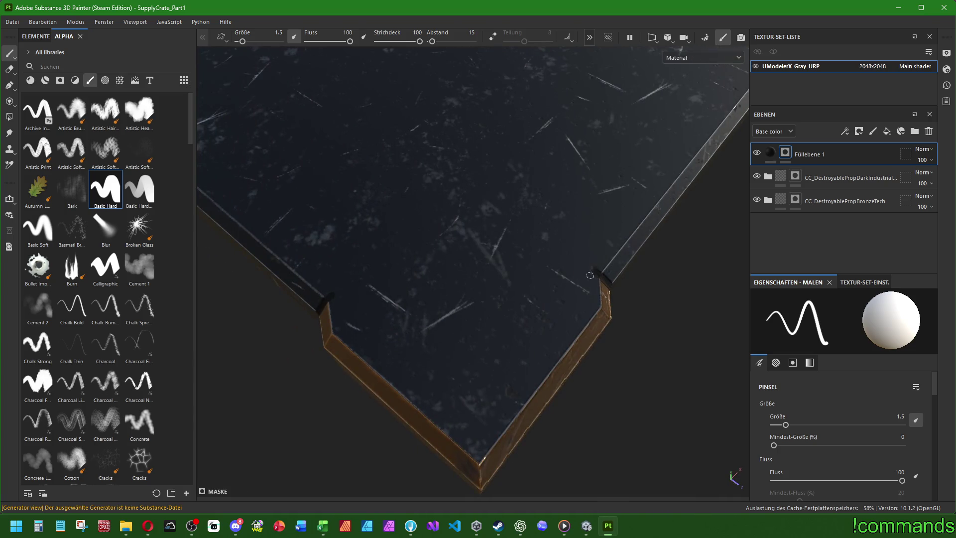
shift+click(598, 298)
shift+click(483, 458)
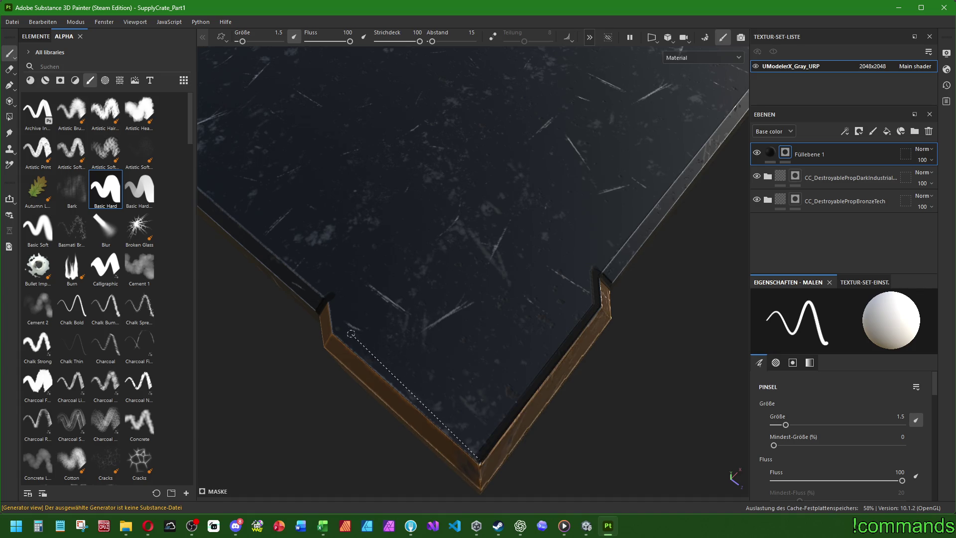
shift+click(333, 328)
scroll(330, 297, down, 5)
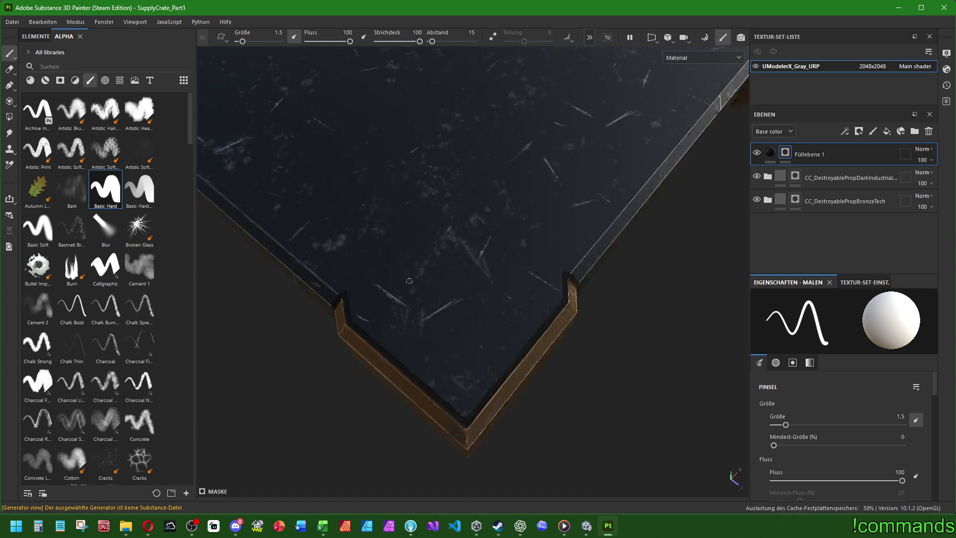
mouse_move(378, 349)
alt+mouse_down()
mouse_move(423, 423)
mouse_move(467, 386)
mouse_move(486, 399)
mouse_move(508, 259)
mouse_move(577, 144)
mouse_move(503, 270)
mouse_move(392, 359)
mouse_move(348, 349)
mouse_move(379, 359)
mouse_move(437, 330)
mouse_move(420, 284)
mouse_move(371, 364)
mouse_move(408, 318)
mouse_move(433, 309)
mouse_move(463, 335)
mouse_move(465, 365)
alt+mouse_up()
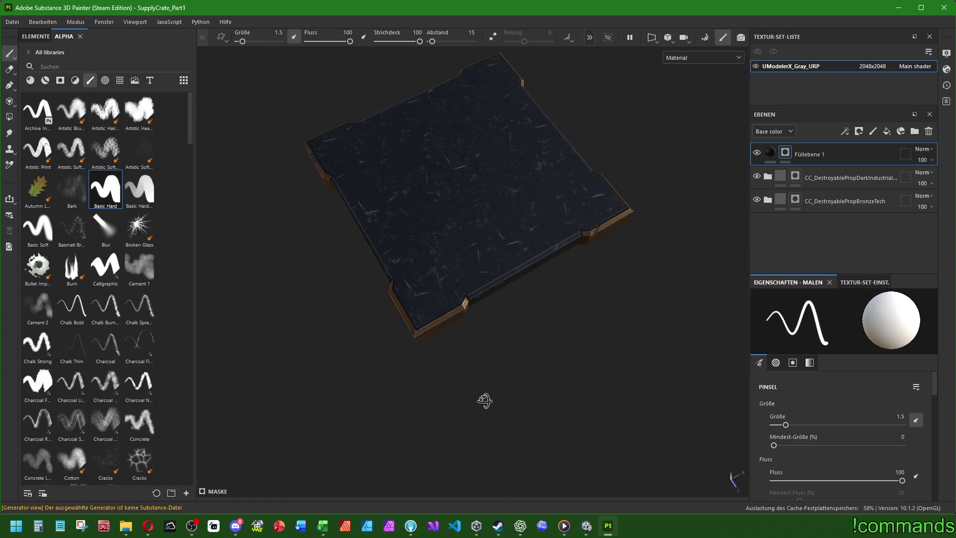
scroll(495, 329, up, 2)
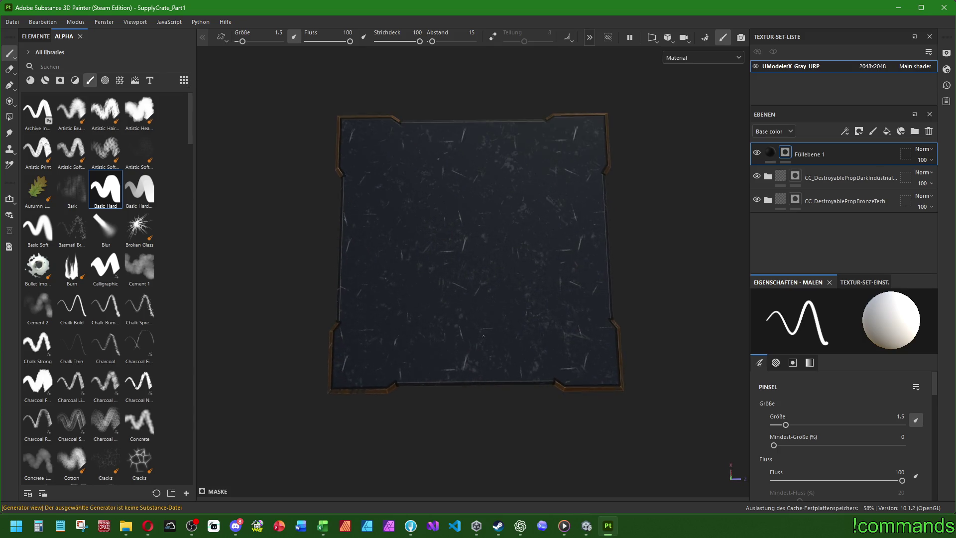
- Set the brush size to 0.5 and paint a straight seam across the crate top
scroll(502, 343, up, 2)
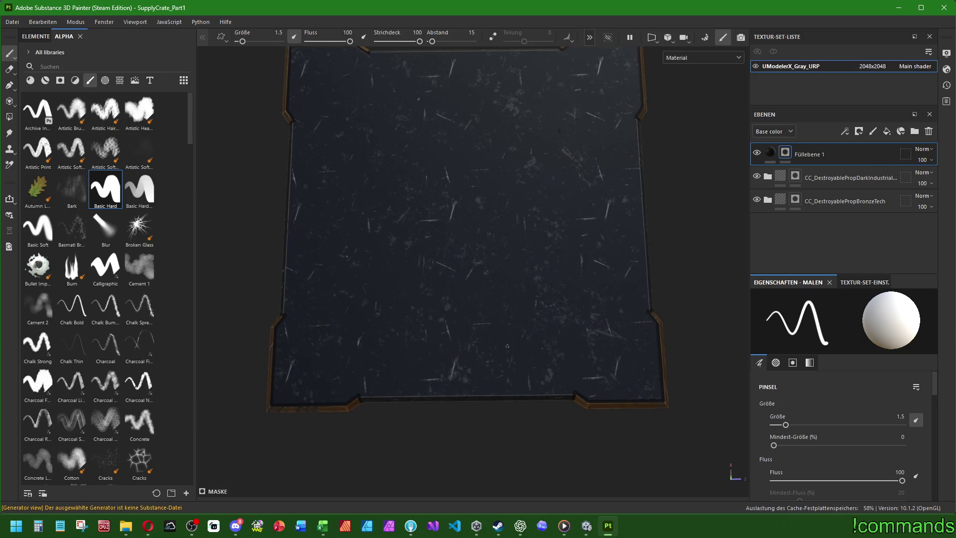
alt+middle_drag(475, 227, 466, 312)
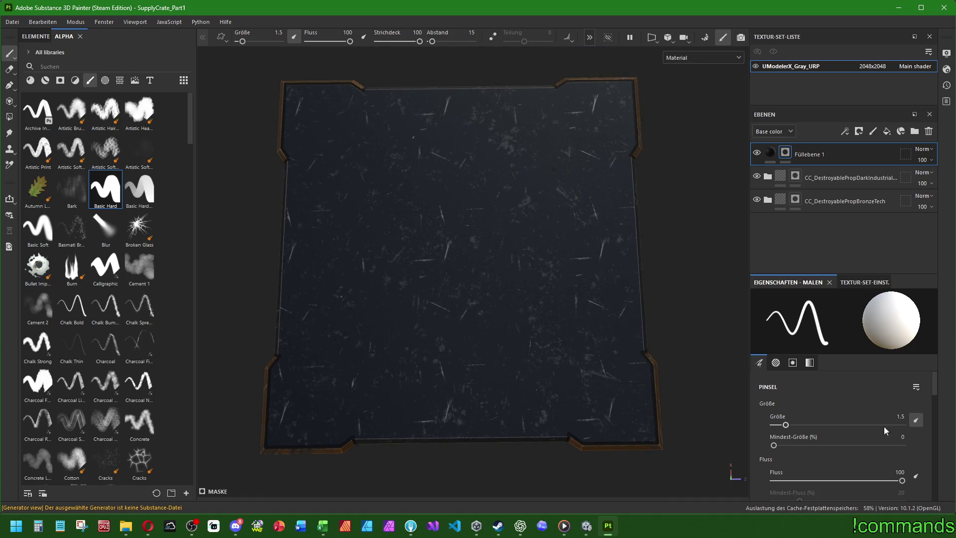
text(0.5)
key(Return)
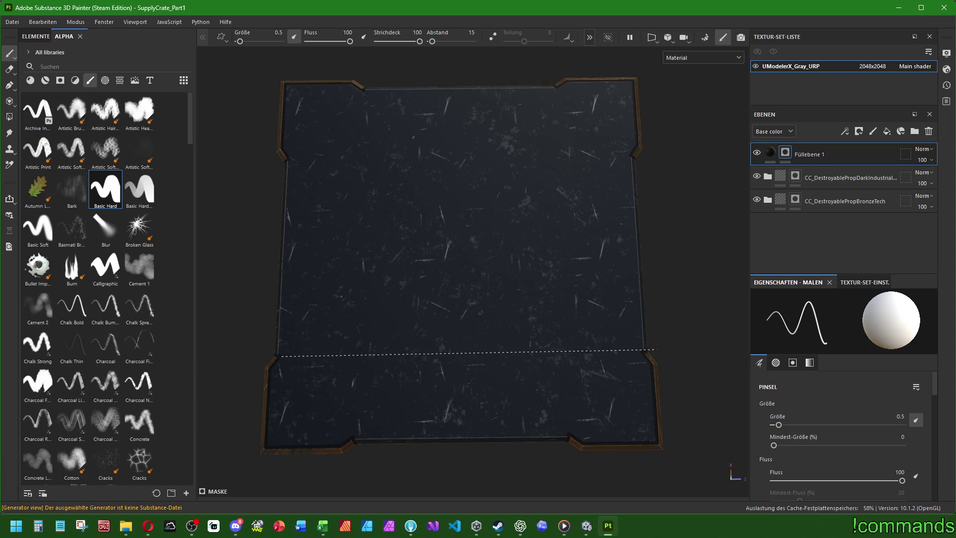
shift+click(645, 351)
- Paint a second straight seam near the top edge, then reframe the panel view
mouse_move(498, 224)
alt+middle_down()
mouse_move(498, 204)
mouse_move(501, 294)
alt+middle_up()
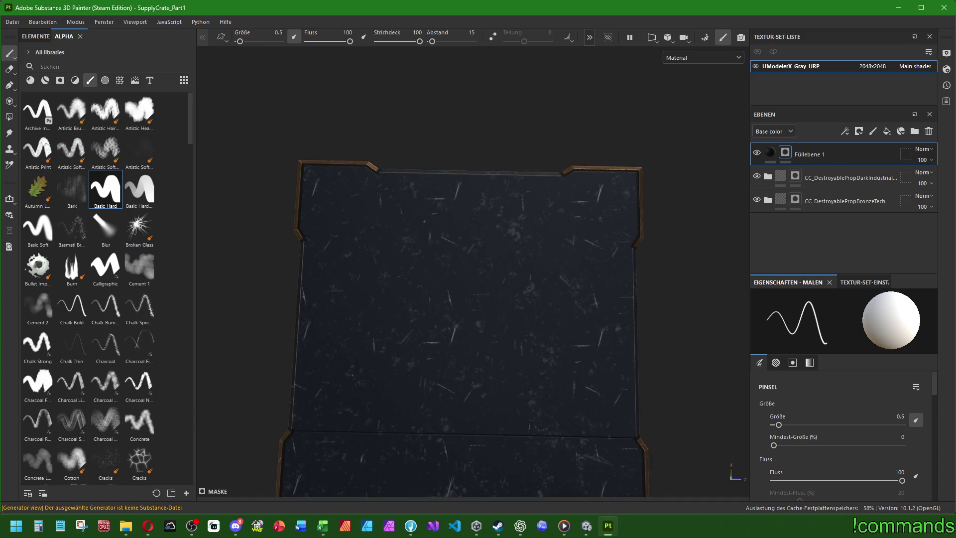
scroll(472, 273, up, 3)
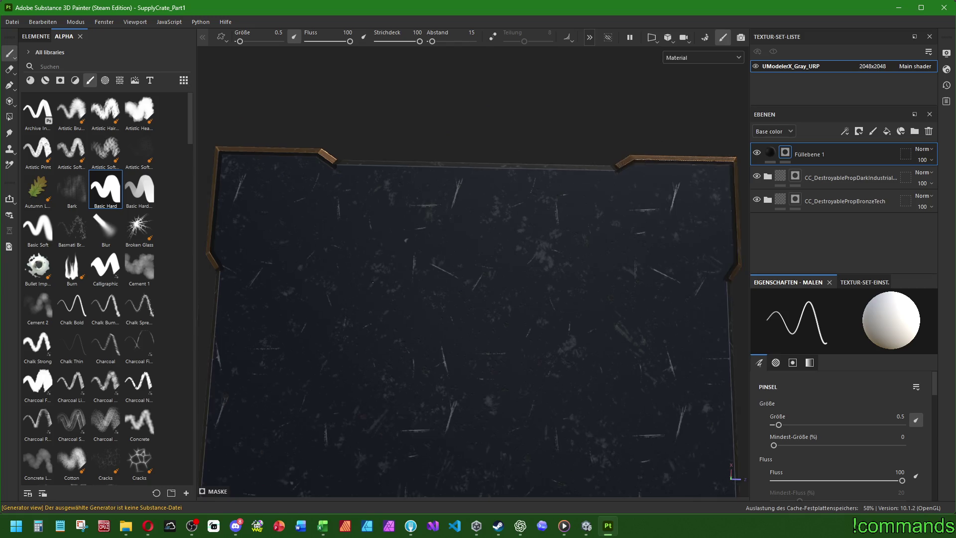
scroll(473, 299, down, 1)
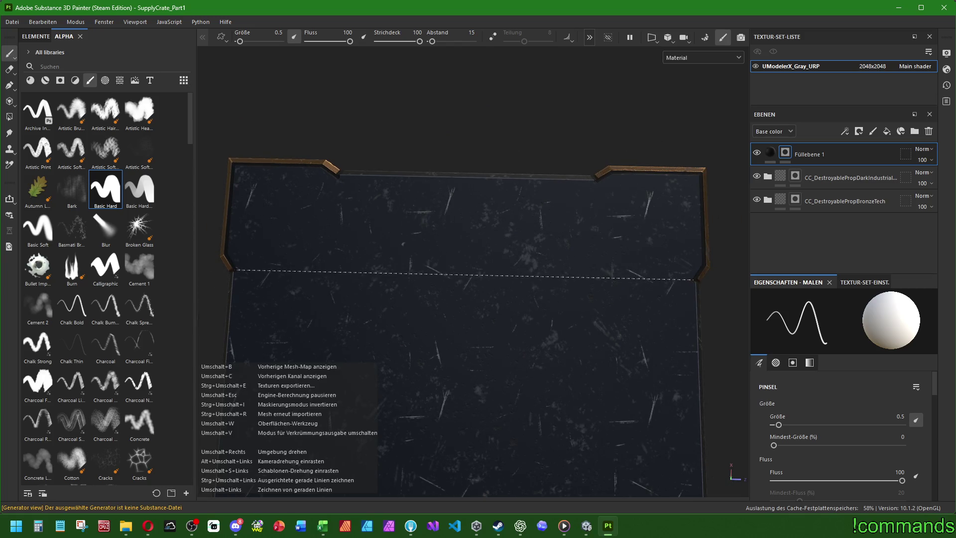
shift+click(692, 279)
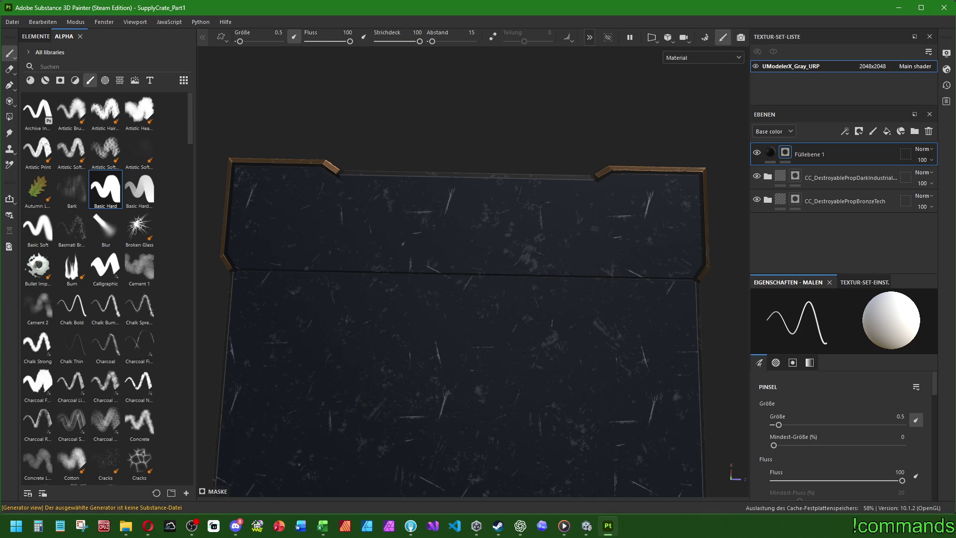
mouse_move(455, 366)
alt+mouse_down()
mouse_move(450, 311)
mouse_move(475, 323)
alt+mouse_up()
key(f)
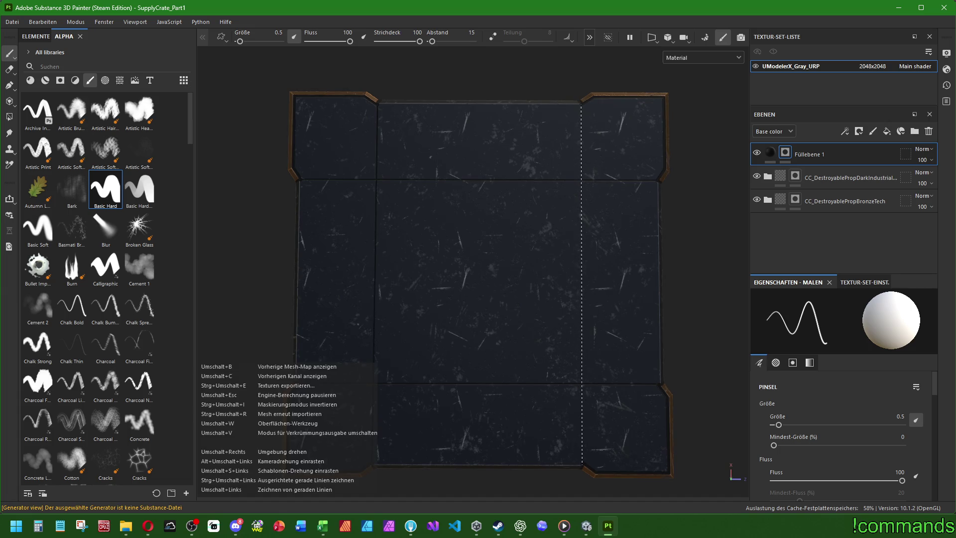
scroll(582, 450, down, 1)
mouse_move(582, 450)
alt+mouse_down()
mouse_move(512, 405)
mouse_move(508, 315)
mouse_move(455, 347)
mouse_move(415, 255)
mouse_move(399, 465)
mouse_move(488, 296)
mouse_move(479, 335)
mouse_move(488, 367)
mouse_move(486, 356)
alt+mouse_up()
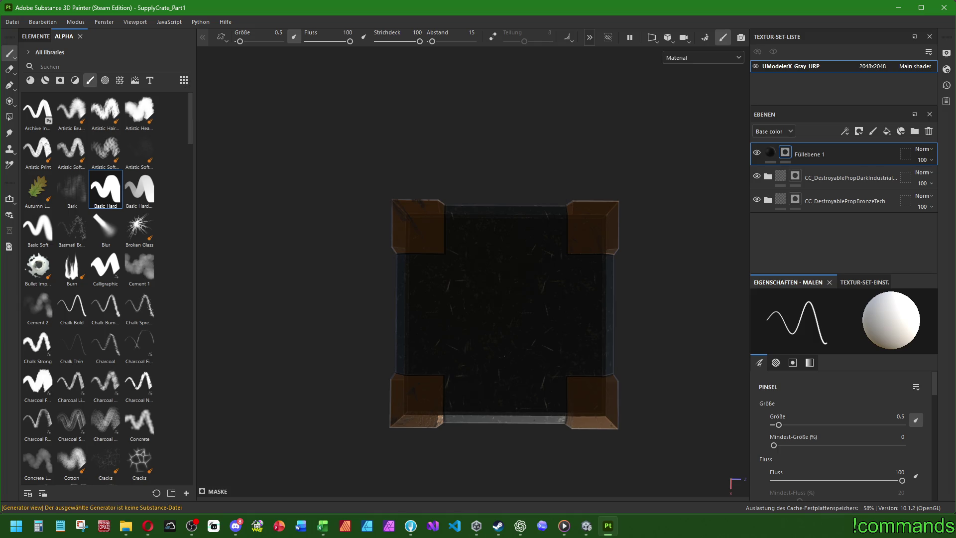
scroll(486, 356, up, 3)
- Set the mask brush size to 1
mouse_move(486, 357)
alt+mouse_down()
mouse_move(536, 348)
mouse_move(499, 292)
mouse_move(522, 319)
mouse_move(518, 382)
mouse_move(544, 367)
alt+mouse_up()
scroll(523, 378, up, 2)
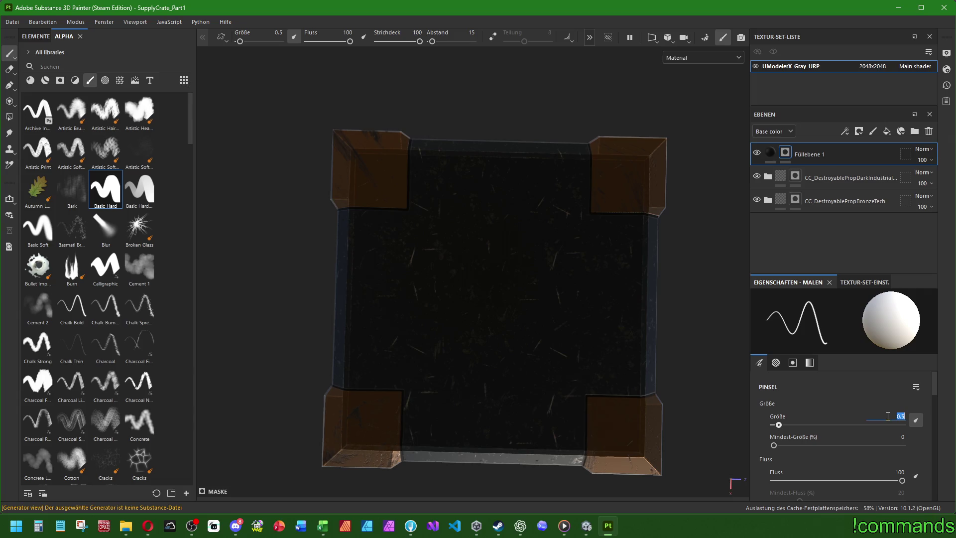
text(15)
key(Return)
scroll(466, 313, up, 2)
mouse_move(466, 314)
alt+mouse_down()
mouse_move(452, 256)
mouse_move(455, 269)
alt+mouse_up()
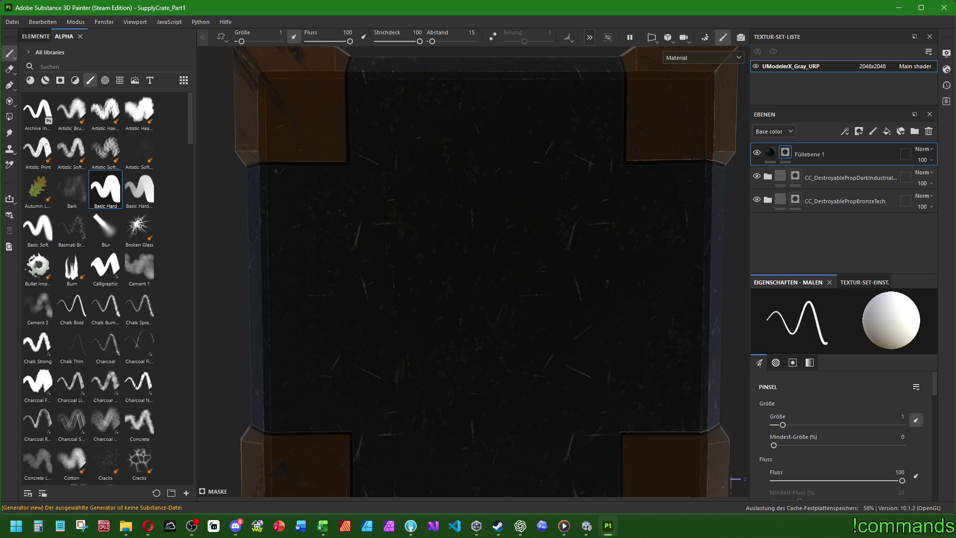
- Paint straight grooves up to the top corner, along the top edge and down the right side
key(shift)
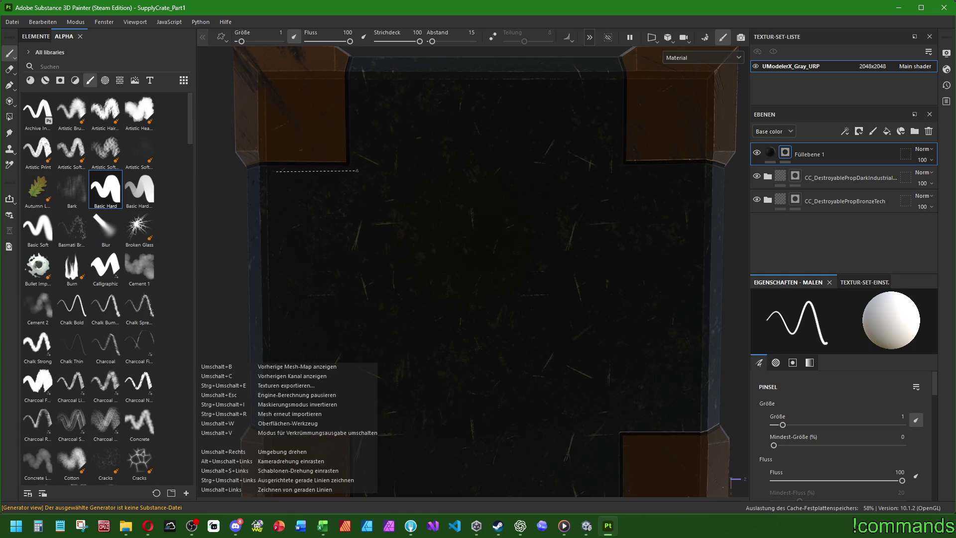
shift+click(357, 170)
shift+click(355, 87)
shift+click(617, 88)
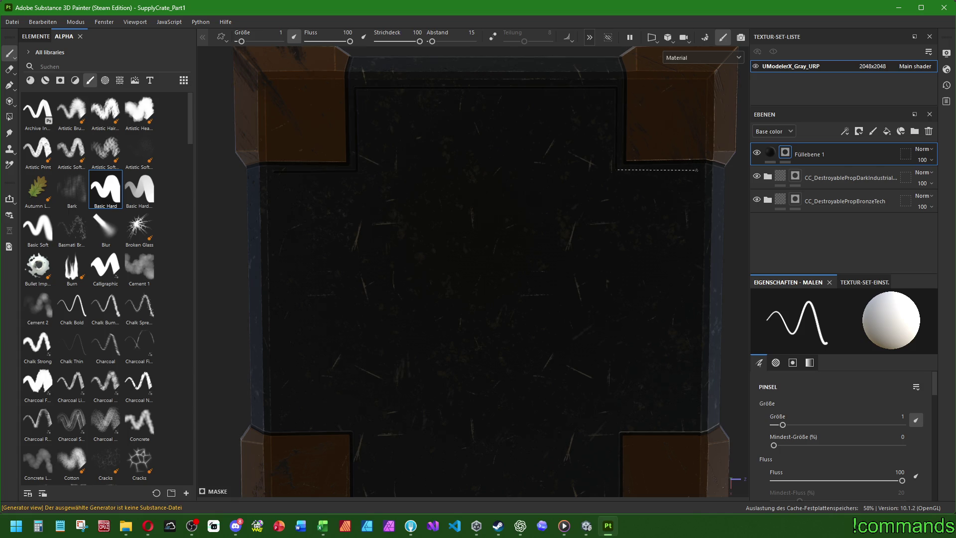
shift+click(693, 425)
mouse_move(612, 426)
alt+mouse_down()
mouse_move(591, 351)
mouse_move(618, 350)
alt+mouse_up()
- Continue the groove along the bottom edge, notch around the corner and run up the left edge
key(shift)
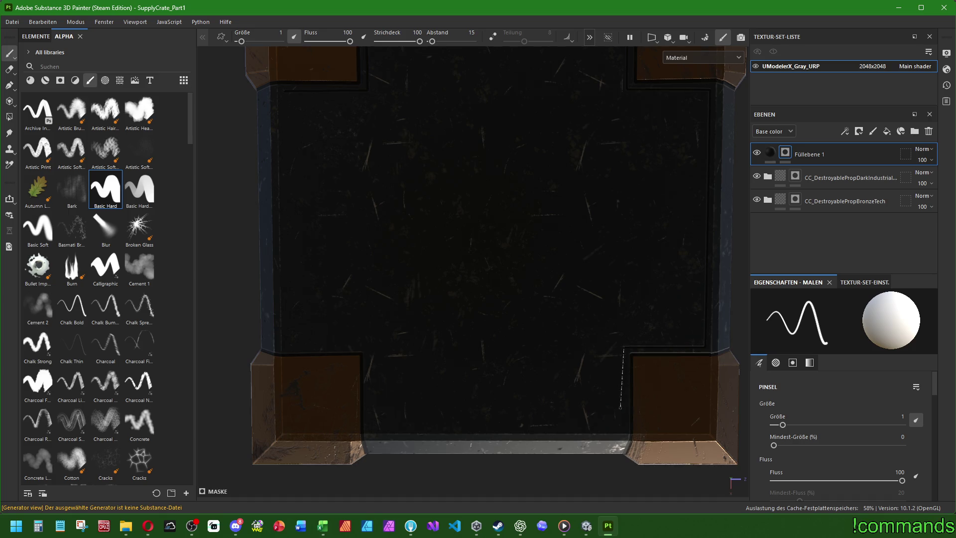
shift+click(624, 426)
shift+click(371, 425)
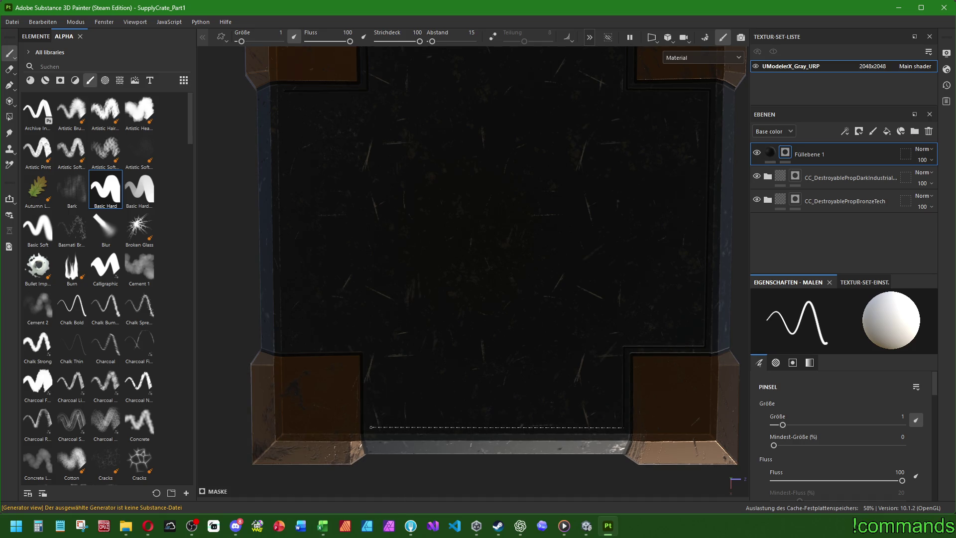
shift+click(370, 347)
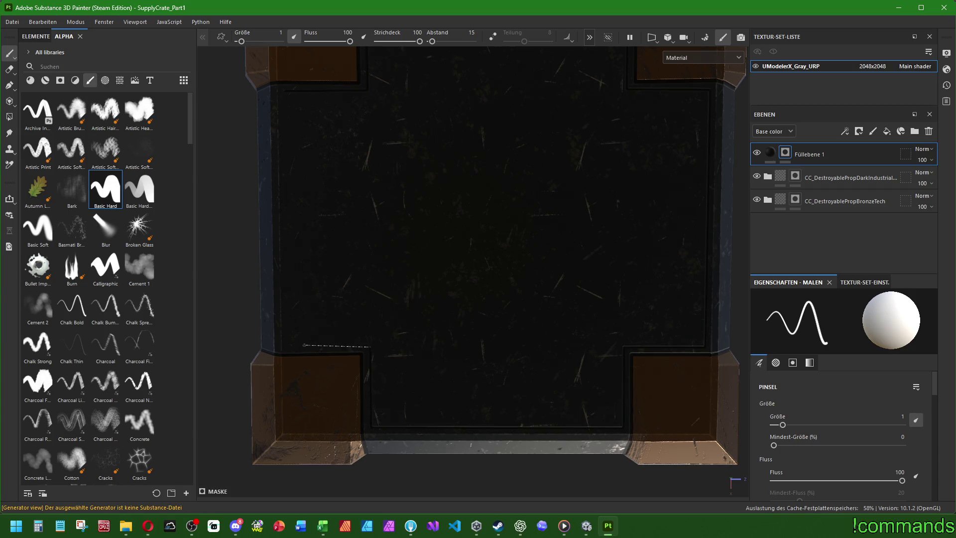
shift+click(287, 344)
shift+click(287, 95)
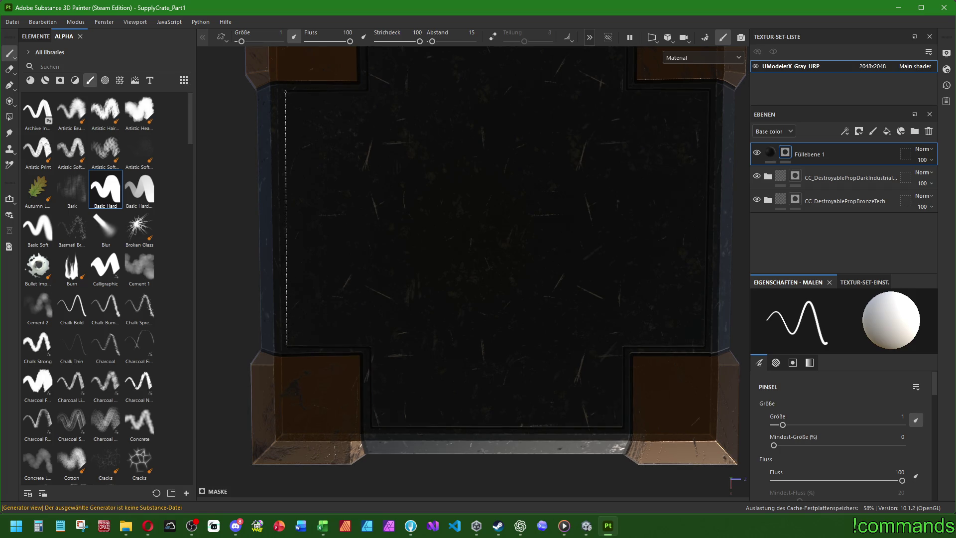
mouse_move(413, 323)
alt+mouse_down()
mouse_move(440, 174)
mouse_move(507, 199)
mouse_move(653, 178)
mouse_move(619, 152)
mouse_move(476, 164)
mouse_move(382, 153)
alt+mouse_up()
scroll(382, 154, up, 5)
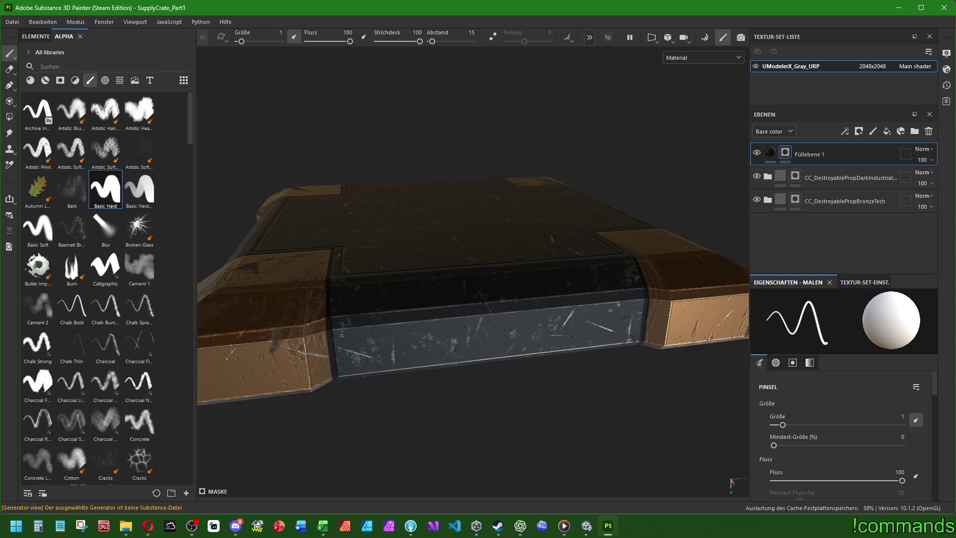
- Groove a short vertical line plus the lower and upper edges of the first side panel
key(shift)
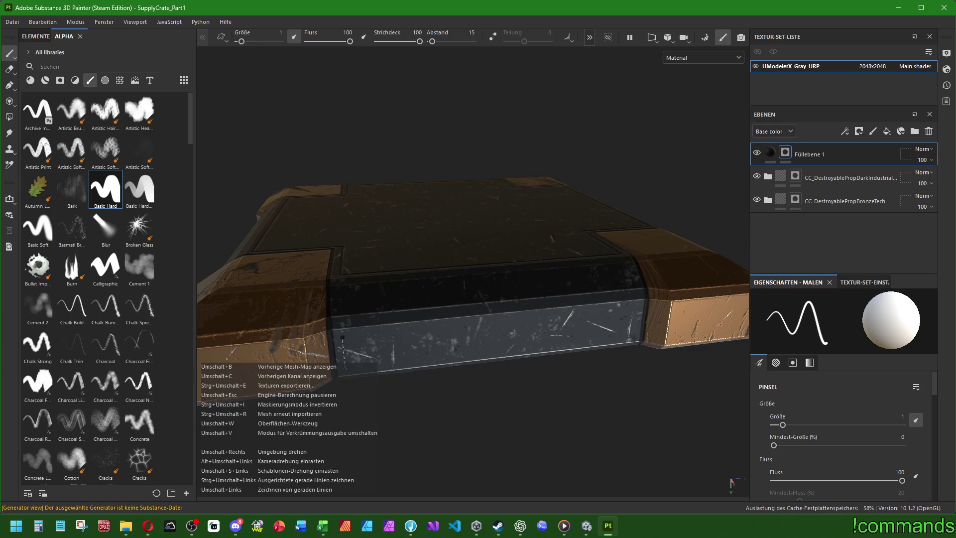
shift+click(344, 370)
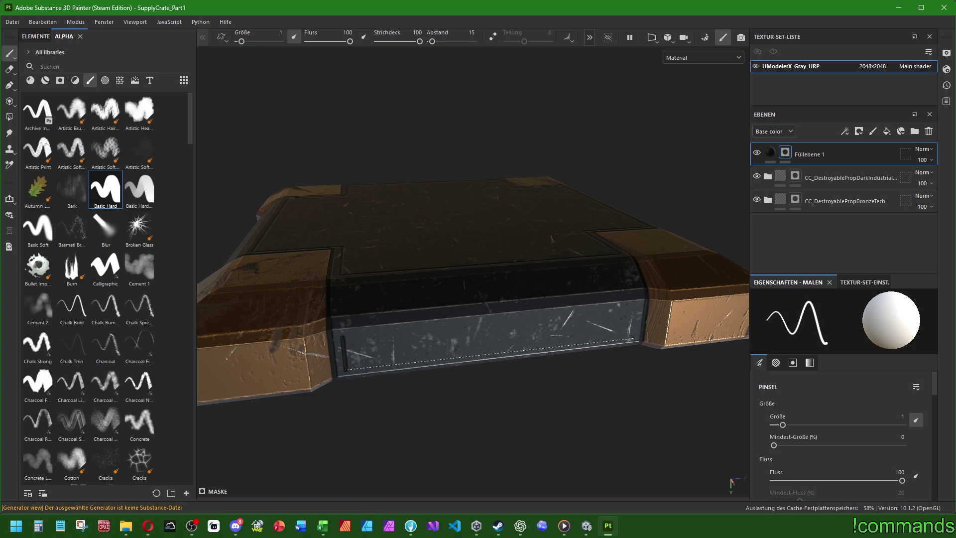
shift+click(635, 337)
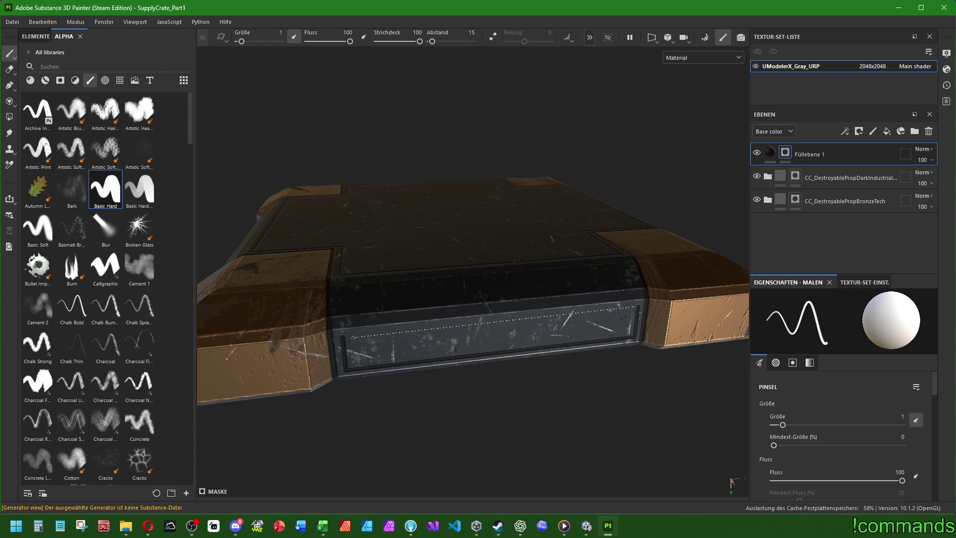
shift+click(355, 337)
mouse_move(354, 336)
alt+mouse_down()
mouse_move(493, 297)
mouse_move(410, 329)
mouse_move(423, 518)
mouse_move(438, 326)
mouse_move(271, 320)
mouse_move(464, 346)
mouse_move(243, 316)
alt+mouse_up()
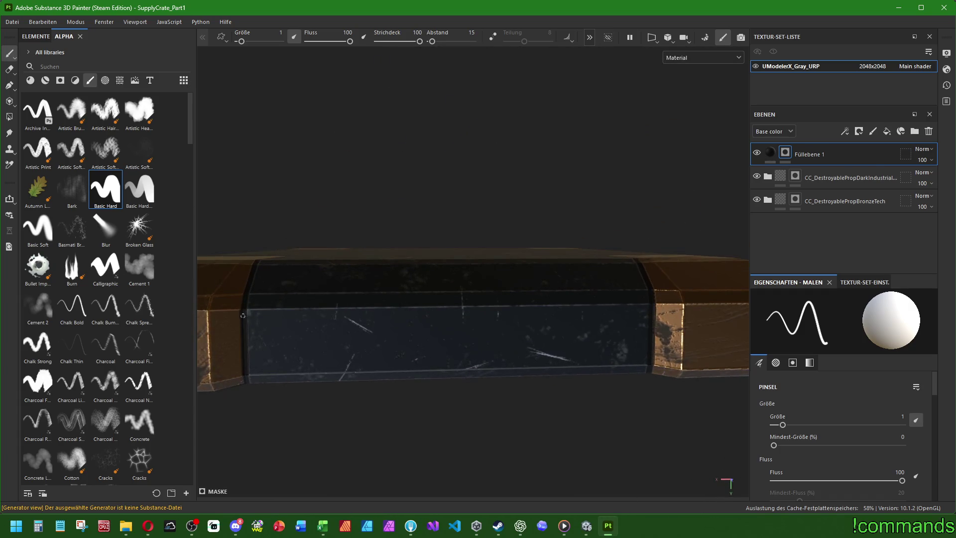
- Groove the left end and bottom edge of the next side panel
shift+click(258, 367)
shift+click(639, 357)
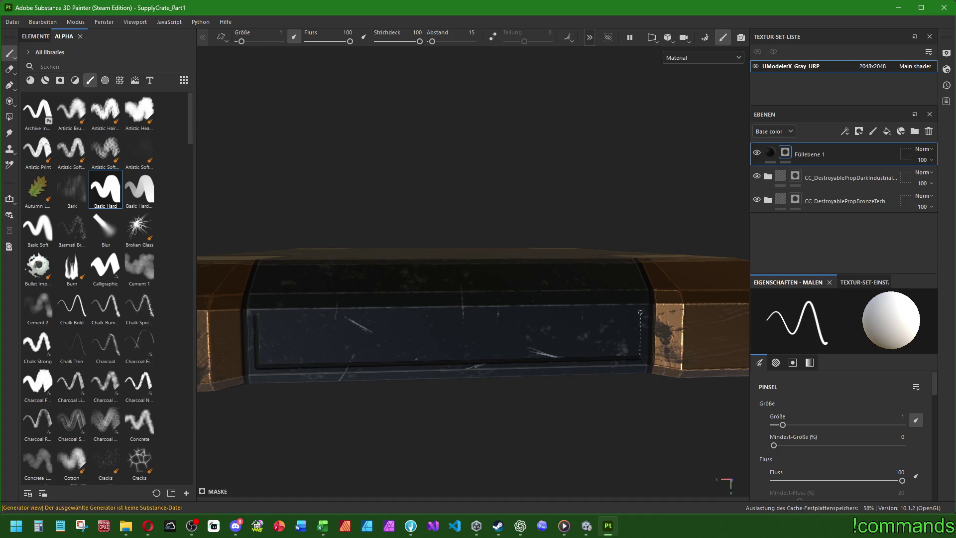
shift+click(256, 315)
mouse_move(258, 318)
alt+mouse_down()
mouse_move(398, 277)
mouse_move(615, 379)
mouse_move(505, 357)
alt+mouse_up()
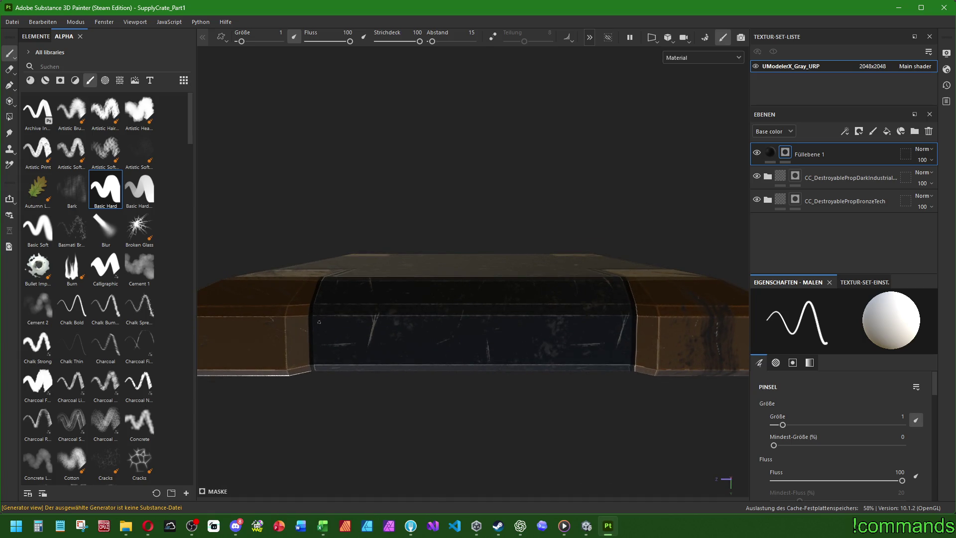
- Groove the right-end panel's bottom, then frame the next panel on all four edges
click(322, 357)
shift+click(623, 357)
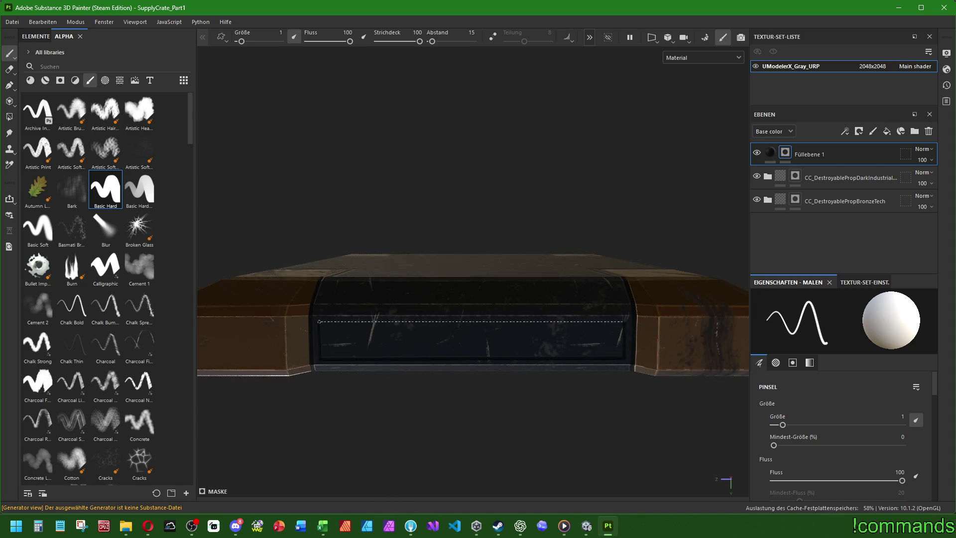
mouse_move(394, 323)
alt+mouse_down()
mouse_move(398, 358)
mouse_move(378, 328)
mouse_move(344, 315)
alt+mouse_up()
shift+click(309, 342)
shift+click(622, 353)
shift+click(621, 315)
shift+click(309, 312)
mouse_move(309, 312)
alt+mouse_down()
mouse_move(395, 316)
mouse_move(378, 423)
mouse_move(472, 266)
alt+mouse_up()
- Set the brush size to 1.5
scroll(474, 263, up, 3)
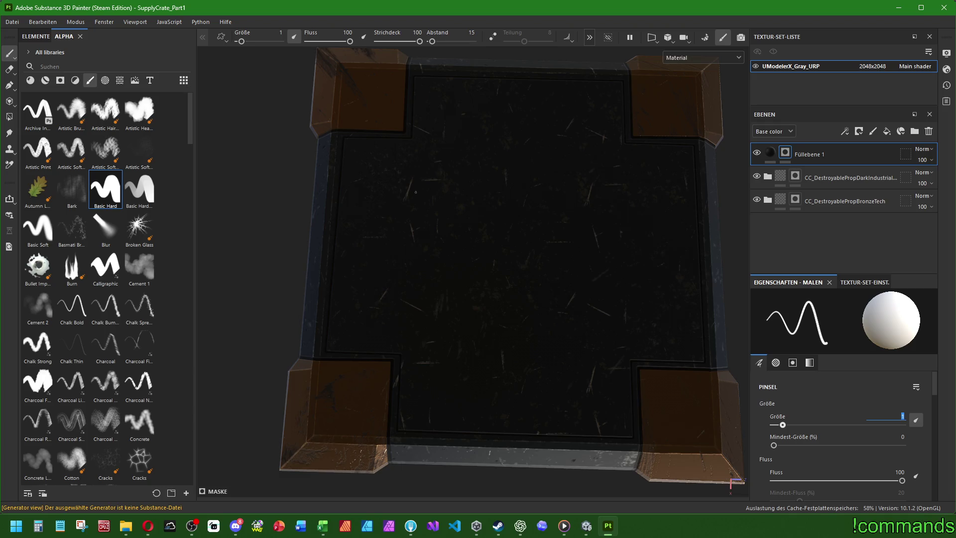
alt+drag(466, 204, 419, 265)
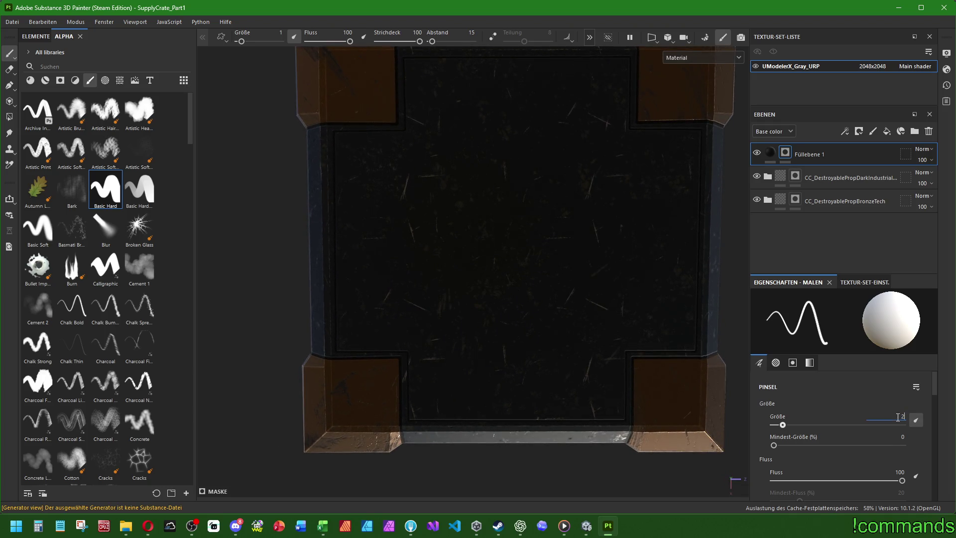
text(.5)
key(Return)
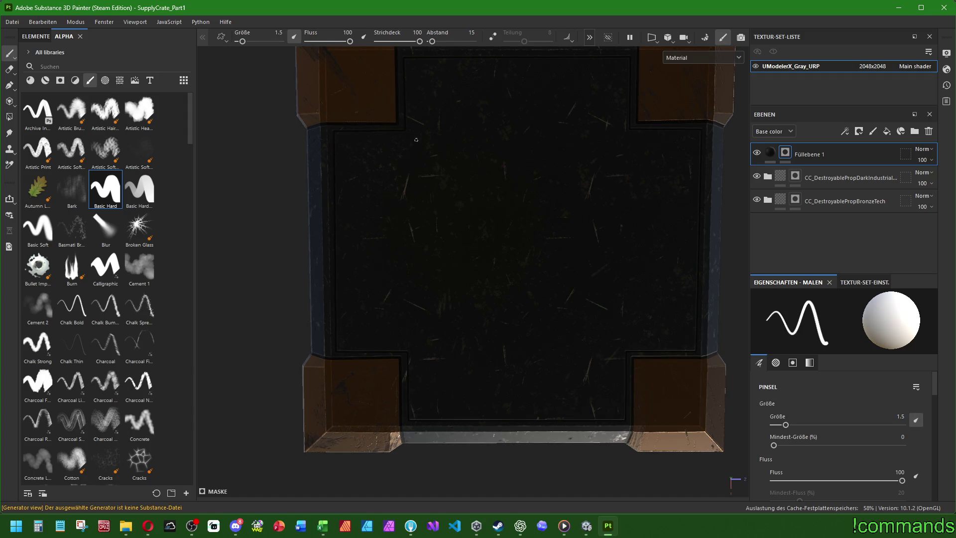
- Paint a straight-line square groove across the top panel: top, right, bottom and left edges
key(shift)
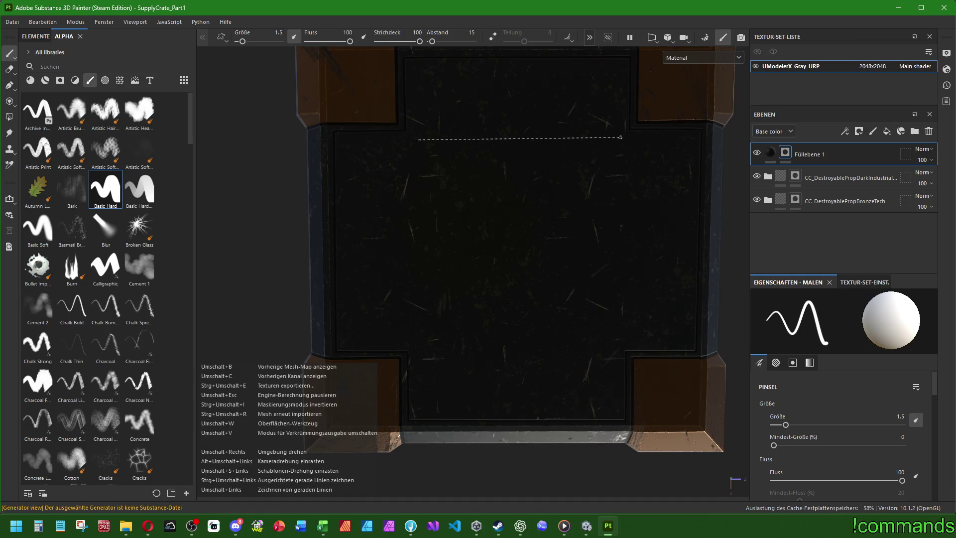
shift+click(618, 138)
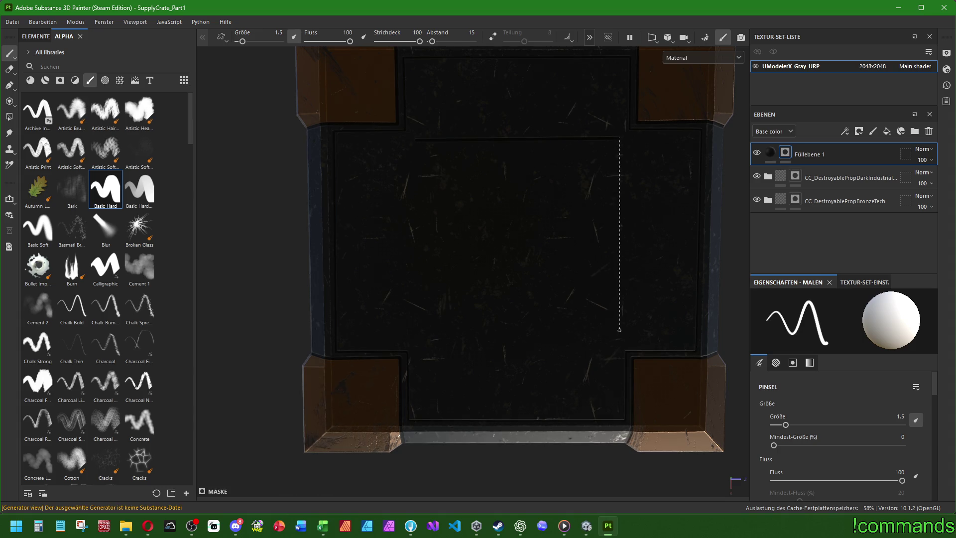
shift+click(615, 340)
shift+click(415, 341)
shift+click(416, 140)
mouse_move(415, 140)
alt+mouse_down()
mouse_move(533, 252)
mouse_move(501, 203)
mouse_move(393, 294)
mouse_move(455, 224)
mouse_move(538, 312)
mouse_move(533, 326)
alt+mouse_up()
scroll(518, 289, down, 3)
mouse_move(517, 289)
alt+mouse_down()
mouse_move(503, 273)
mouse_move(541, 271)
mouse_move(522, 292)
mouse_move(559, 228)
mouse_move(551, 164)
mouse_move(366, 228)
mouse_move(271, 231)
mouse_move(329, 252)
mouse_move(627, 245)
mouse_move(674, 254)
mouse_move(551, 252)
mouse_move(513, 285)
mouse_move(509, 362)
alt+mouse_up()
scroll(500, 271, up, 3)
- Set the brush size back to 1
double_click(900, 416)
text(1)
key(Return)
scroll(425, 209, up, 5)
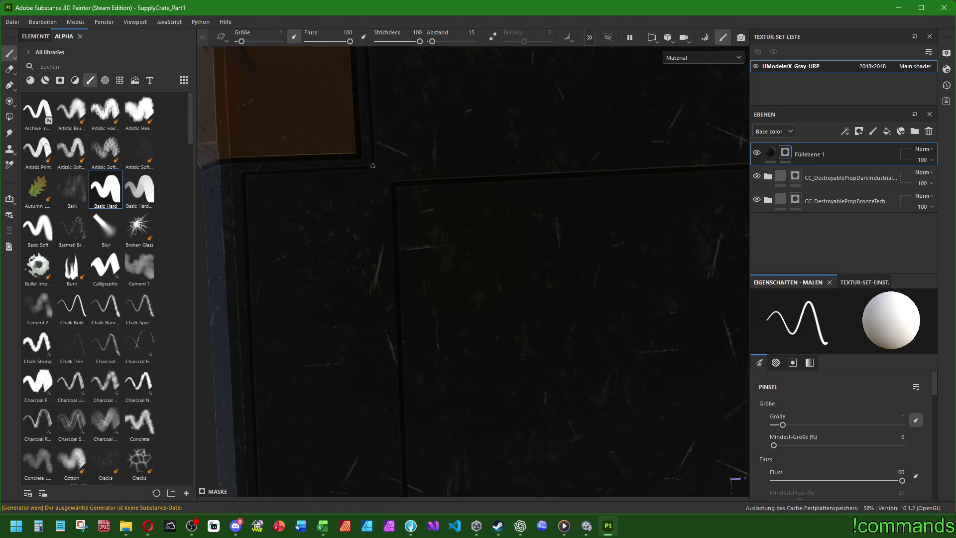
- Orbit around the crate to inspect the bronze corners and grooved sides
alt+drag(474, 188, 403, 262)
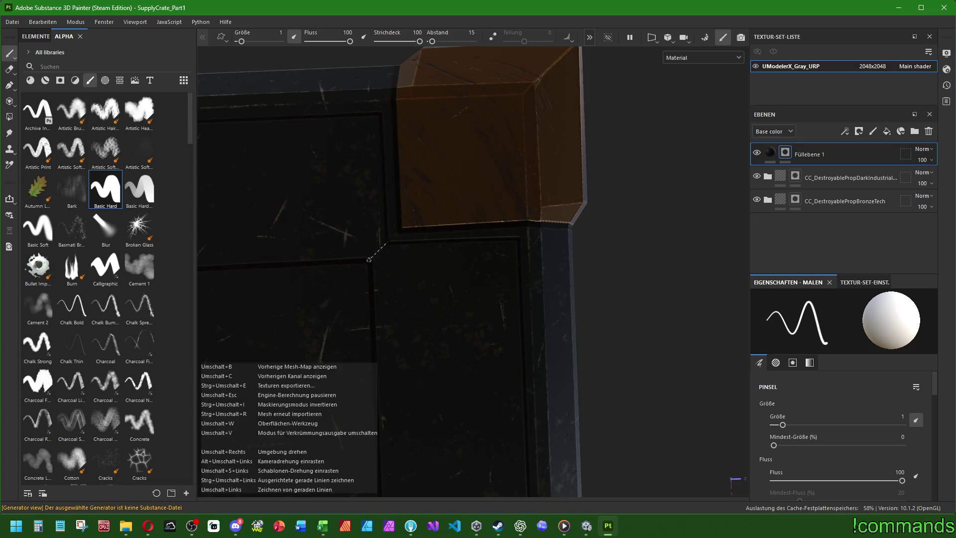
alt+middle_drag(371, 254, 527, 313)
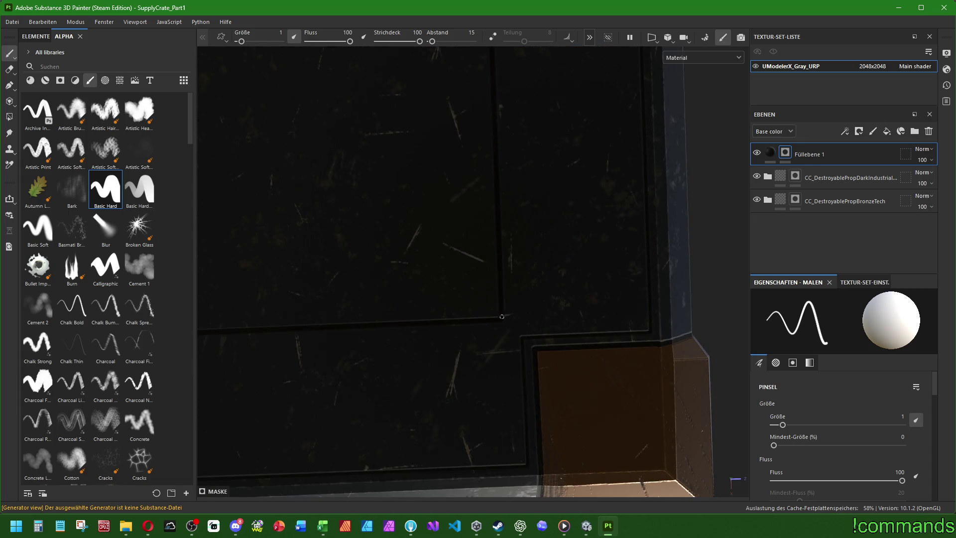
alt+drag(522, 337, 605, 330)
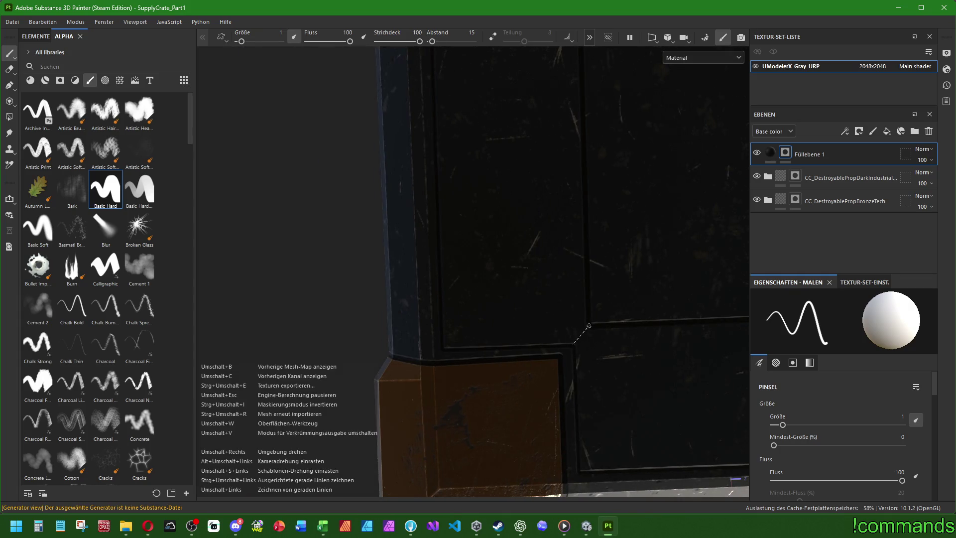
mouse_move(593, 320)
alt+mouse_down()
mouse_move(567, 373)
mouse_move(523, 324)
mouse_move(530, 274)
mouse_move(480, 247)
mouse_move(583, 269)
mouse_move(589, 298)
mouse_move(568, 320)
mouse_move(580, 319)
mouse_move(579, 332)
mouse_move(462, 358)
mouse_move(462, 372)
alt+mouse_up()
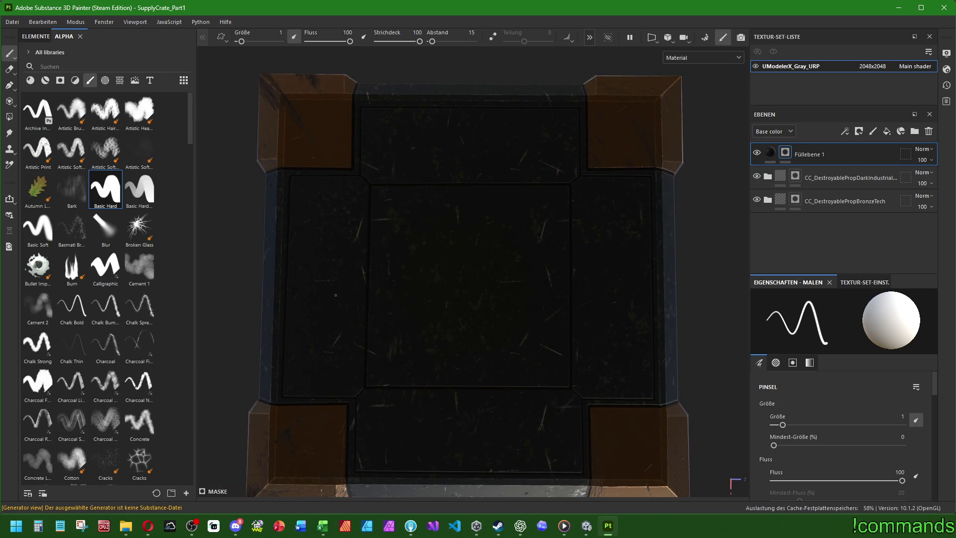
scroll(354, 243, down, 3)
mouse_move(355, 243)
alt+mouse_down()
mouse_move(456, 269)
mouse_move(471, 255)
alt+mouse_up()
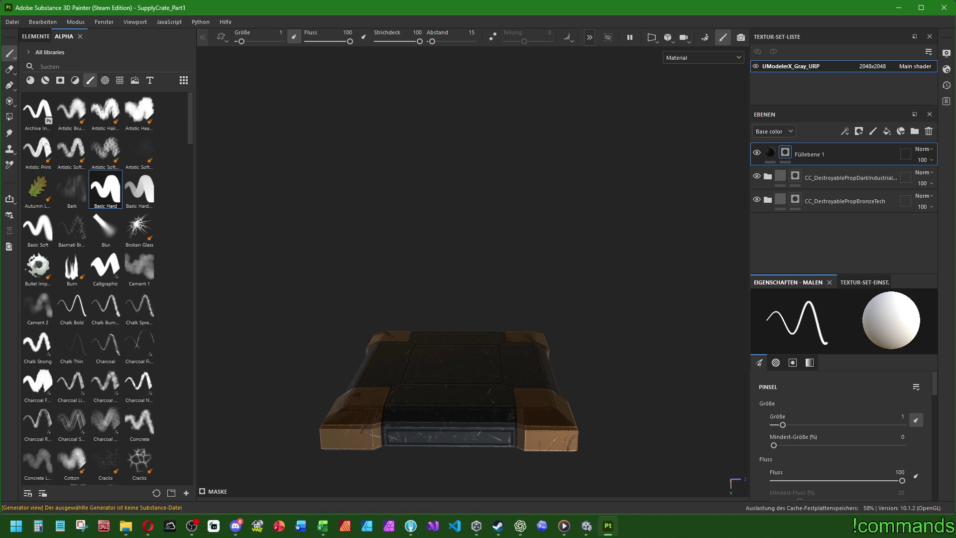
mouse_move(408, 244)
alt+mouse_down()
mouse_move(423, 284)
mouse_move(420, 267)
mouse_move(508, 273)
mouse_move(561, 297)
mouse_move(508, 331)
mouse_move(497, 367)
mouse_move(472, 332)
mouse_move(478, 348)
mouse_move(463, 358)
mouse_move(545, 269)
mouse_move(612, 301)
mouse_move(567, 345)
mouse_move(460, 317)
alt+mouse_up()
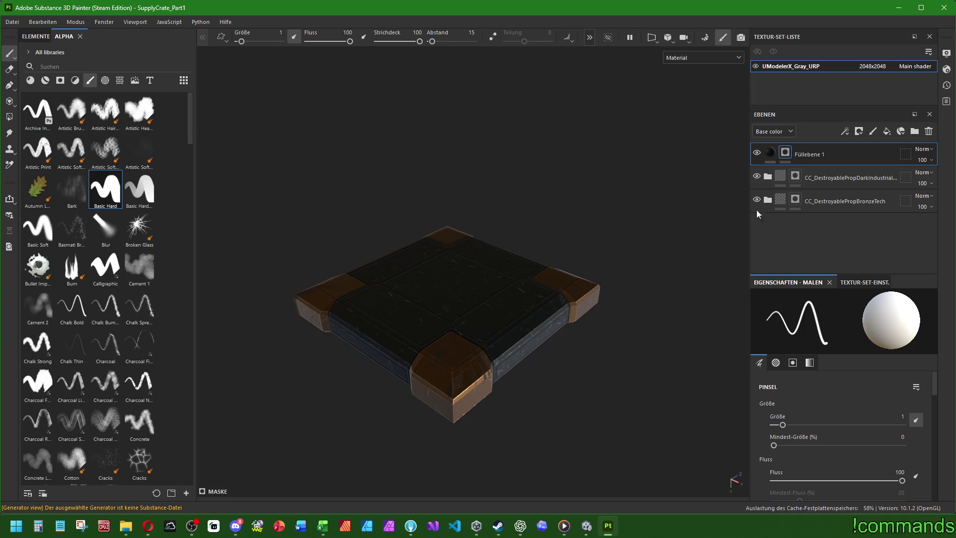
- Add a new fill layer, Füllebene 2, and paste Füllebene 1's fill settings into it
click(887, 131)
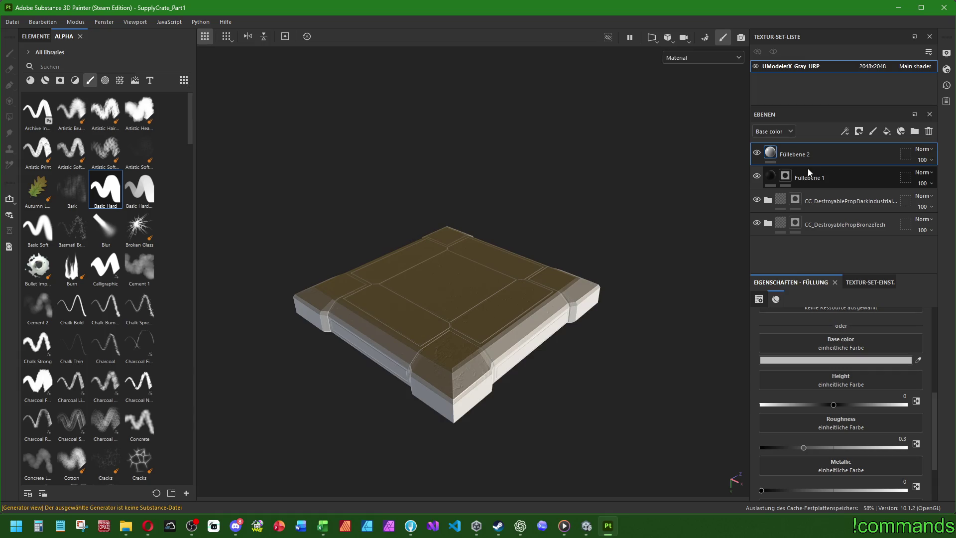
right_click(771, 180)
click(798, 342)
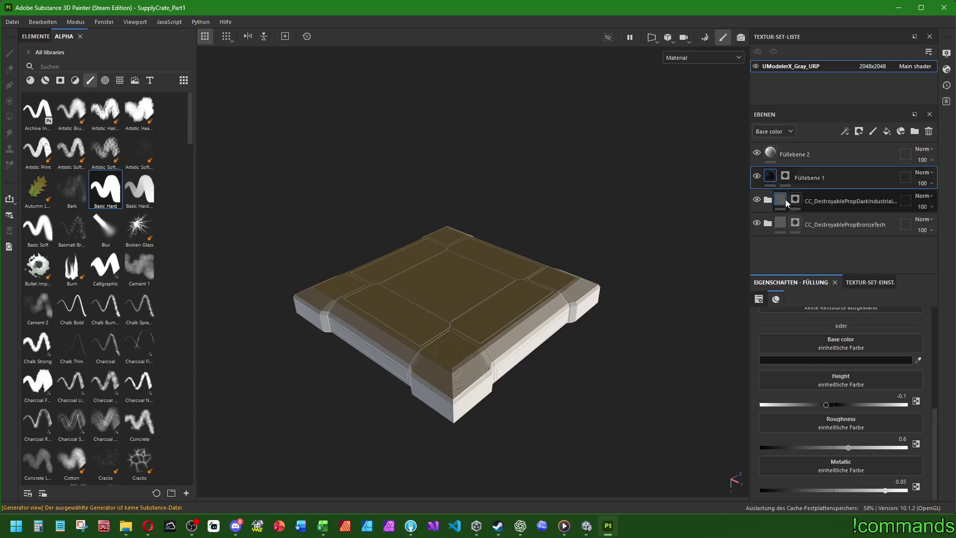
right_click(773, 154)
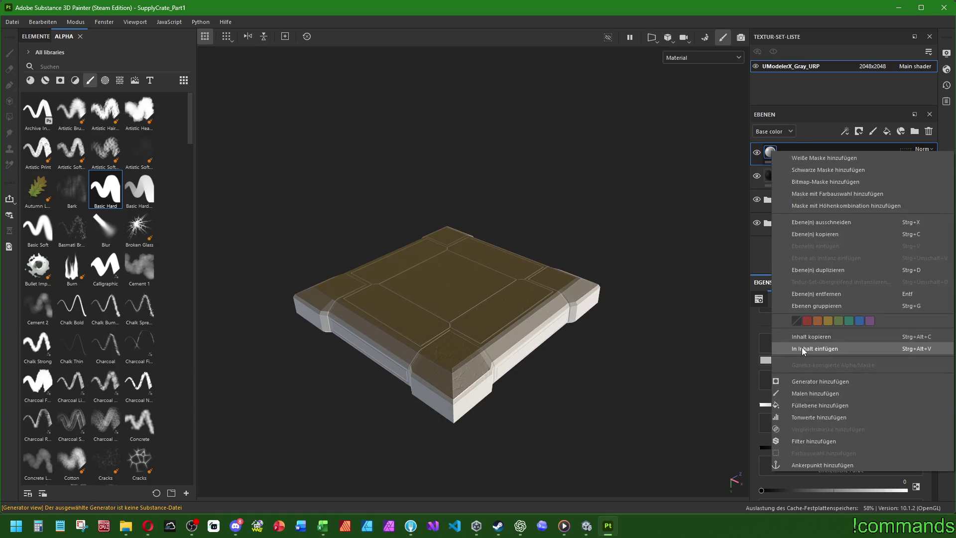
click(802, 347)
- Add a black mask to Füllebene 2 and select that mask for painting
right_click(788, 154)
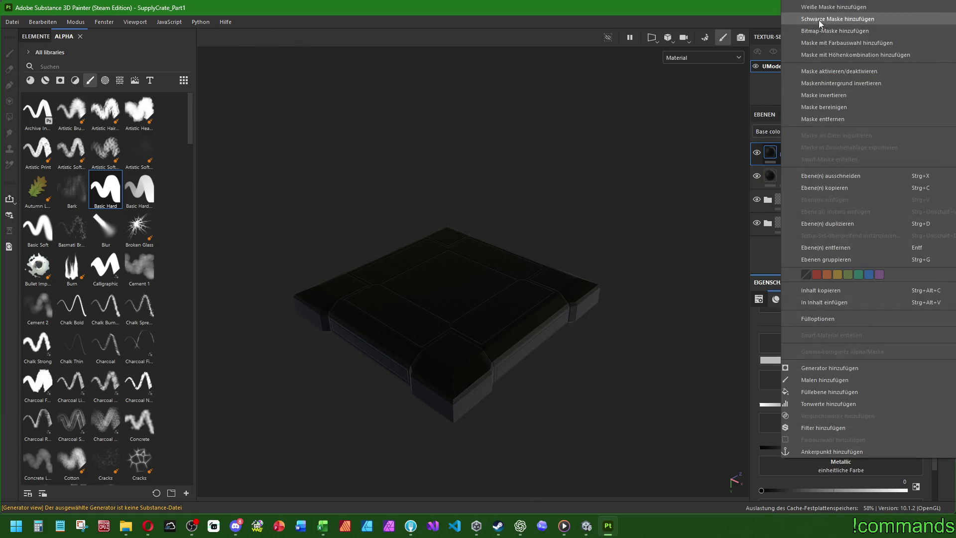
click(796, 25)
click(770, 153)
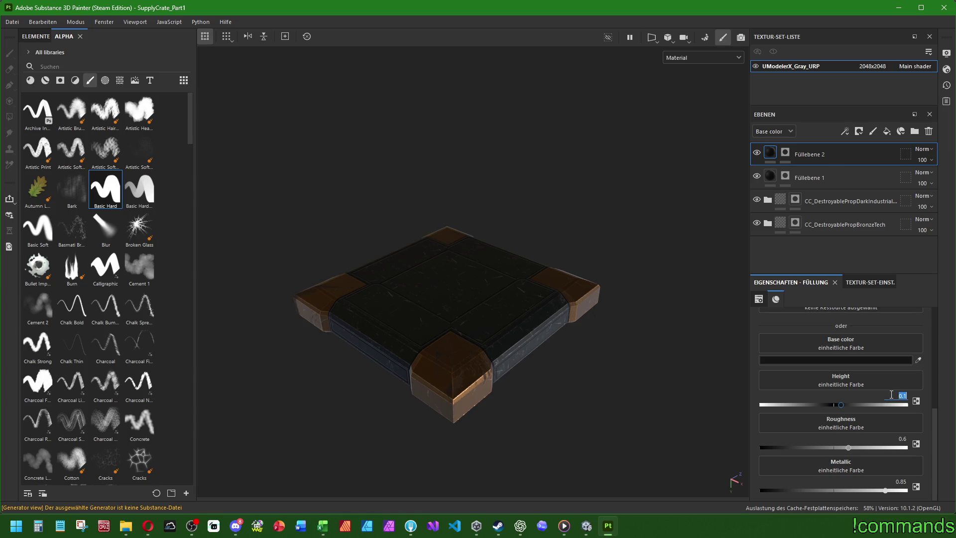
click(785, 152)
- Enlarge the brush to about 2.56 and paint a straight groove along the panel's lower edge
alt+drag(438, 319, 426, 316)
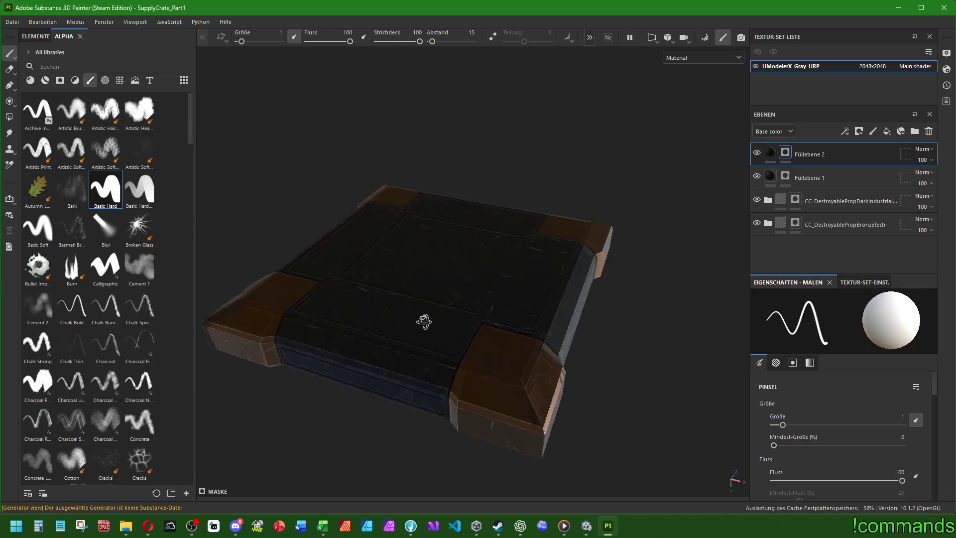
scroll(398, 318, up, 5)
mouse_move(499, 359)
alt+mouse_down()
mouse_move(478, 373)
mouse_move(484, 397)
alt+mouse_up()
ctrl+right_drag(484, 396, 422, 347)
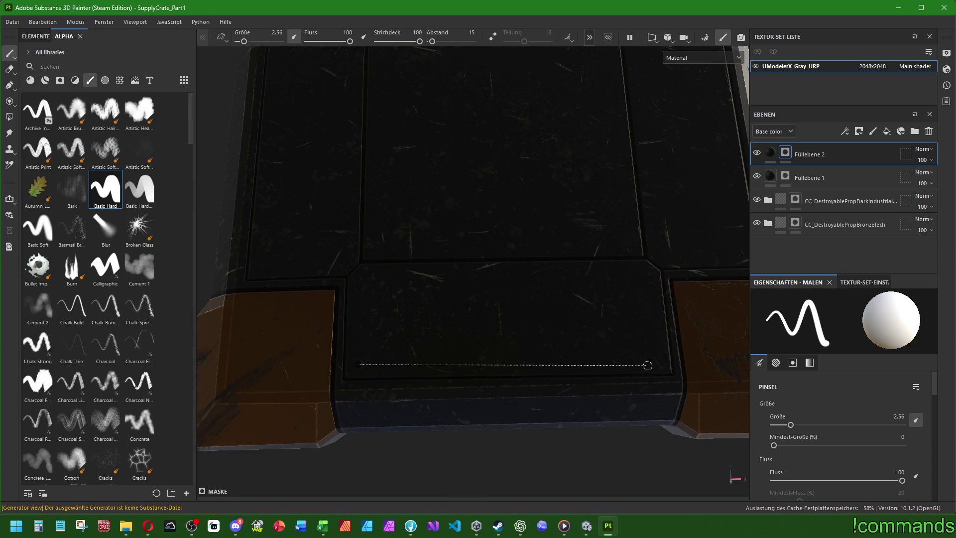
shift+click(661, 369)
key(f)
- Paint a groove along the bottom edge and stamp dark dabs at both ends of the front face
mouse_move(539, 417)
alt+mouse_down()
mouse_move(382, 282)
mouse_move(273, 252)
mouse_move(316, 270)
mouse_move(335, 320)
mouse_move(514, 337)
mouse_move(422, 337)
mouse_move(359, 277)
mouse_move(465, 337)
mouse_move(376, 380)
alt+mouse_up()
scroll(373, 355, up, 3)
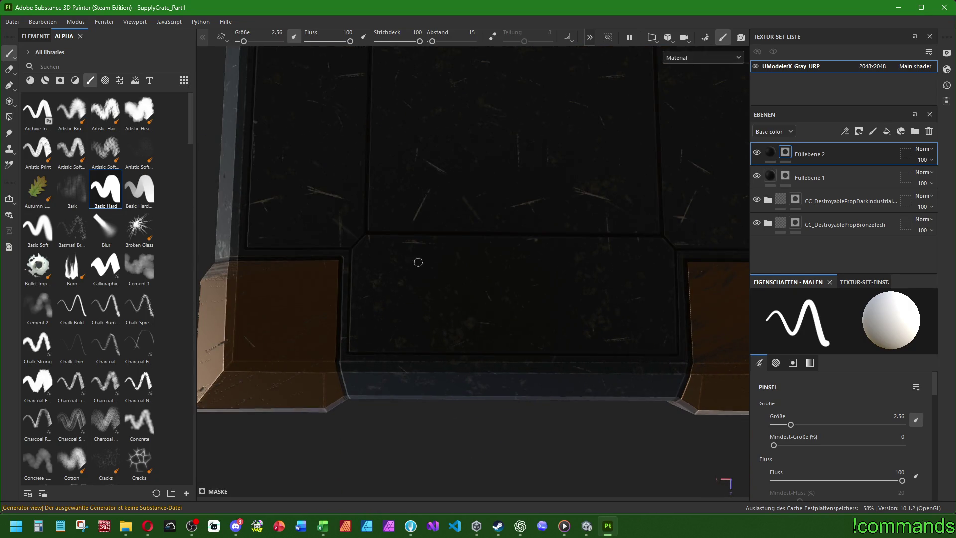
scroll(418, 262, down, 5)
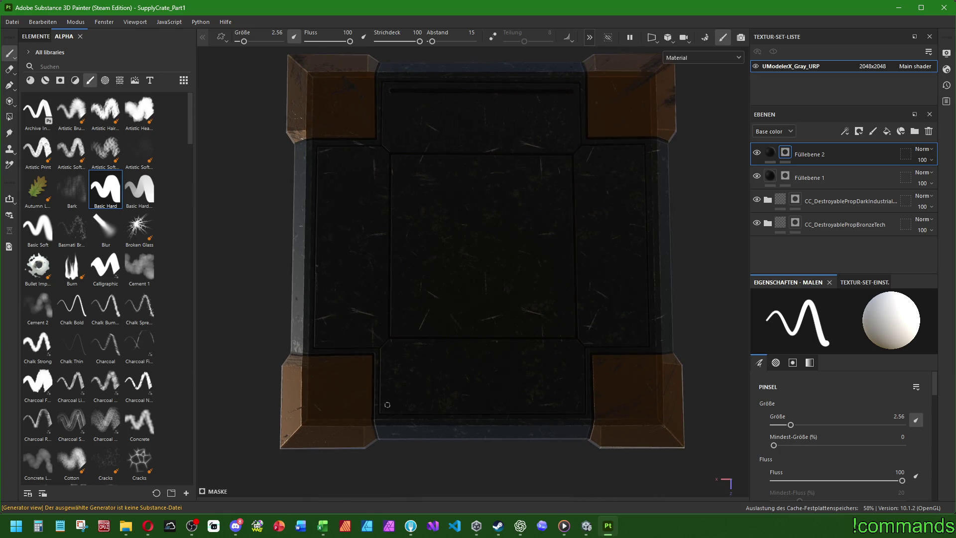
shift+click(577, 404)
mouse_move(448, 325)
alt+mouse_down()
mouse_move(523, 219)
mouse_move(538, 241)
mouse_move(418, 348)
mouse_move(498, 338)
mouse_move(450, 328)
alt+mouse_up()
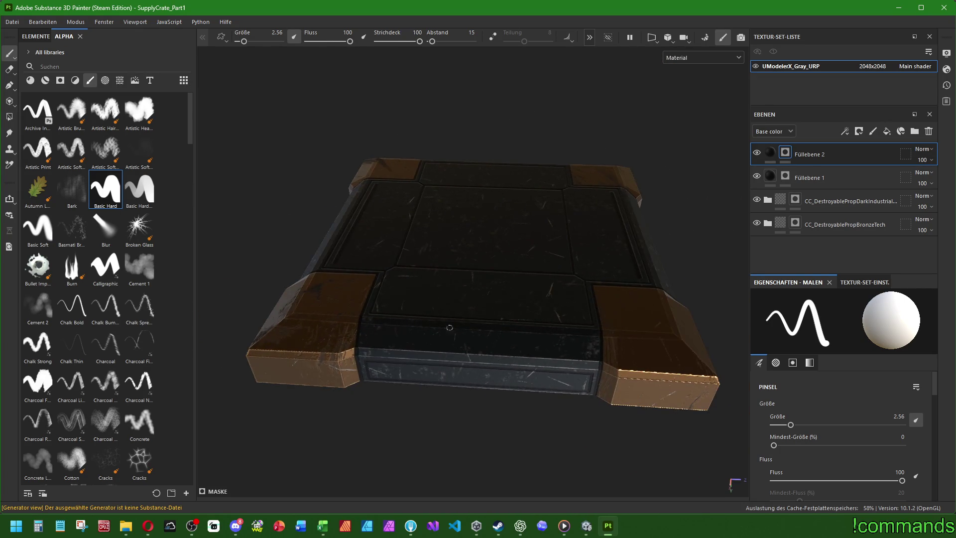
mouse_move(551, 333)
alt+mouse_down()
mouse_move(546, 352)
mouse_move(550, 299)
alt+mouse_up()
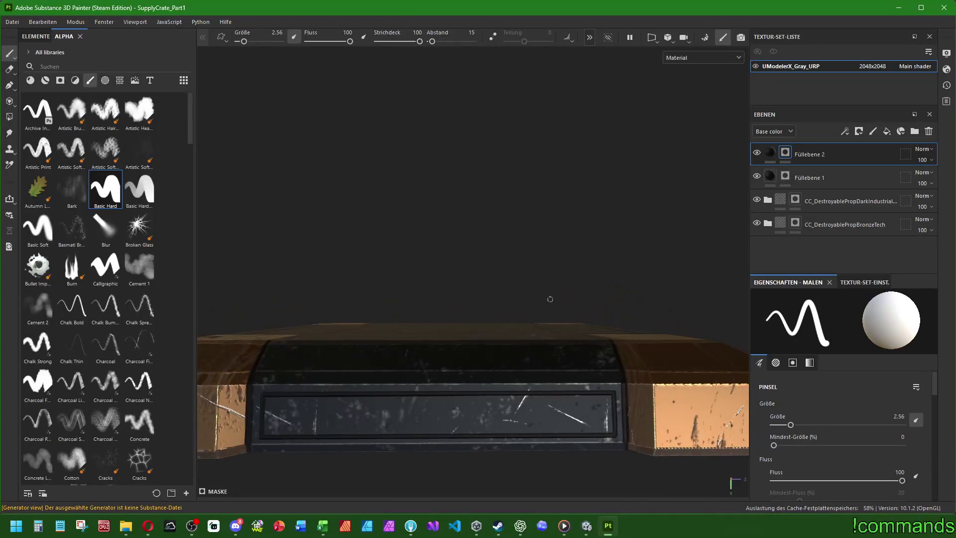
click(279, 416)
click(596, 416)
- Set the brush size to 1 and undo the stray curved stroke
scroll(522, 448, down, 3)
mouse_move(522, 449)
alt+mouse_down()
mouse_move(406, 350)
mouse_move(488, 273)
mouse_move(395, 309)
mouse_move(449, 341)
alt+mouse_up()
mouse_move(492, 313)
alt+mouse_down()
mouse_move(503, 318)
mouse_move(503, 363)
alt+mouse_up()
alt+middle_drag(504, 363, 562, 333)
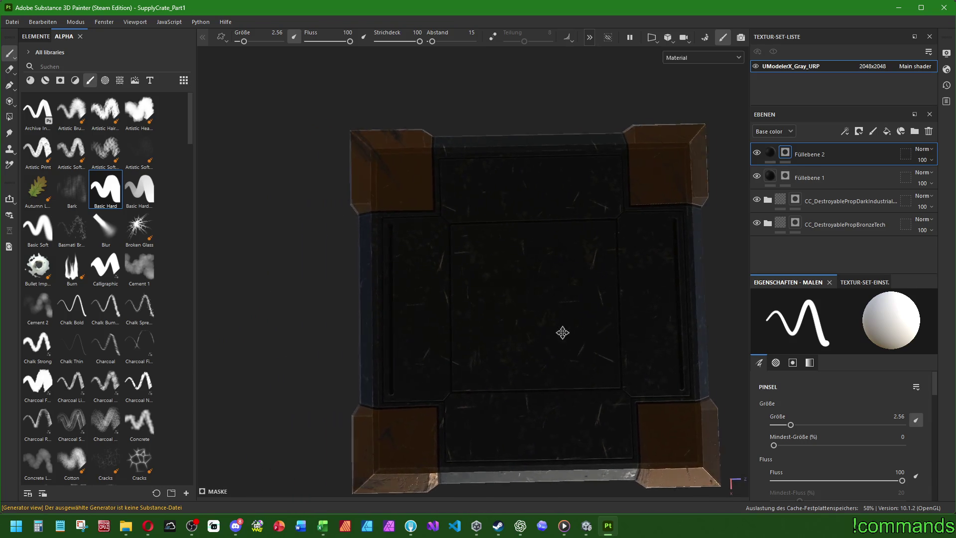
scroll(562, 332, up, 3)
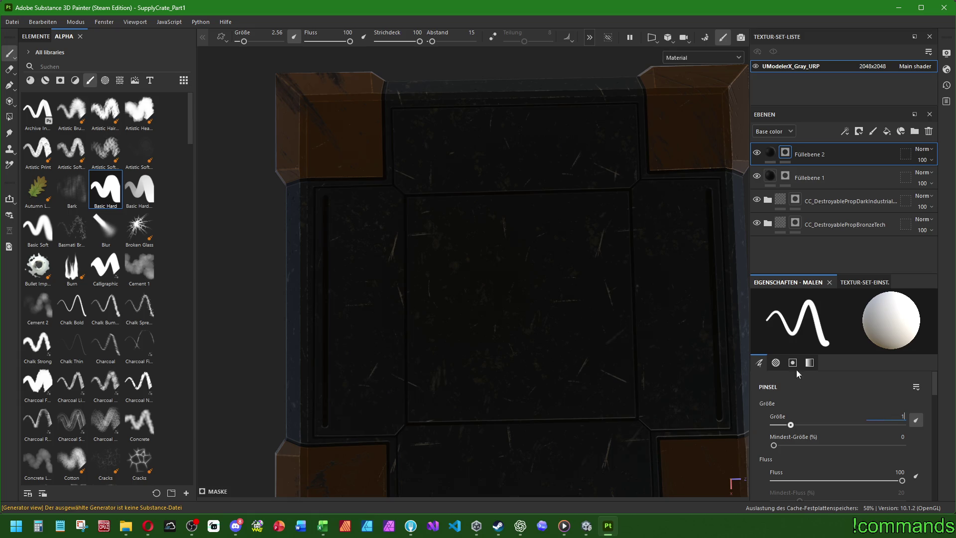
key(Return)
mouse_move(537, 339)
alt+mouse_down()
mouse_move(535, 359)
mouse_move(548, 320)
alt+mouse_up()
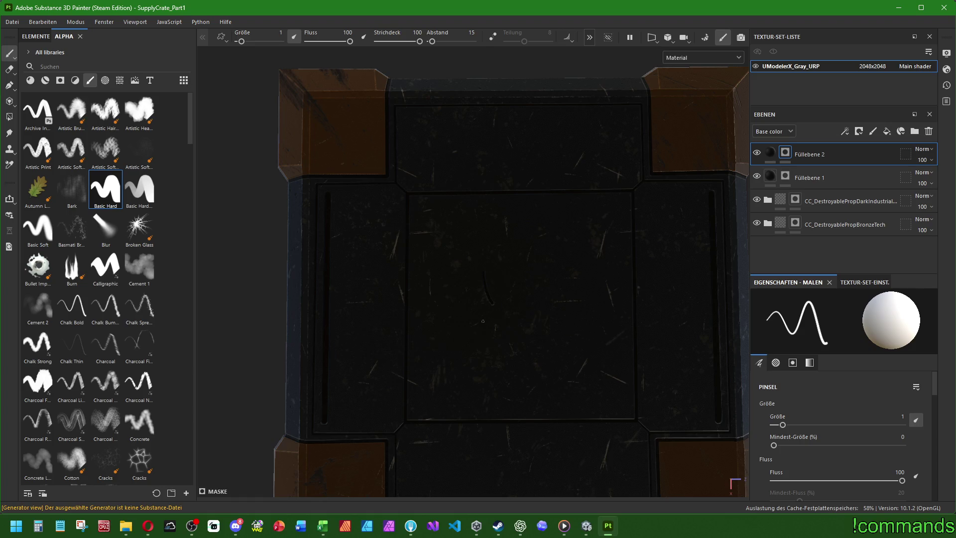
key(ctrl+z)
scroll(483, 321, down, 5)
scroll(518, 324, up, 5)
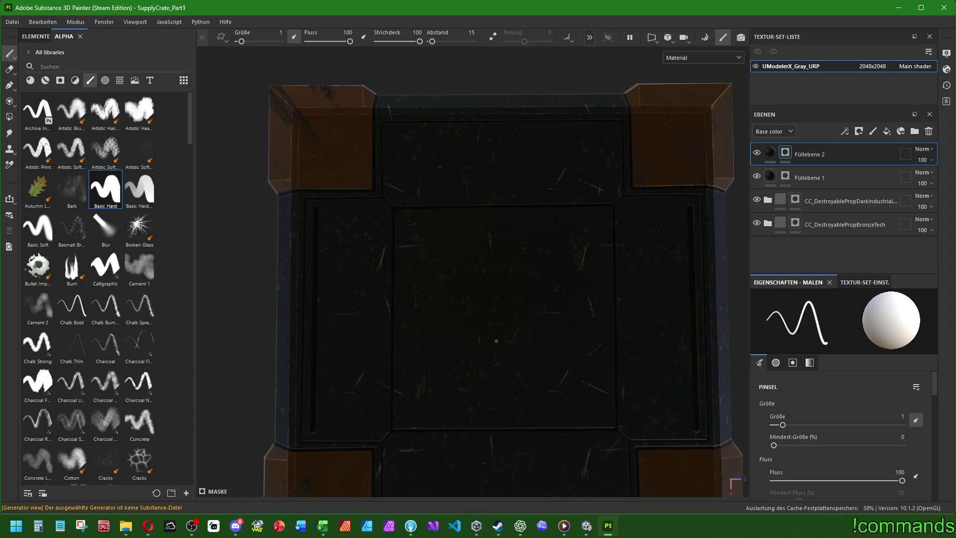
scroll(467, 271, down, 3)
mouse_move(517, 269)
alt+mouse_down()
mouse_move(516, 239)
mouse_move(613, 280)
mouse_move(639, 225)
mouse_move(761, 228)
mouse_move(862, 249)
mouse_move(869, 213)
mouse_move(636, 193)
mouse_move(548, 329)
alt+mouse_up()
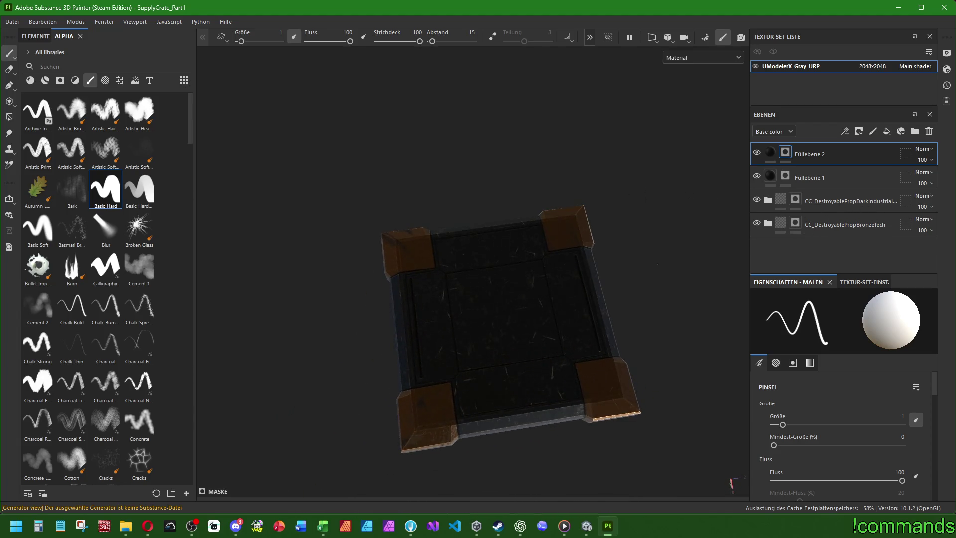
click(873, 131)
double_click(806, 154)
text(Details)
key(Return)
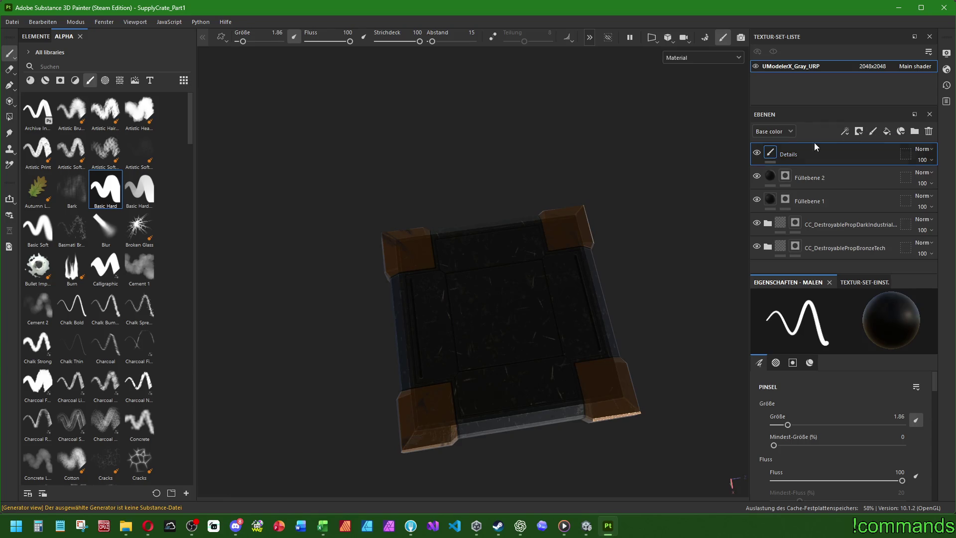
scroll(142, 340, down, 10)
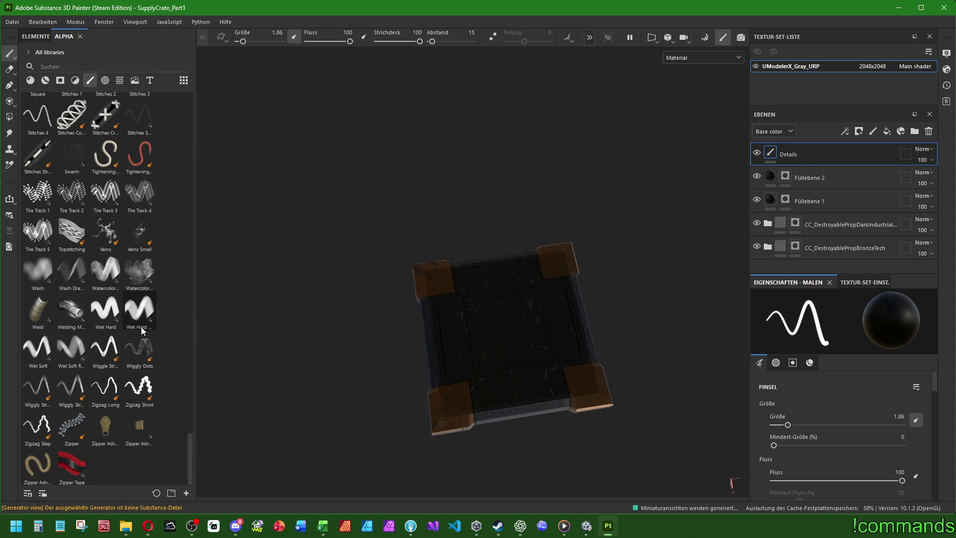
scroll(143, 331, up, 5)
click(141, 316)
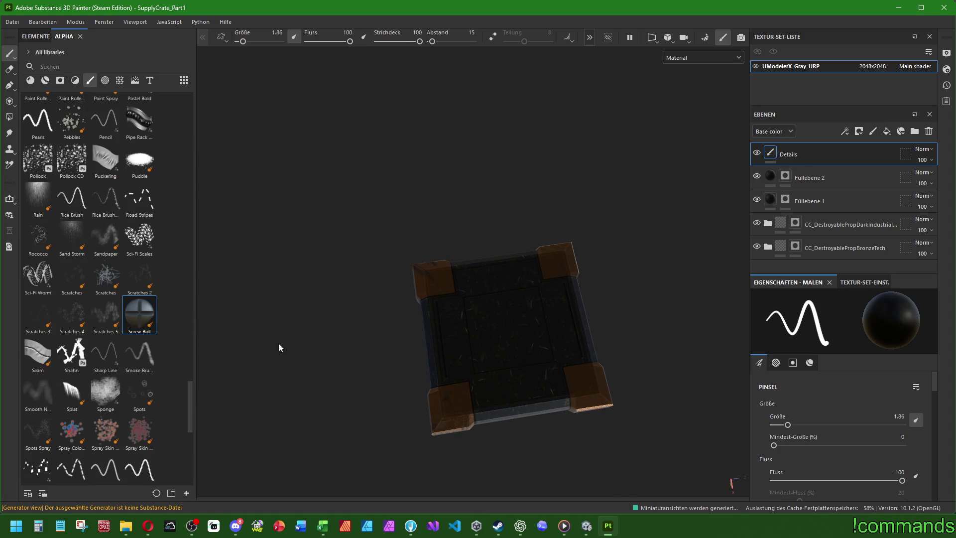
mouse_move(520, 439)
alt+mouse_down()
mouse_move(591, 303)
mouse_move(533, 383)
mouse_move(571, 408)
alt+mouse_up()
scroll(571, 408, up, 2)
key([)
key([)
key([)
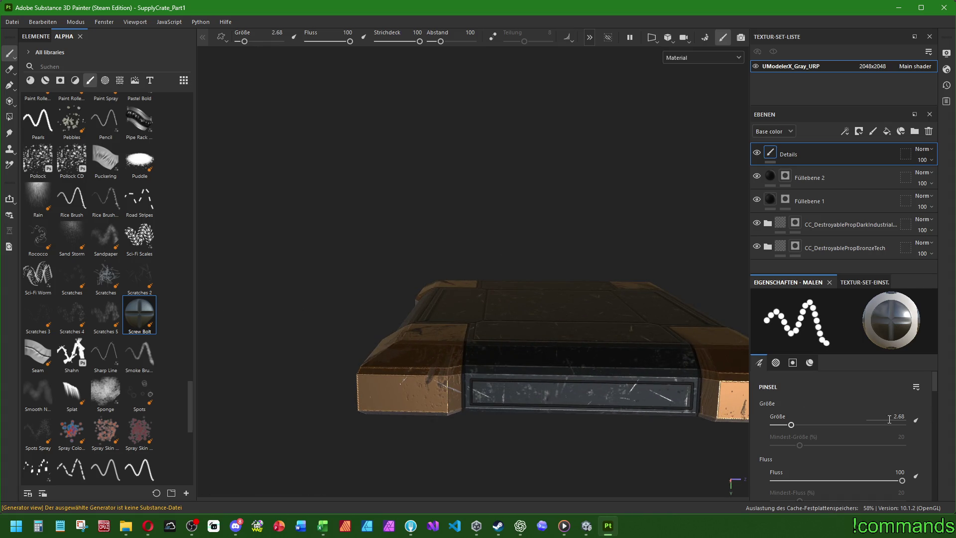
text(2)
alt+drag(608, 399, 340, 350)
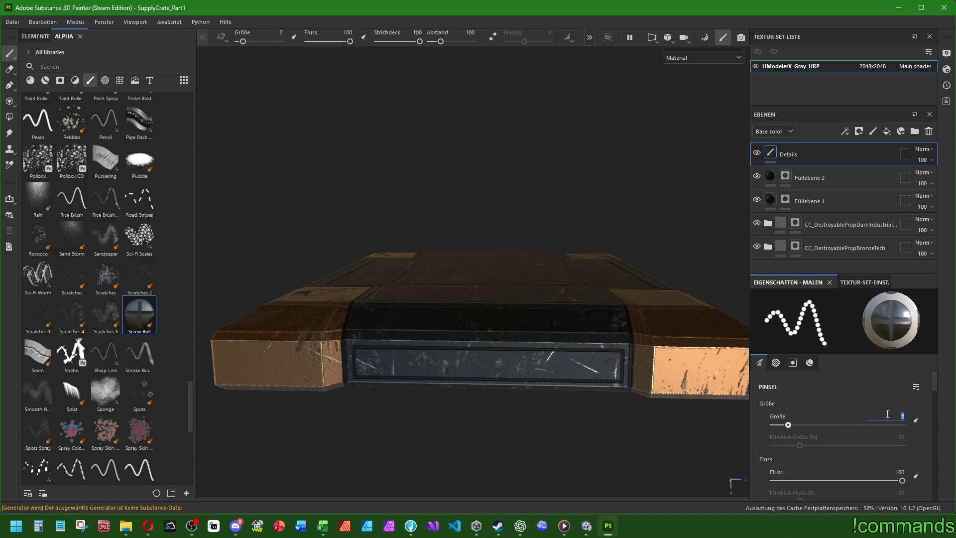
text(4)
key(Return)
click(366, 361)
mouse_move(606, 364)
alt+mouse_down()
mouse_move(558, 324)
mouse_move(486, 383)
alt+mouse_up()
scroll(487, 383, up, 3)
click(326, 349)
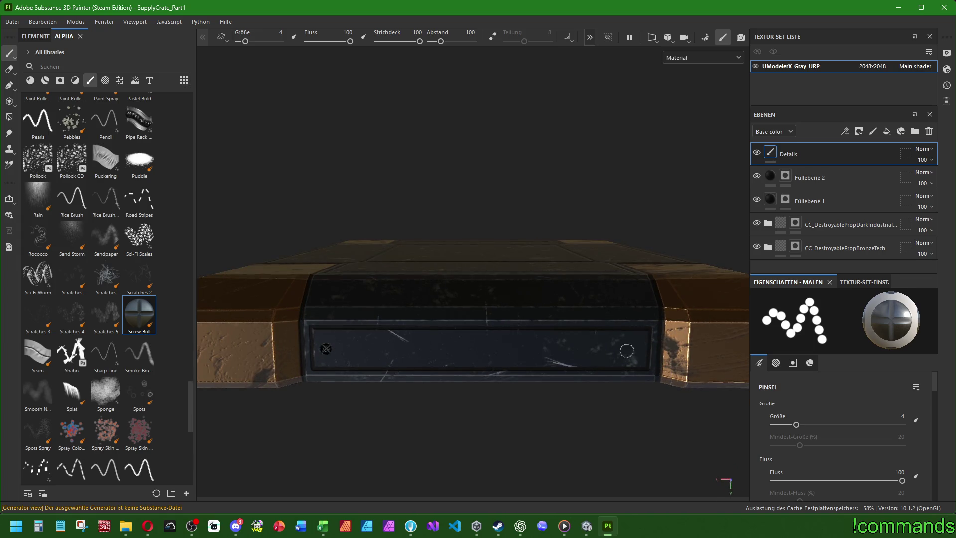
click(631, 348)
scroll(587, 302, down, 3)
alt+drag(269, 319, 309, 320)
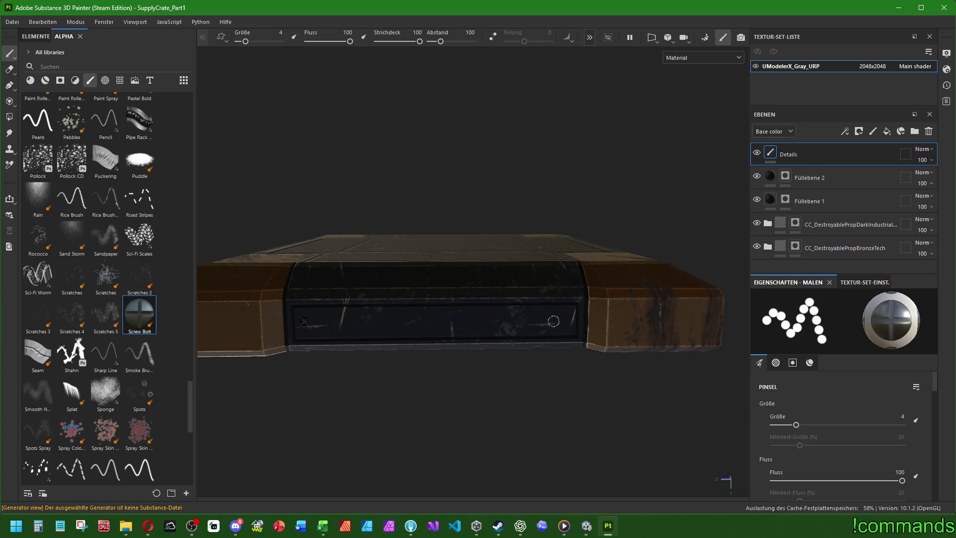
mouse_move(611, 283)
alt+mouse_down()
mouse_move(359, 299)
mouse_move(634, 291)
alt+mouse_up()
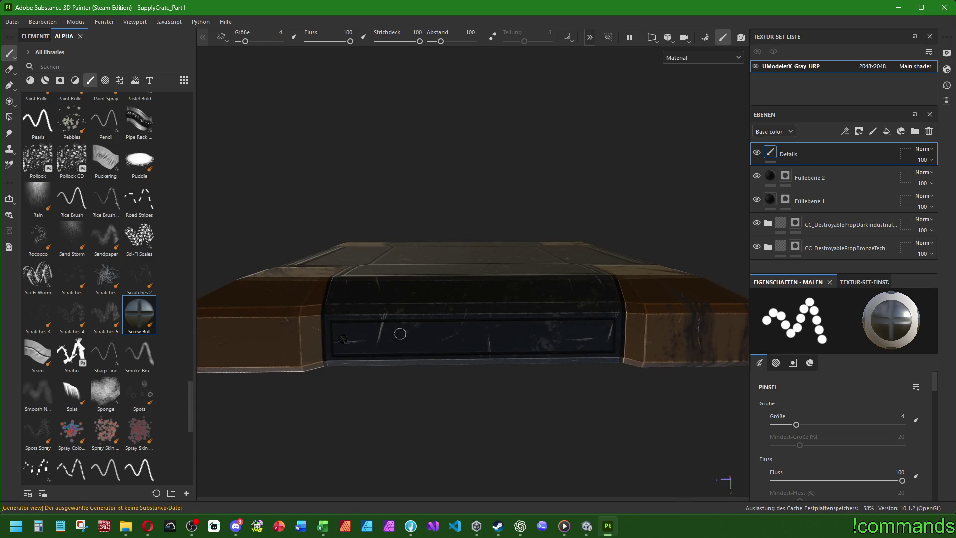
mouse_move(599, 334)
alt+mouse_down()
mouse_move(447, 329)
mouse_move(518, 363)
mouse_move(305, 324)
alt+mouse_up()
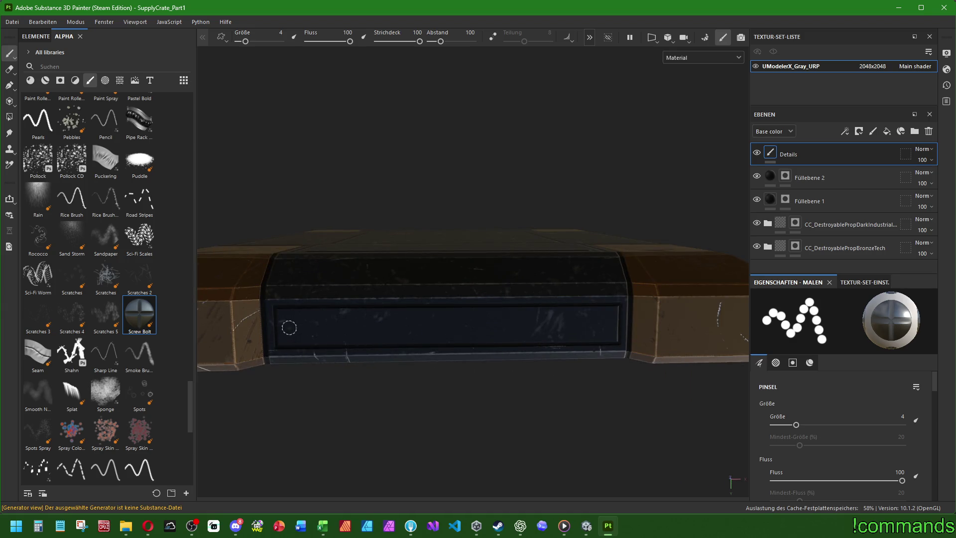
mouse_move(602, 323)
alt+mouse_down()
mouse_move(517, 322)
mouse_move(538, 288)
mouse_move(495, 364)
alt+mouse_up()
scroll(489, 275, up, 5)
alt+middle_drag(424, 330, 388, 382)
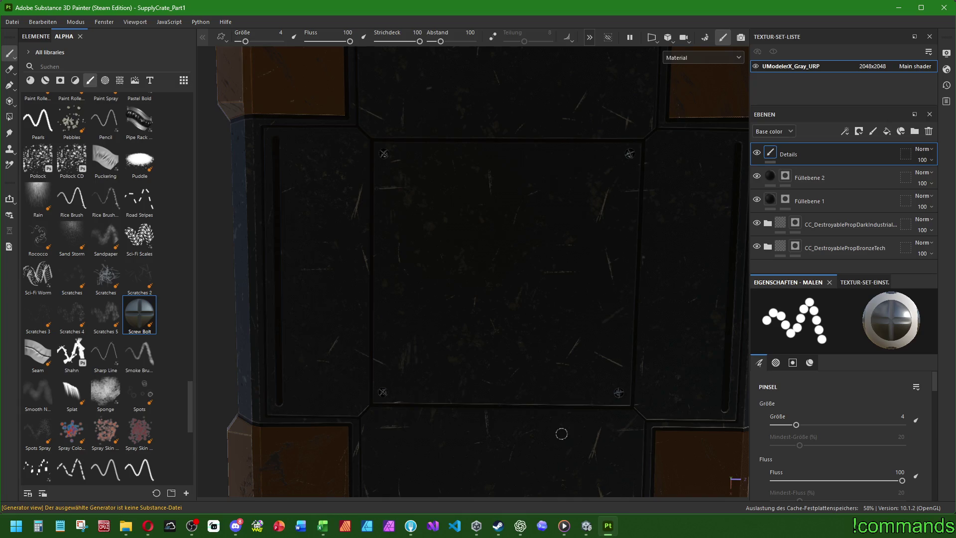
scroll(539, 399, down, 5)
mouse_move(539, 399)
alt+mouse_down()
mouse_move(539, 356)
mouse_move(486, 383)
mouse_move(538, 418)
mouse_move(531, 359)
mouse_move(529, 384)
alt+mouse_up()
scroll(105, 354, up, 5)
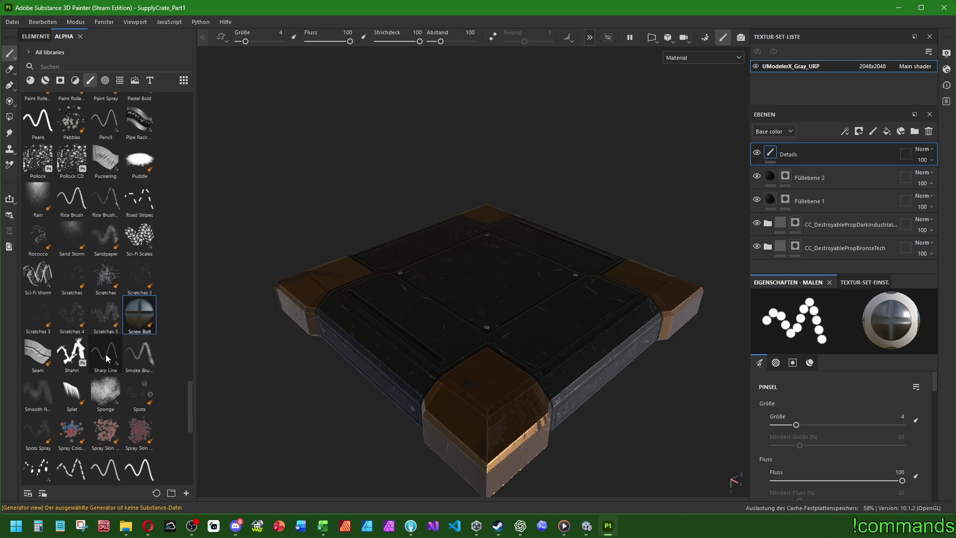
- Add a paint layer named Details2 above Details and save the project
click(872, 132)
double_click(796, 155)
text(21)
key(Return)
double_click(796, 154)
text(Details2)
key(Return)
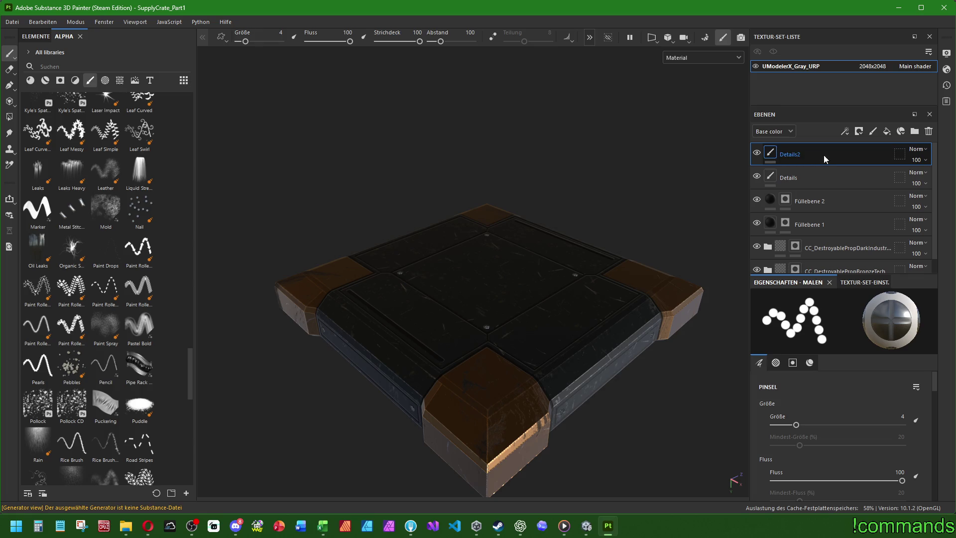
click(14, 22)
click(30, 105)
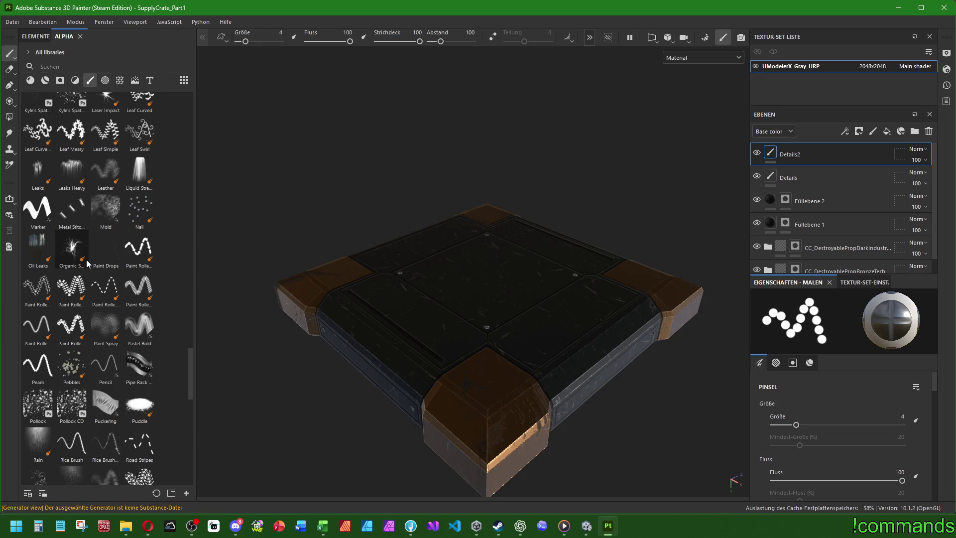
- Choose the Nail stamp at brush size 20 and stamp a nail head onto the bronze end cap
click(142, 213)
mouse_move(504, 443)
alt+mouse_down()
mouse_move(508, 426)
mouse_move(550, 453)
mouse_move(486, 405)
mouse_move(508, 384)
mouse_move(500, 380)
alt+mouse_up()
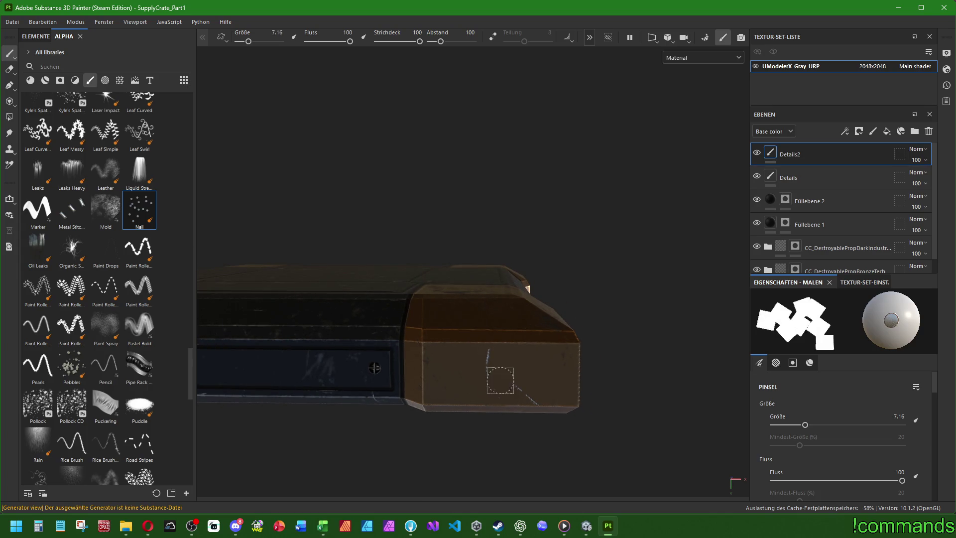
text(5)
key(Return)
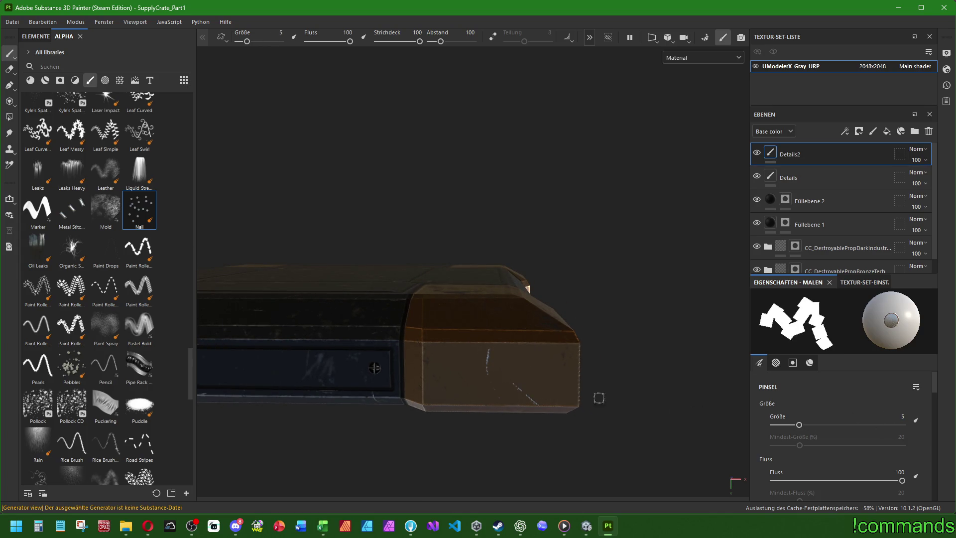
text(7)
key(Return)
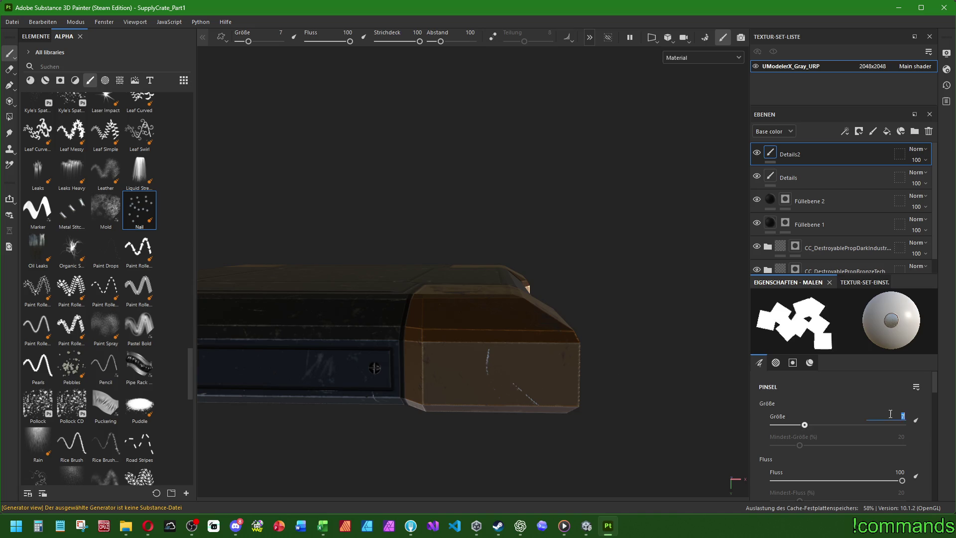
text(8)
key(Return)
mouse_move(587, 345)
alt+mouse_down()
mouse_move(571, 352)
mouse_move(391, 331)
mouse_move(456, 343)
alt+mouse_up()
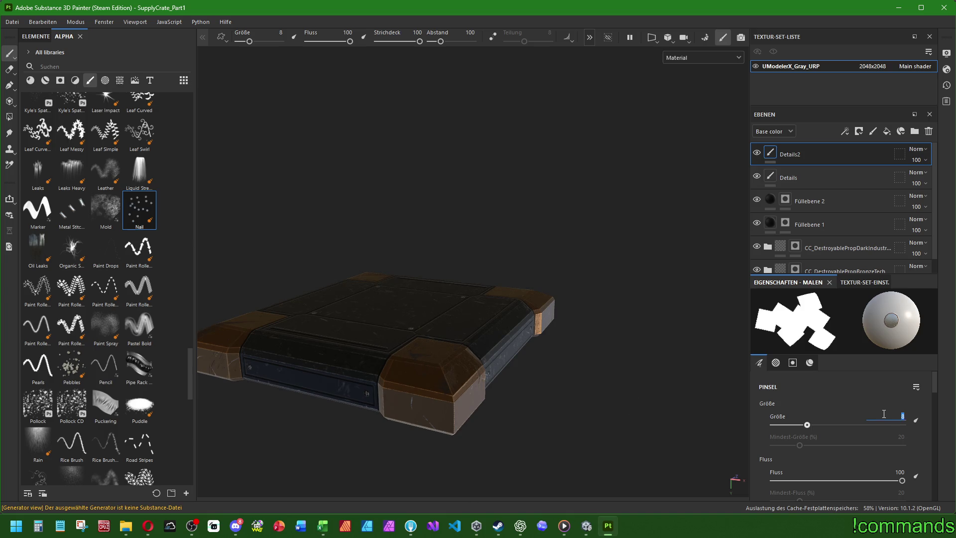
text(20)
key(Return)
mouse_move(415, 409)
alt+mouse_down()
mouse_move(497, 373)
mouse_move(411, 398)
mouse_move(473, 373)
mouse_move(589, 299)
mouse_move(635, 359)
mouse_move(473, 337)
mouse_move(498, 344)
alt+mouse_up()
click(416, 410)
- Inspect the crate's end and check the brush's material settings in the material picker
scroll(896, 396, down, 10)
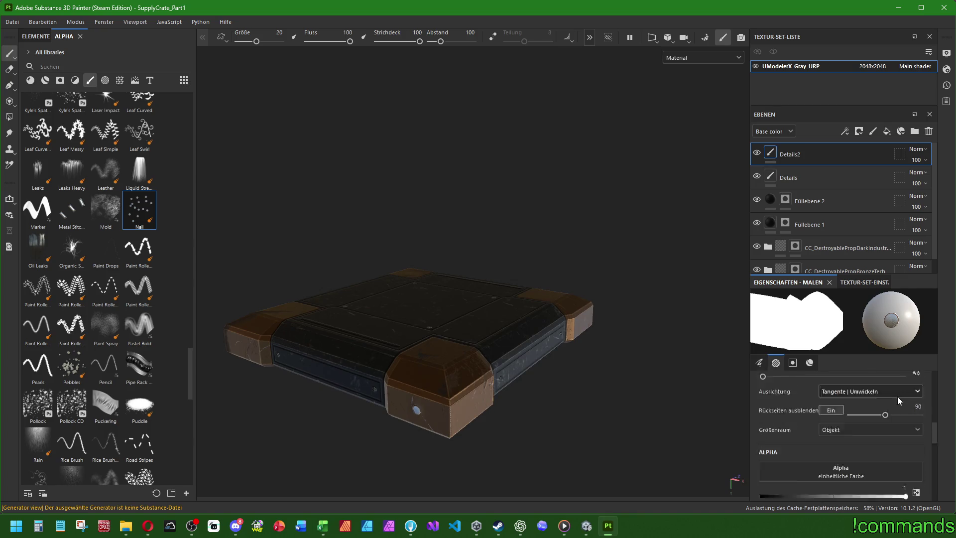
scroll(911, 437, down, 2)
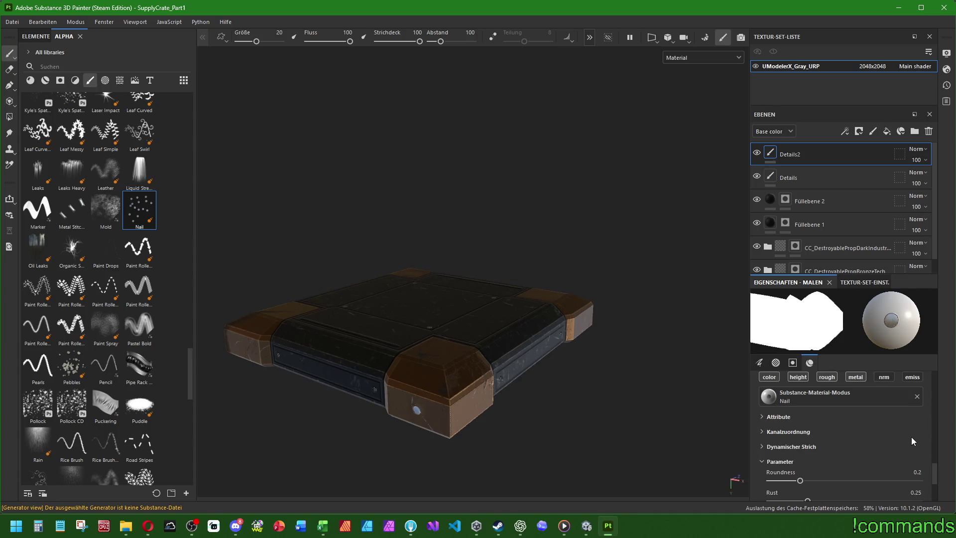
scroll(805, 405, down, 5)
scroll(807, 443, up, 5)
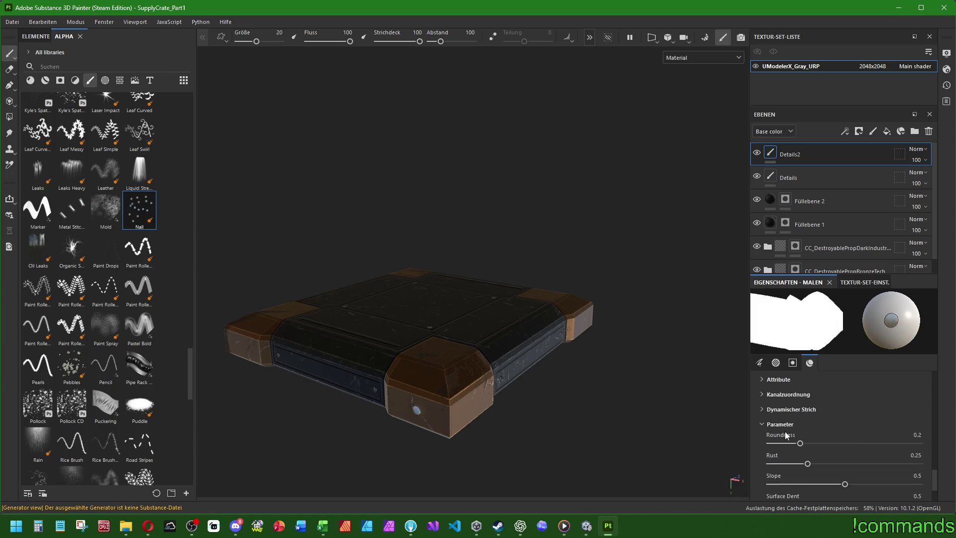
scroll(801, 437, up, 5)
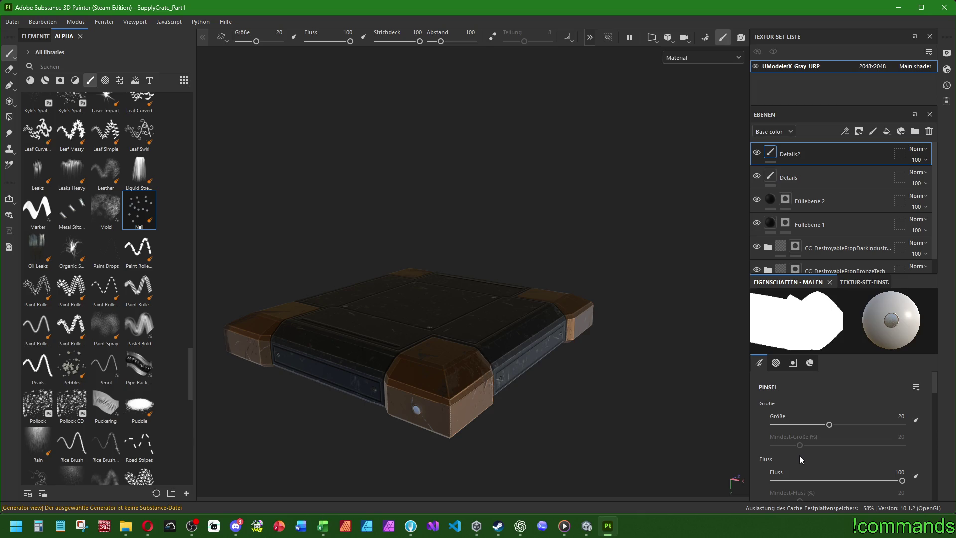
mouse_move(425, 424)
alt+mouse_down()
mouse_move(437, 384)
mouse_move(516, 375)
mouse_move(431, 410)
alt+mouse_up()
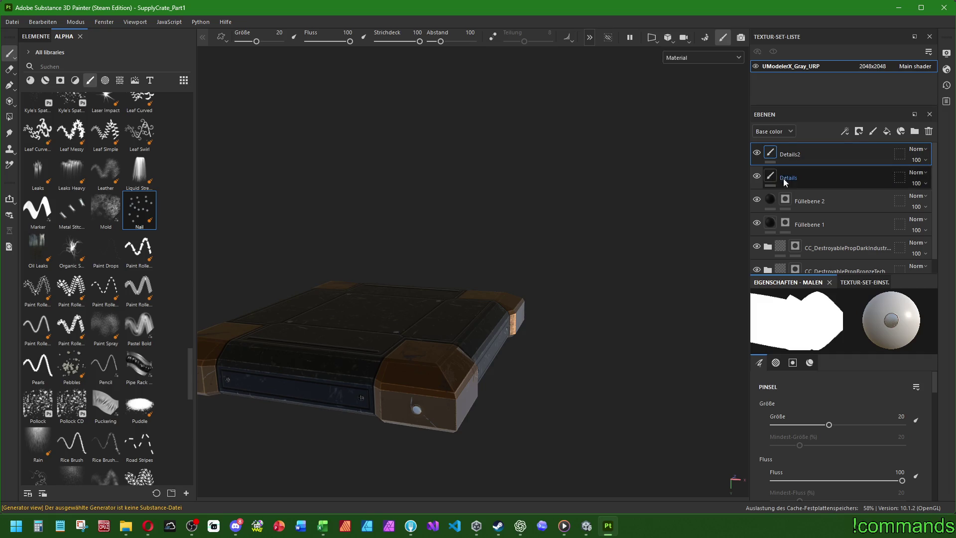
mouse_move(587, 376)
alt+mouse_down()
mouse_move(640, 320)
mouse_move(599, 277)
mouse_move(702, 307)
mouse_move(544, 307)
mouse_move(527, 321)
mouse_move(687, 320)
alt+mouse_up()
click(809, 362)
click(786, 423)
click(785, 423)
click(786, 423)
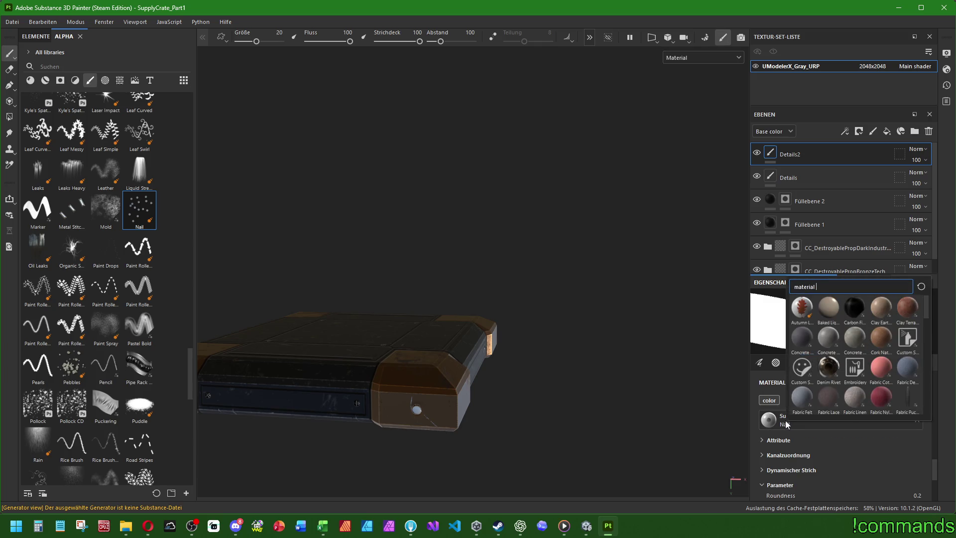
key(Escape)
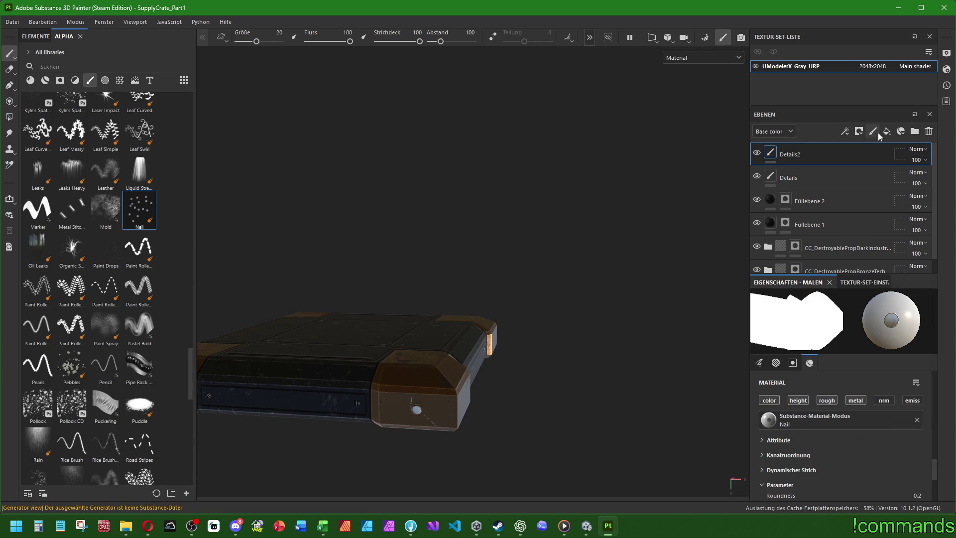
- Delete the extra fill and Details2 layers, add fresh fill Füllebene 3, and expand CC_DestroyablePropBronzeTech
click(887, 133)
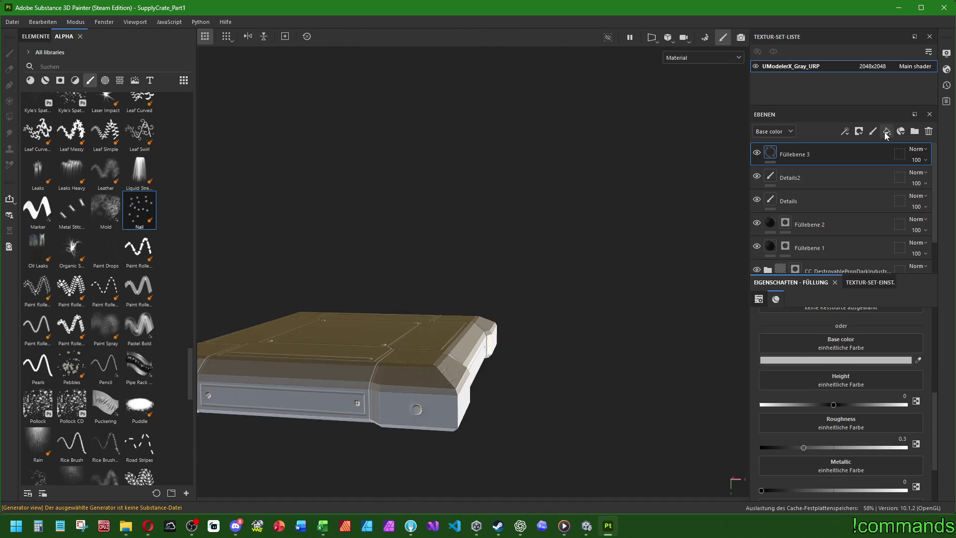
click(804, 178)
click(800, 157)
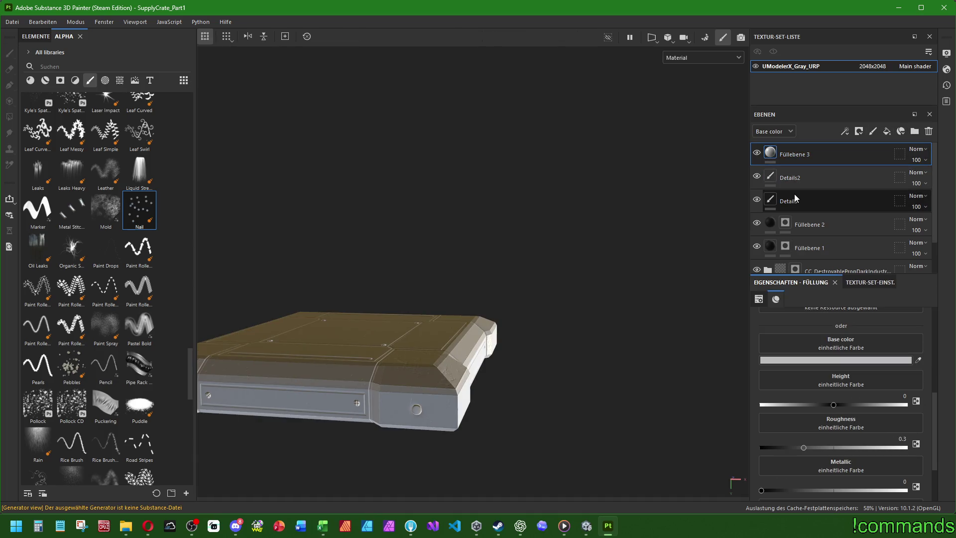
key(Delete)
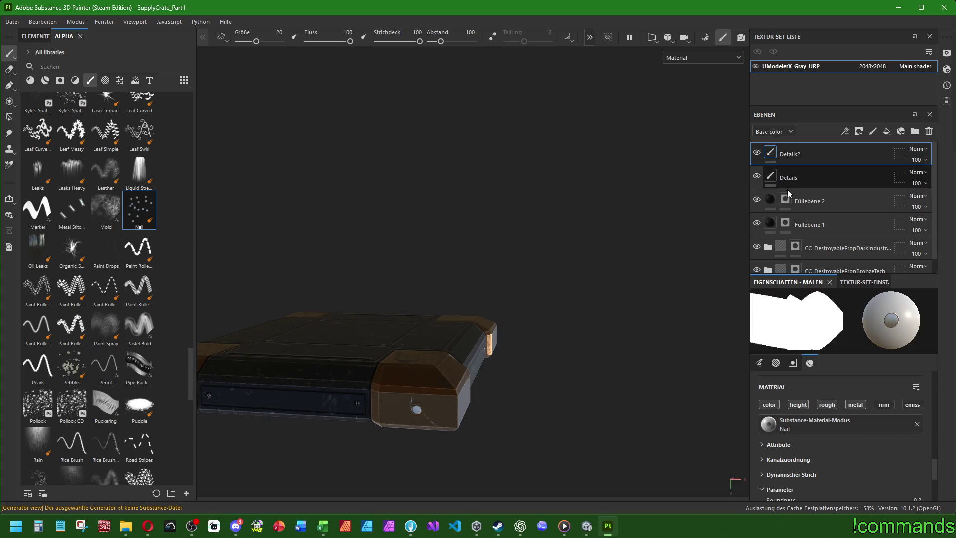
key(Delete)
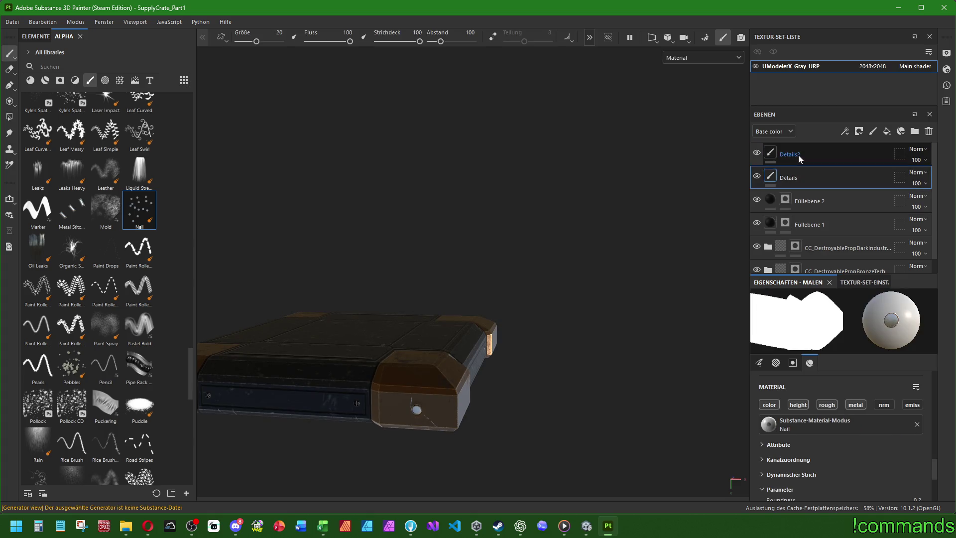
click(885, 131)
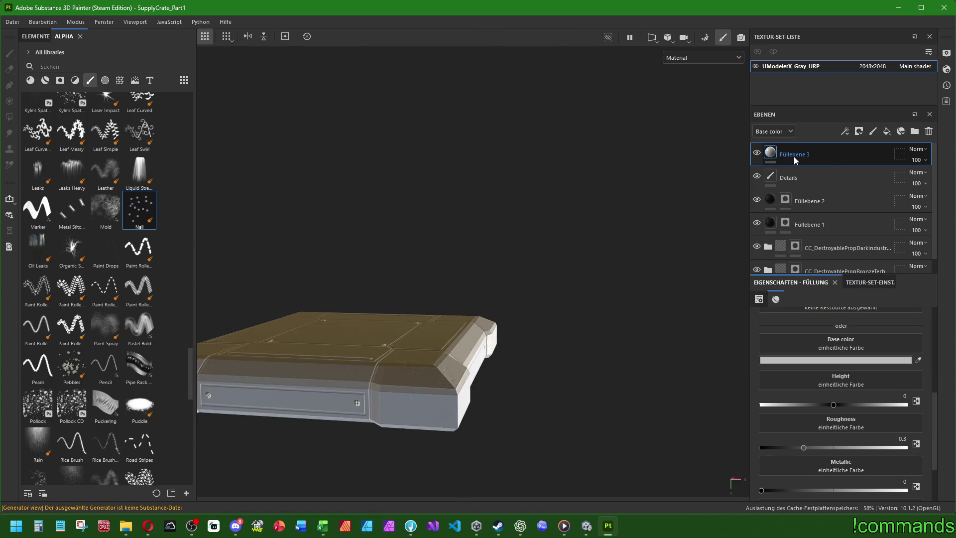
scroll(768, 256, down, 1)
click(768, 256)
scroll(849, 219, down, 3)
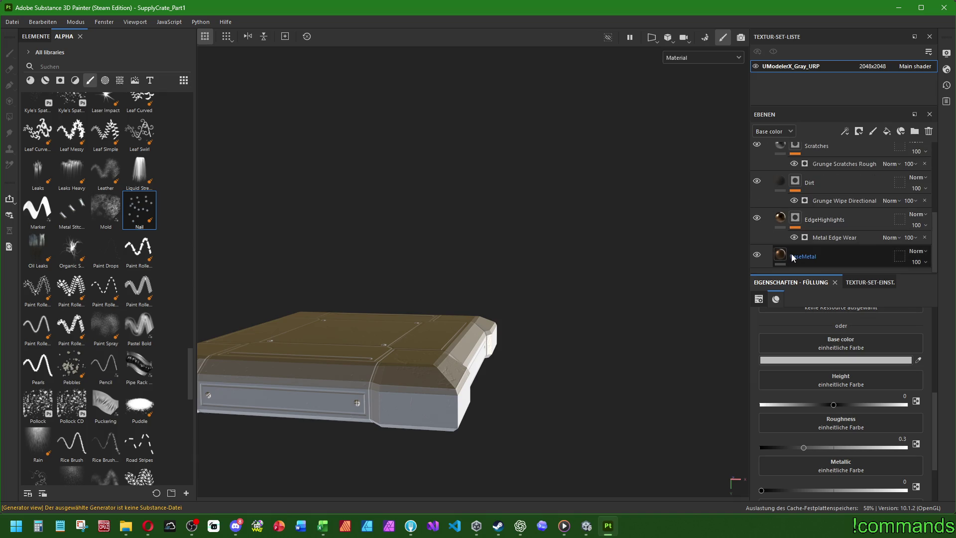
- Copy the BaseMetal bronze layer's content and paste it into Füllebene 3
click(791, 256)
right_click(780, 256)
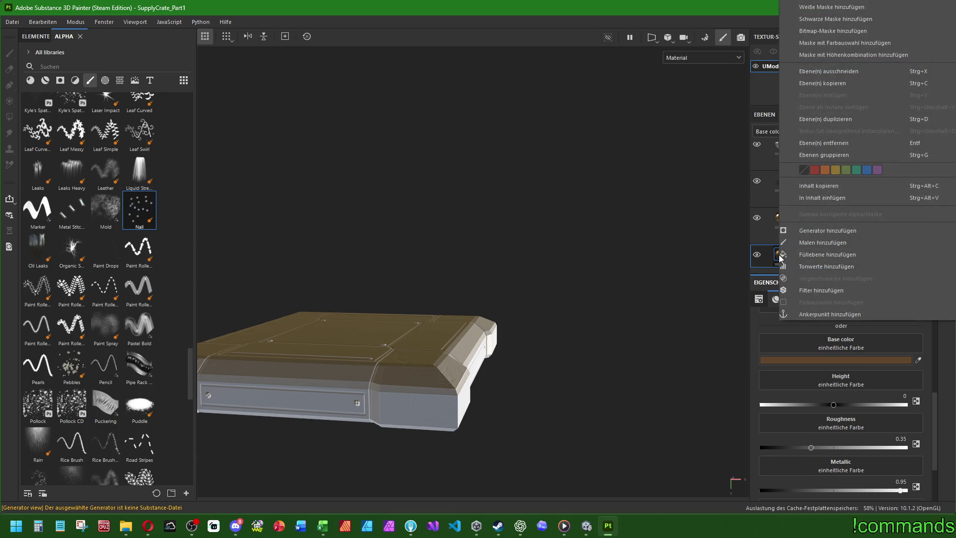
click(819, 198)
scroll(810, 216, up, 3)
right_click(777, 155)
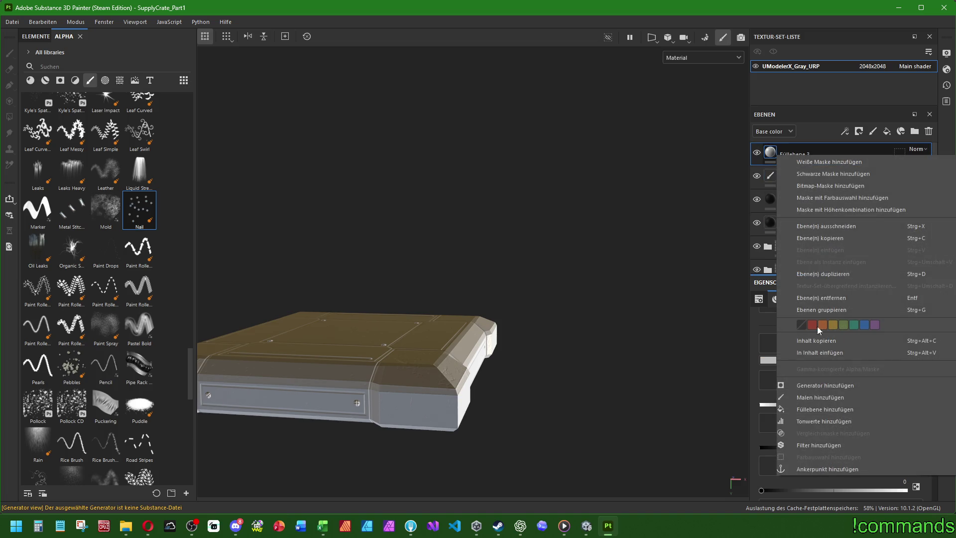
click(813, 354)
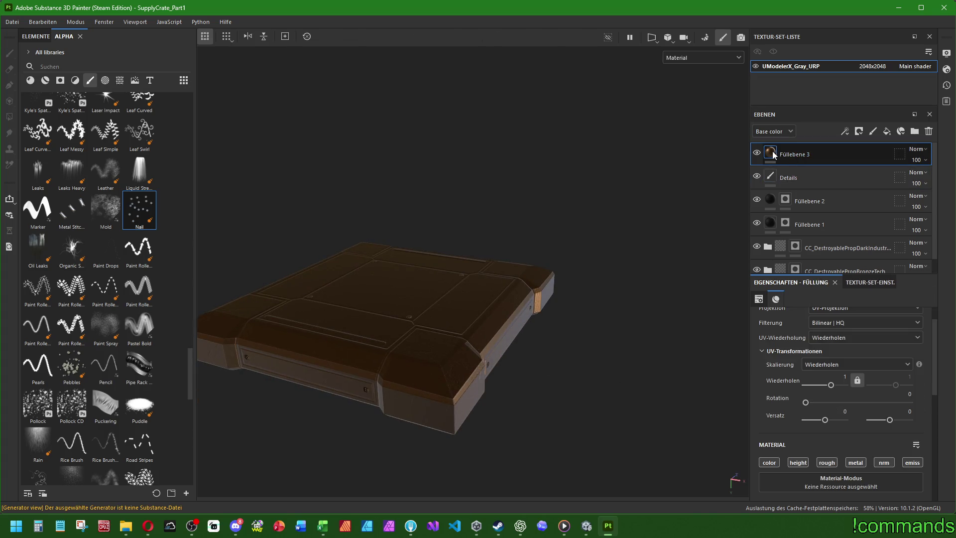
- Lighten Füllebene 3's base colour to CD9155
scroll(781, 386, down, 5)
scroll(786, 378, down, 1)
scroll(804, 342, up, 1)
click(797, 361)
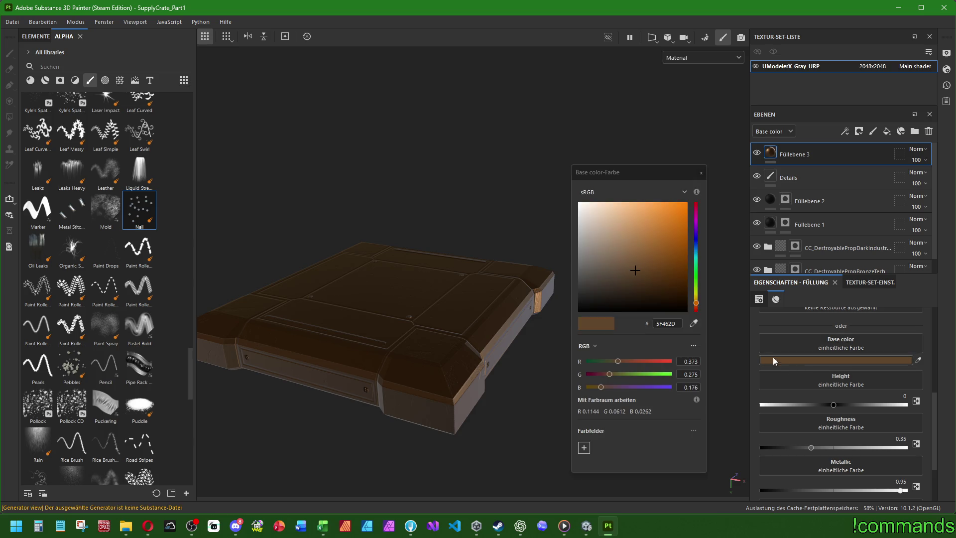
click(641, 224)
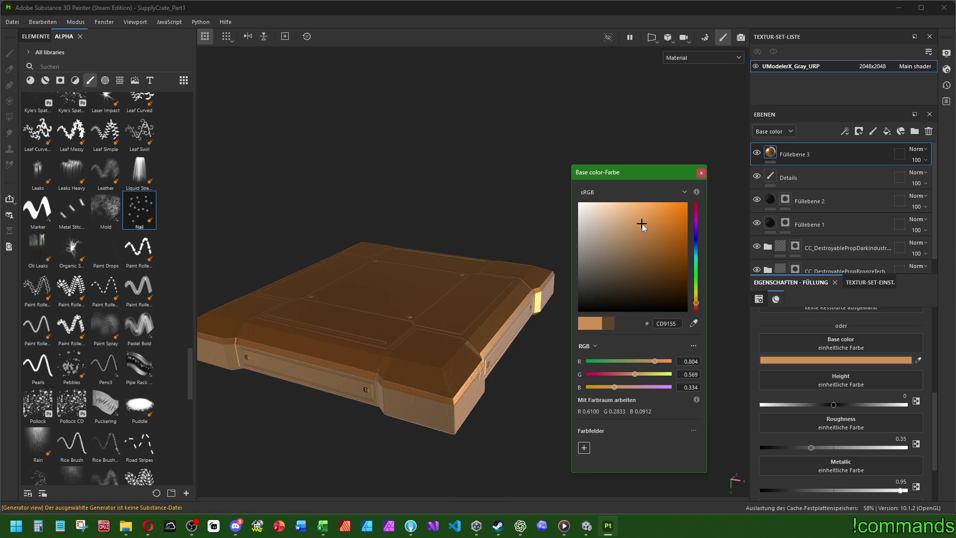
click(701, 172)
- Add a black mask to Füllebene 3 and set up the Nail stamp at brush size 20
right_click(795, 158)
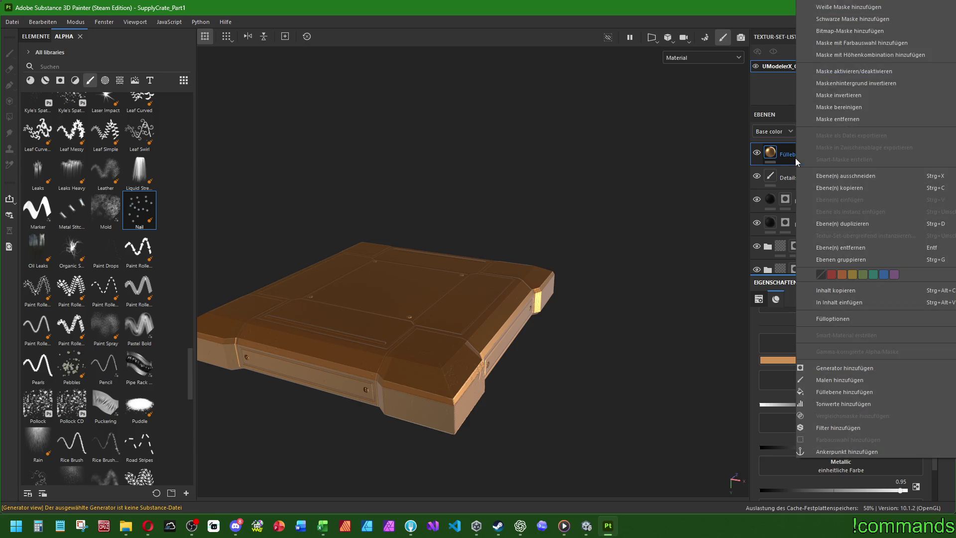
click(846, 20)
click(139, 210)
scroll(779, 458, up, 5)
click(890, 418)
text(20)
key(Return)
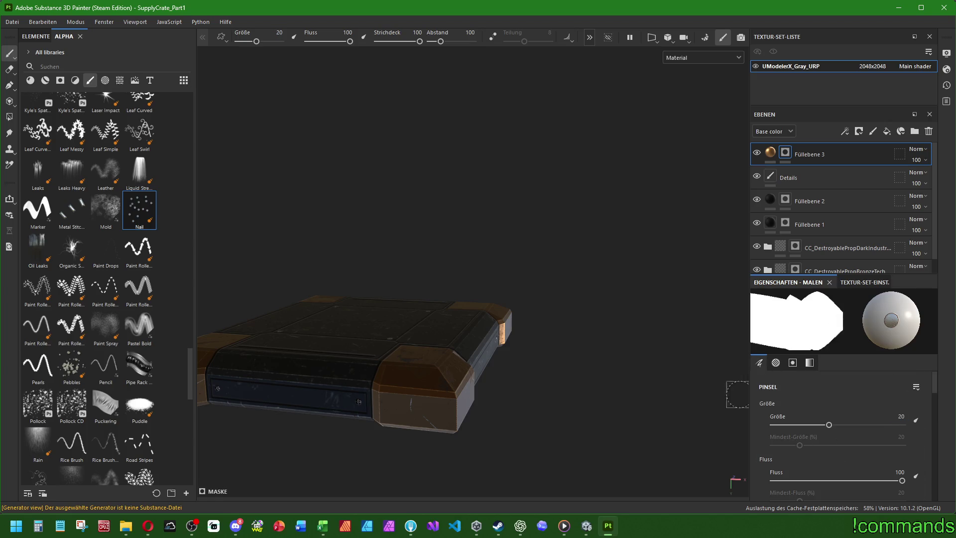
- Stamp a bronze nail head on the front corner cap
alt+drag(436, 425, 493, 405)
scroll(523, 398, up, 3)
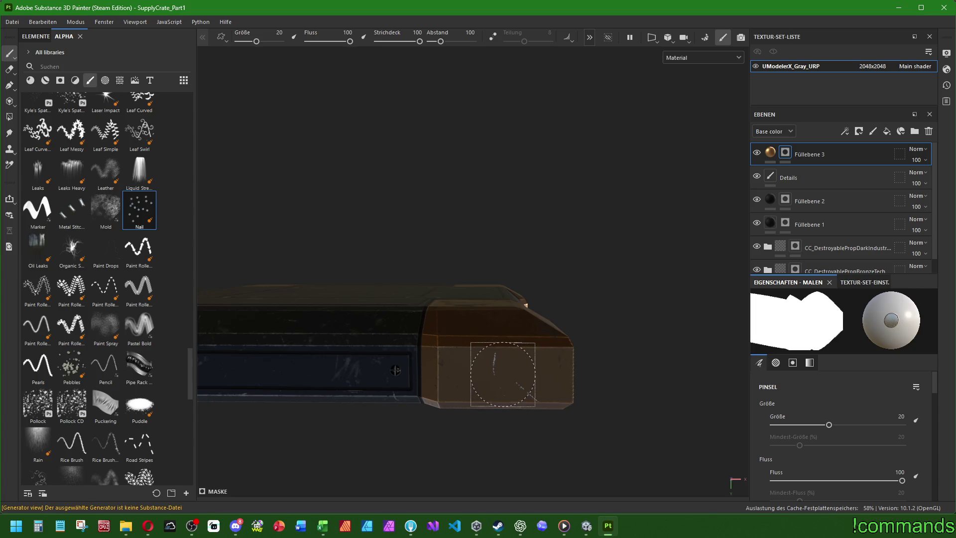
click(500, 374)
scroll(501, 373, up, 3)
mouse_move(501, 320)
alt+mouse_down()
mouse_move(529, 367)
mouse_move(512, 367)
mouse_move(525, 370)
alt+mouse_up()
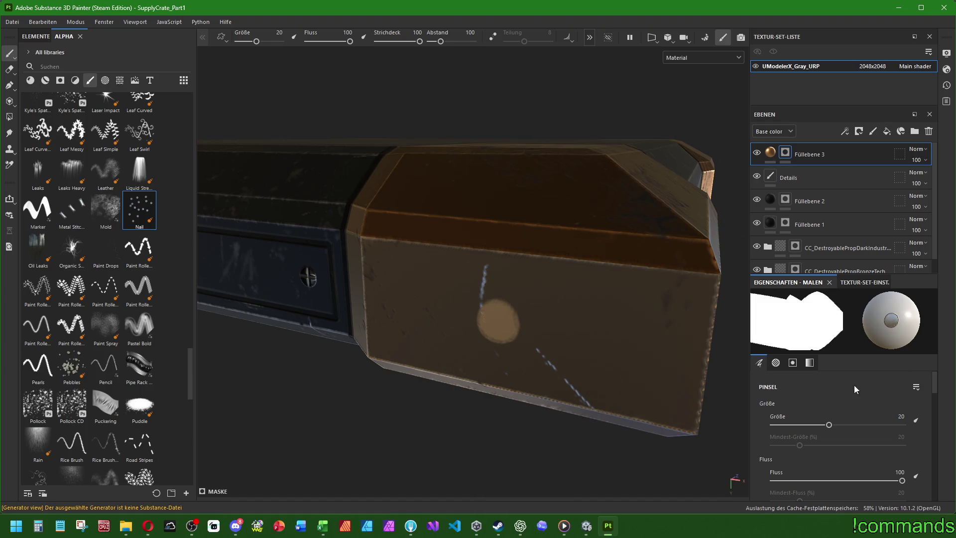
- Give Füllebene 3 a height of 0.5 and a roughness of about 0.4
click(796, 155)
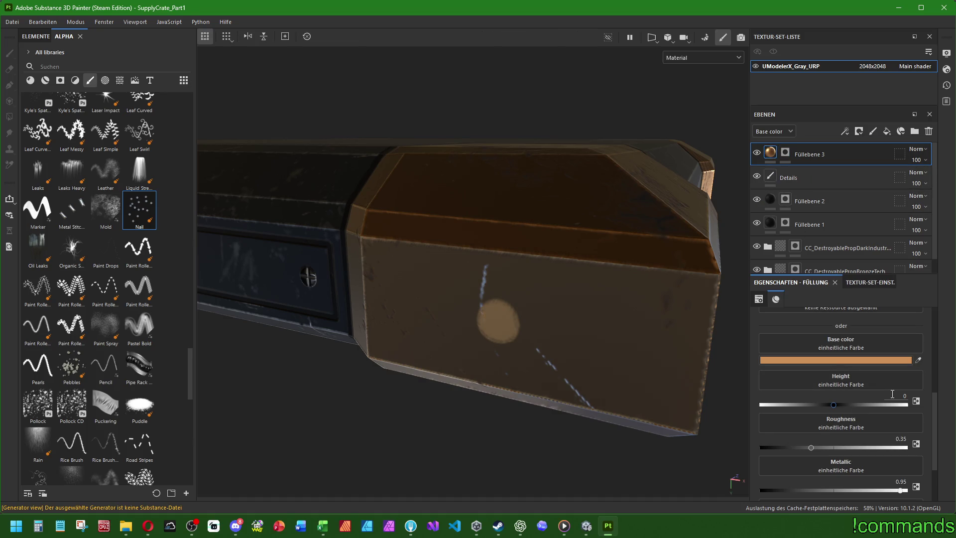
key(Return)
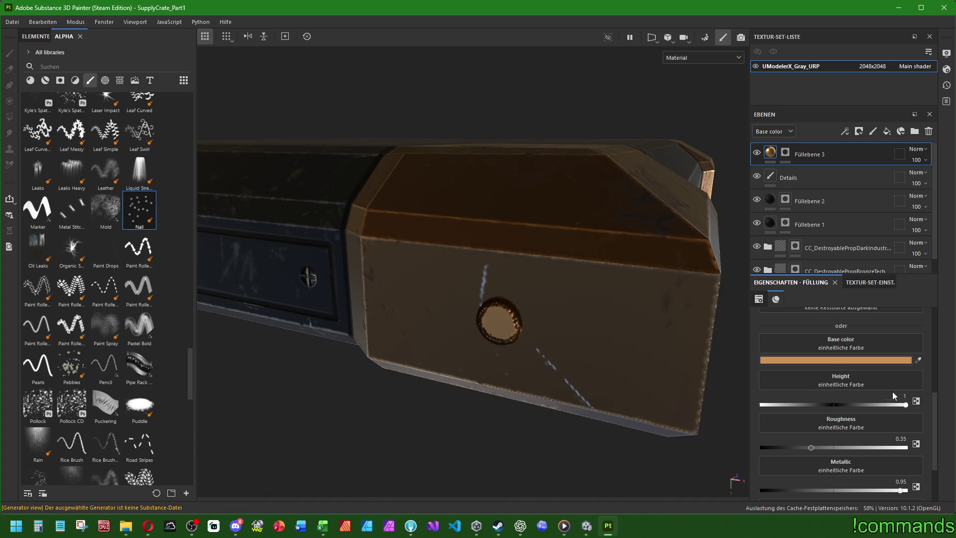
text(.5)
key(Return)
alt+drag(547, 358, 712, 374)
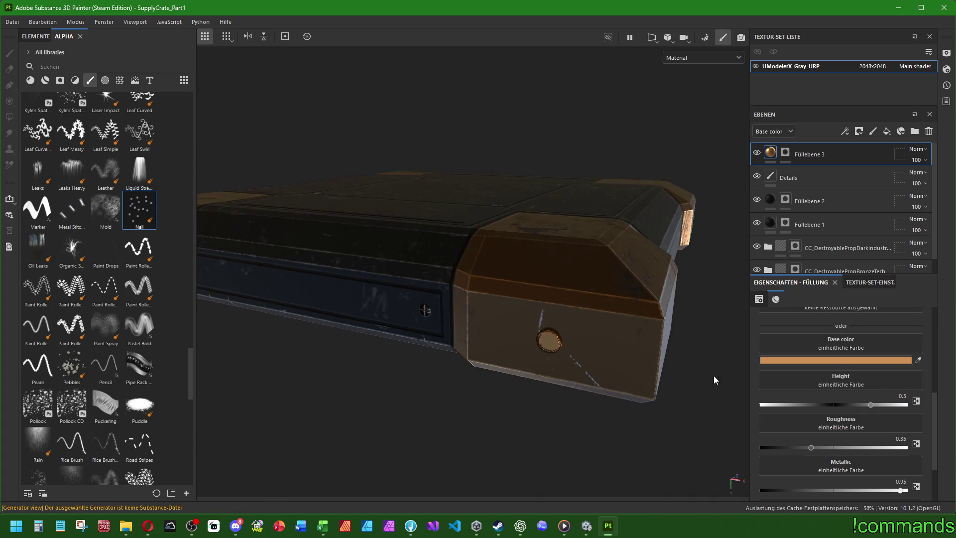
drag(856, 405, 859, 405)
drag(820, 448, 895, 448)
drag(779, 443, 818, 448)
mouse_move(721, 398)
alt+mouse_down()
mouse_move(657, 428)
mouse_move(639, 340)
mouse_move(533, 375)
mouse_move(584, 390)
mouse_move(418, 384)
mouse_move(376, 346)
mouse_move(417, 352)
alt+mouse_up()
click(785, 152)
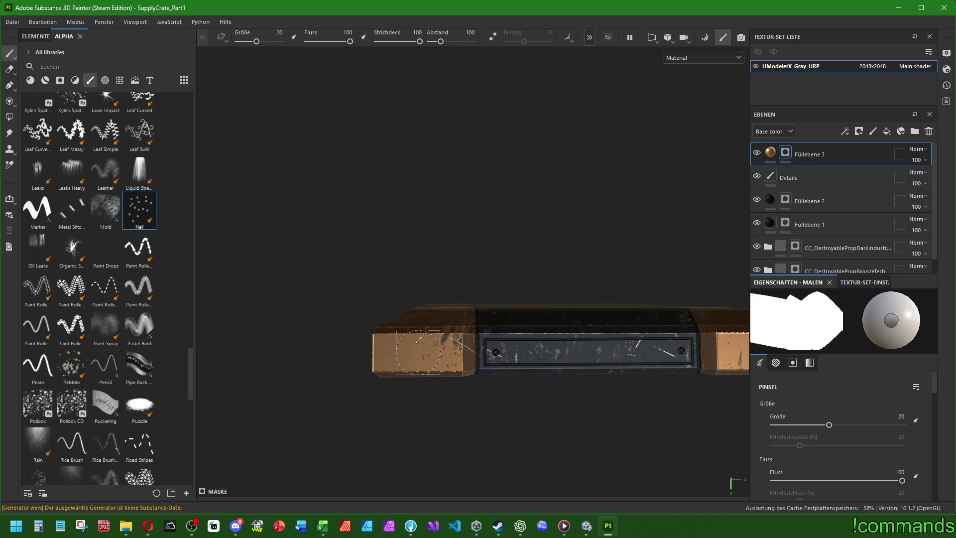
- Stamp a nail head on the brown end block of the crate
alt+middle_drag(418, 352, 363, 354)
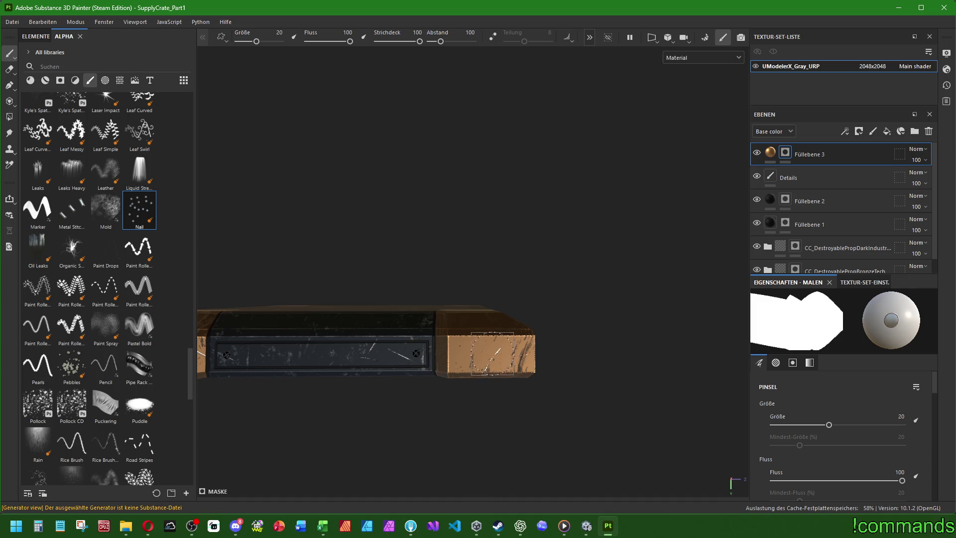
mouse_move(493, 353)
alt+mouse_down()
mouse_move(497, 288)
mouse_move(426, 273)
mouse_move(298, 335)
alt+mouse_up()
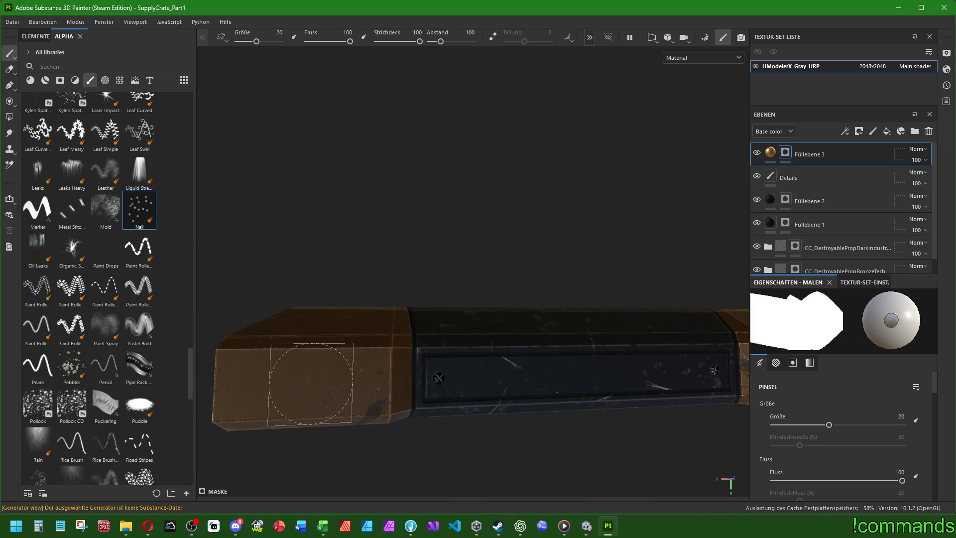
mouse_move(305, 382)
alt+mouse_down()
mouse_move(476, 361)
mouse_move(388, 324)
mouse_move(342, 373)
mouse_move(508, 373)
mouse_move(481, 370)
mouse_move(491, 354)
alt+mouse_up()
click(499, 368)
- Stamp nail heads on the lower-left, top-left and top-right corner blocks
mouse_move(629, 285)
alt+mouse_down()
mouse_move(509, 295)
mouse_move(572, 341)
alt+mouse_up()
mouse_move(576, 395)
alt+mouse_down()
mouse_move(273, 271)
mouse_move(518, 343)
mouse_move(571, 321)
mouse_move(398, 299)
mouse_move(372, 346)
alt+mouse_up()
scroll(372, 346, down, 5)
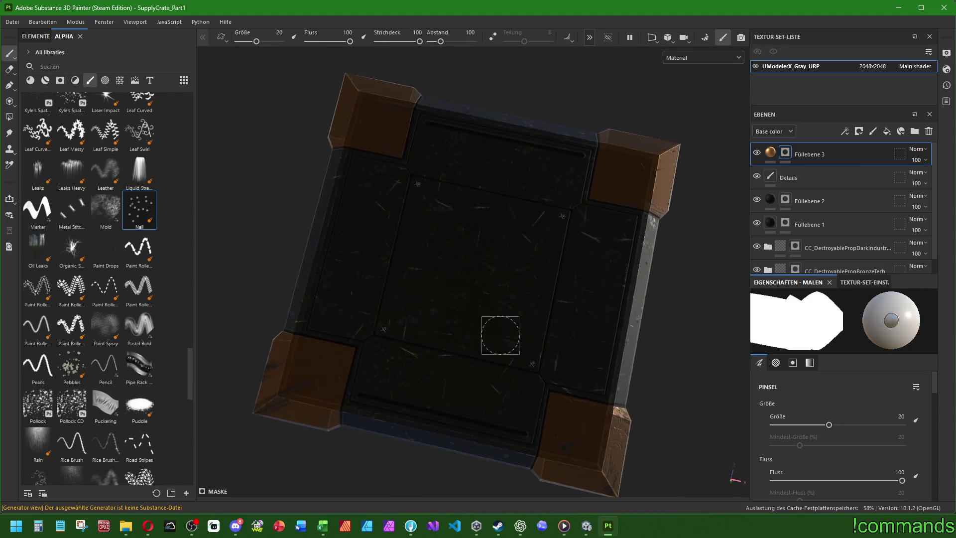
click(320, 368)
click(378, 123)
click(624, 174)
scroll(445, 291, down, 3)
mouse_move(445, 291)
alt+mouse_down()
mouse_move(529, 241)
mouse_move(613, 249)
mouse_move(471, 261)
mouse_move(551, 257)
mouse_move(630, 284)
mouse_move(632, 237)
mouse_move(514, 222)
mouse_move(449, 284)
mouse_move(437, 274)
mouse_move(514, 272)
mouse_move(551, 239)
mouse_move(527, 234)
mouse_move(647, 335)
mouse_move(616, 301)
mouse_move(538, 273)
mouse_move(525, 290)
alt+mouse_up()
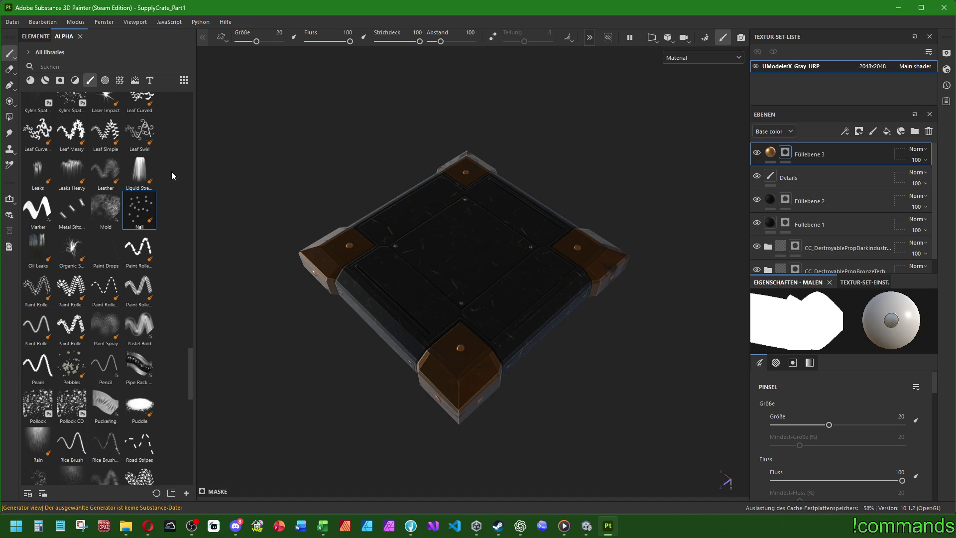
- Search the shape alphas for 'entra' and preview the entrance symbol results
click(66, 67)
text(entra)
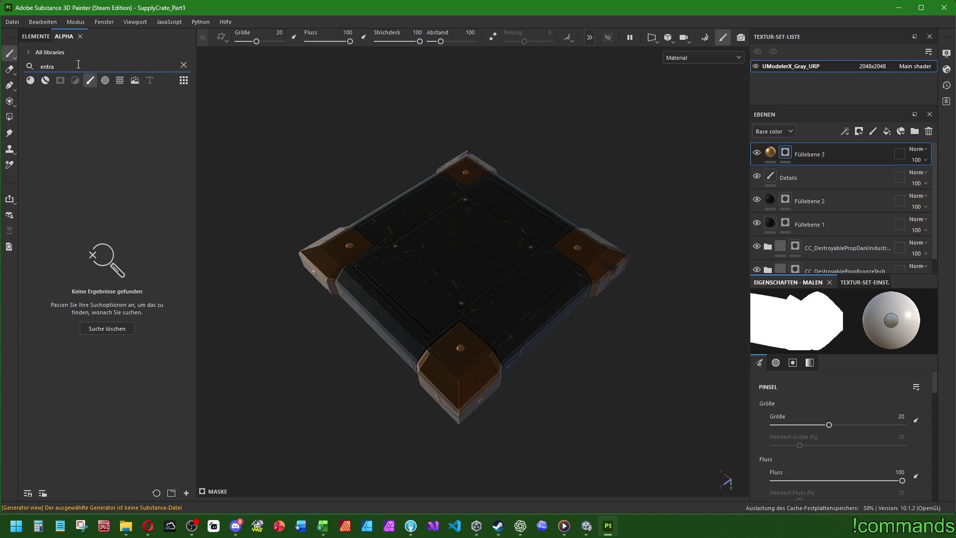
key(BackSpace)
key(BackSpace)
key(BackSpace)
click(105, 80)
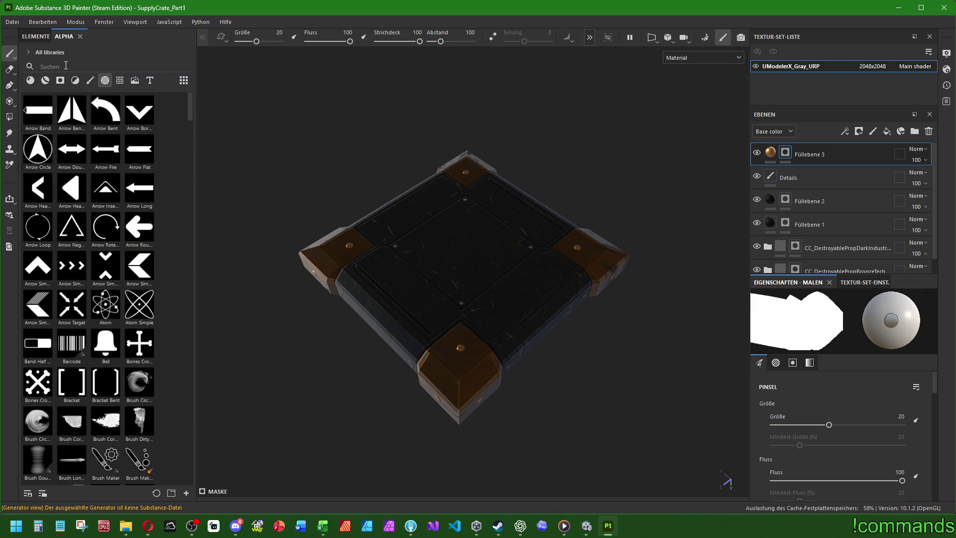
text(s)
key(BackSpace)
text(entra)
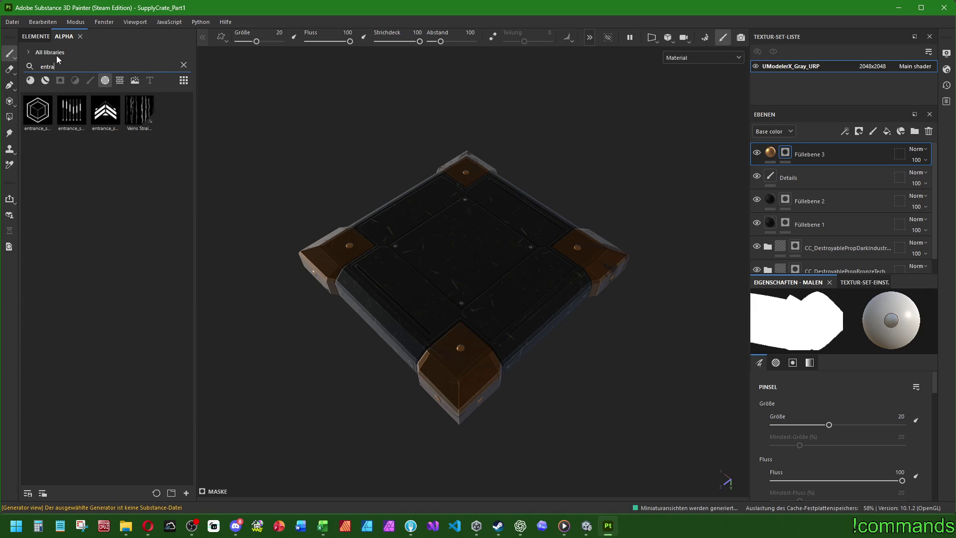
mouse_move(378, 234)
alt+mouse_down()
mouse_move(500, 316)
mouse_move(482, 290)
mouse_move(486, 264)
mouse_move(467, 245)
alt+mouse_up()
scroll(518, 270, up, 3)
scroll(518, 270, down, 3)
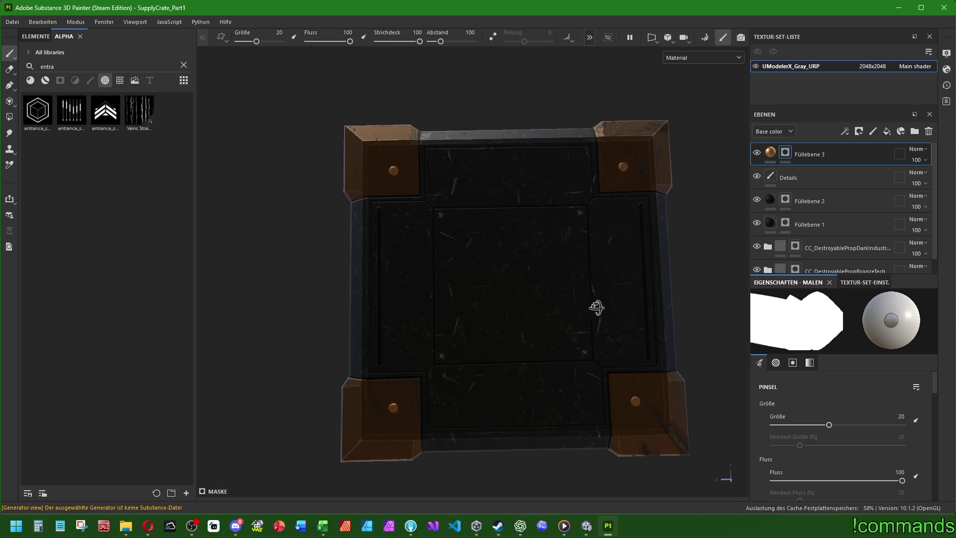
mouse_move(41, 115)
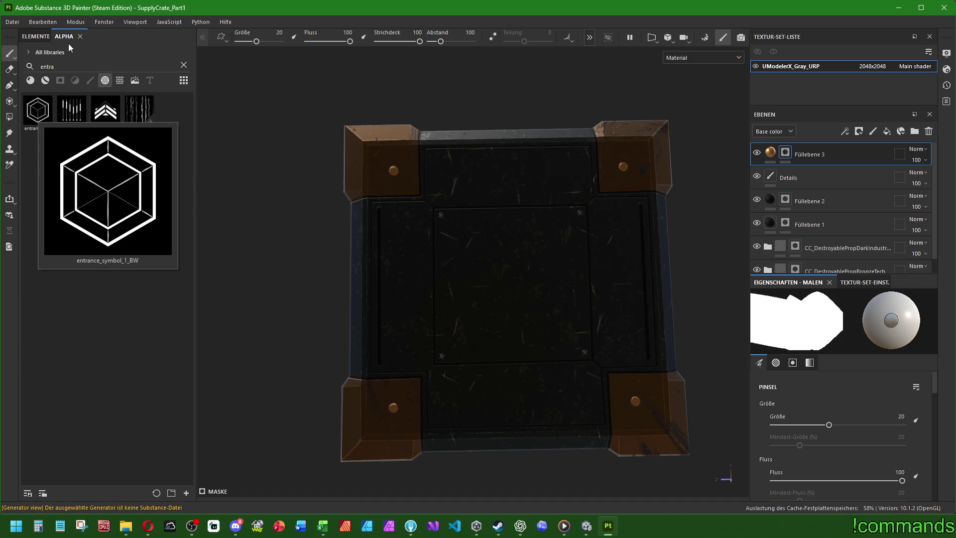
- Clear the search and show the materials in the shelf
key(ctrl+a)
key(BackSpace)
click(45, 80)
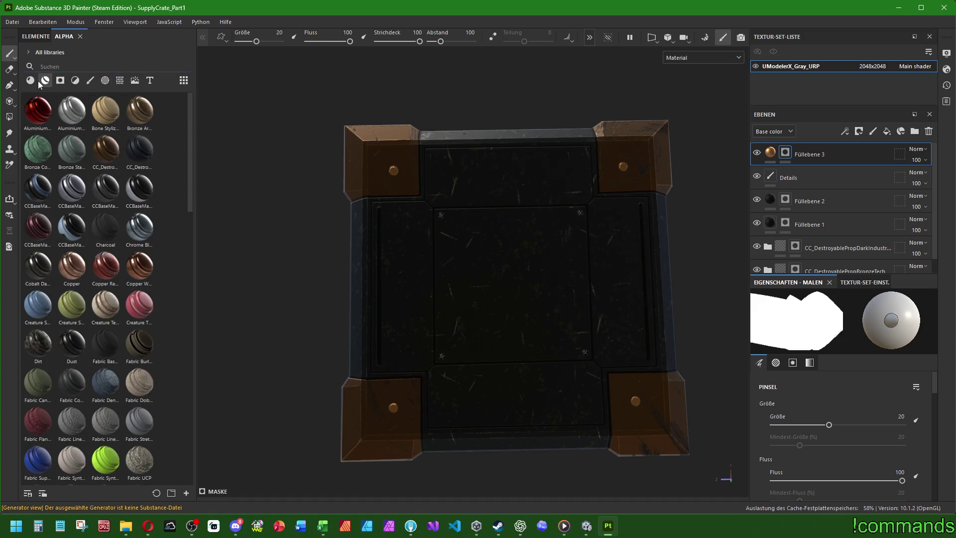
click(53, 65)
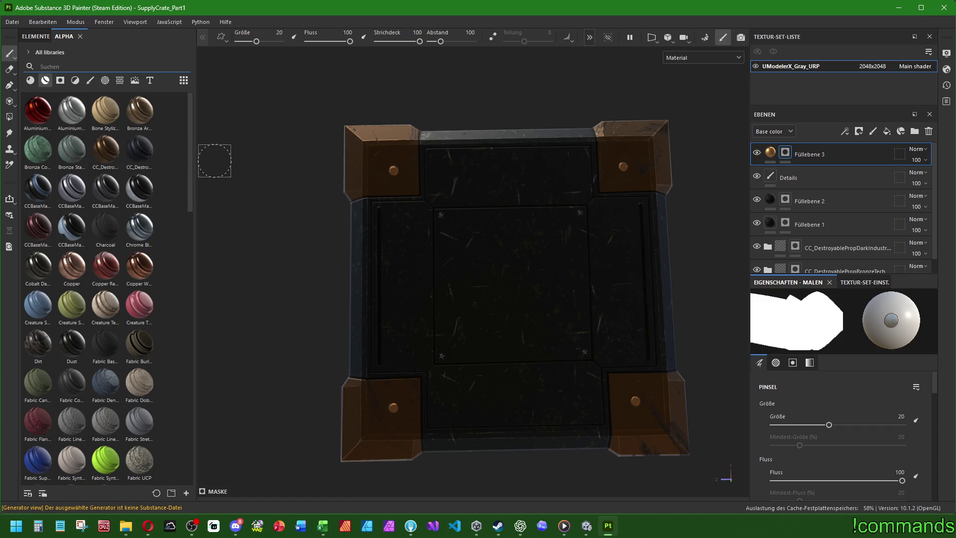
text(cd)
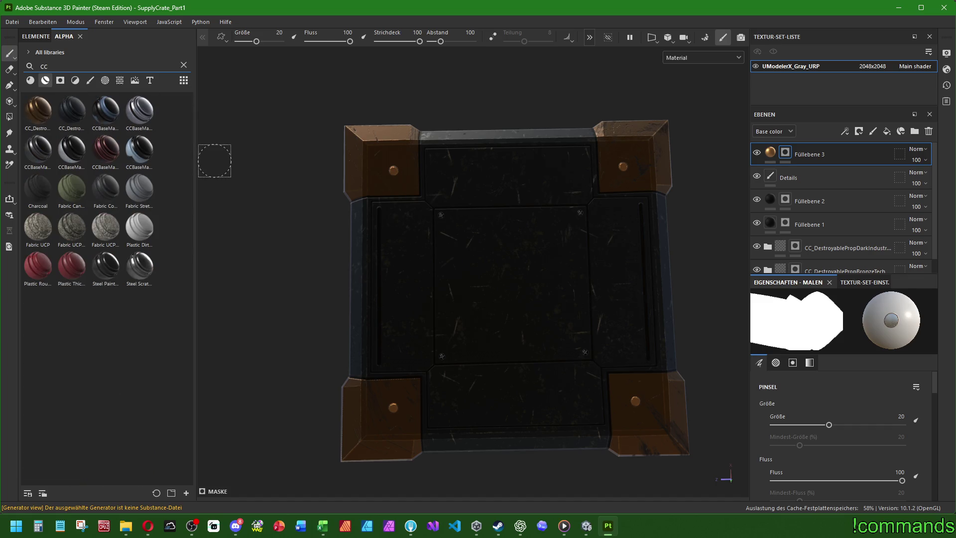
key(BackSpace)
text(c)
key(BackSpace)
text(d)
mouse_move(111, 114)
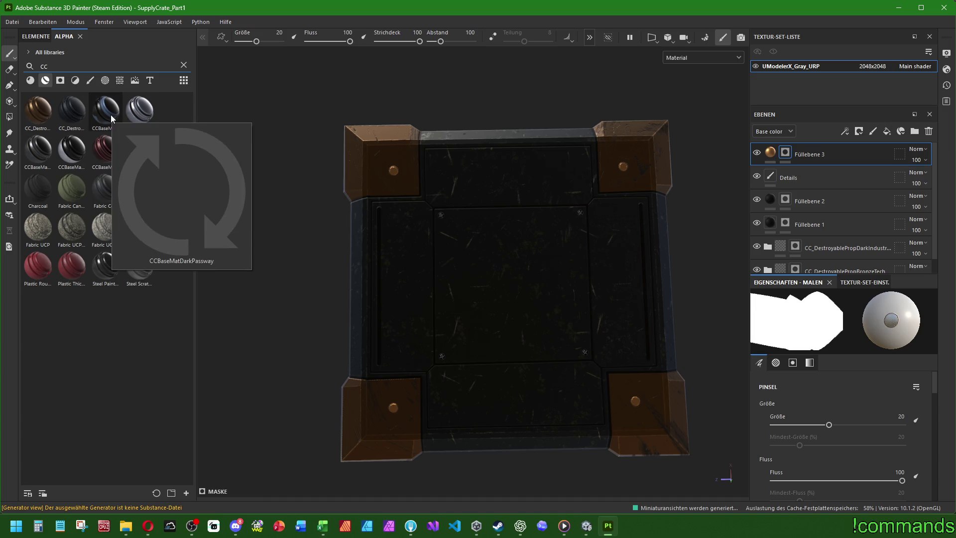
mouse_move(133, 144)
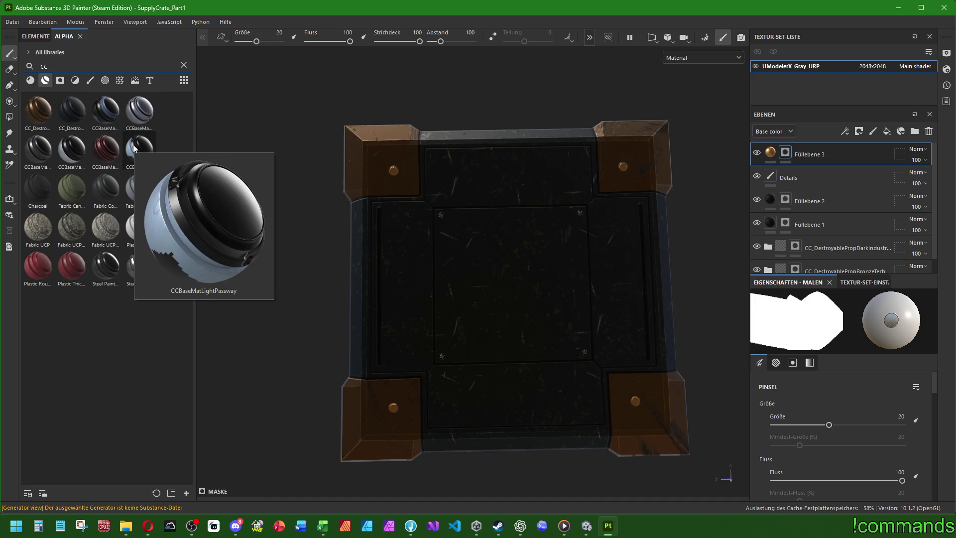
mouse_move(70, 148)
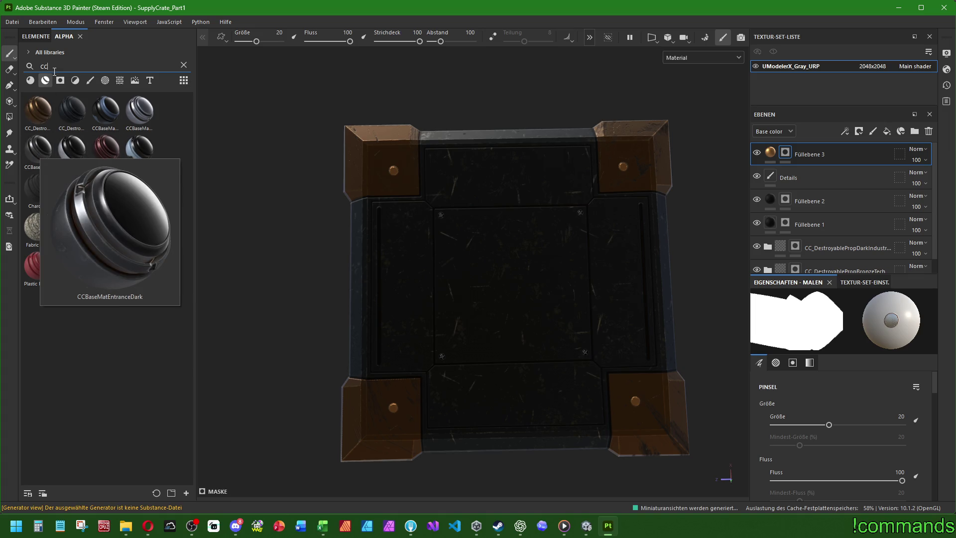
double_click(36, 67)
key(BackSpace)
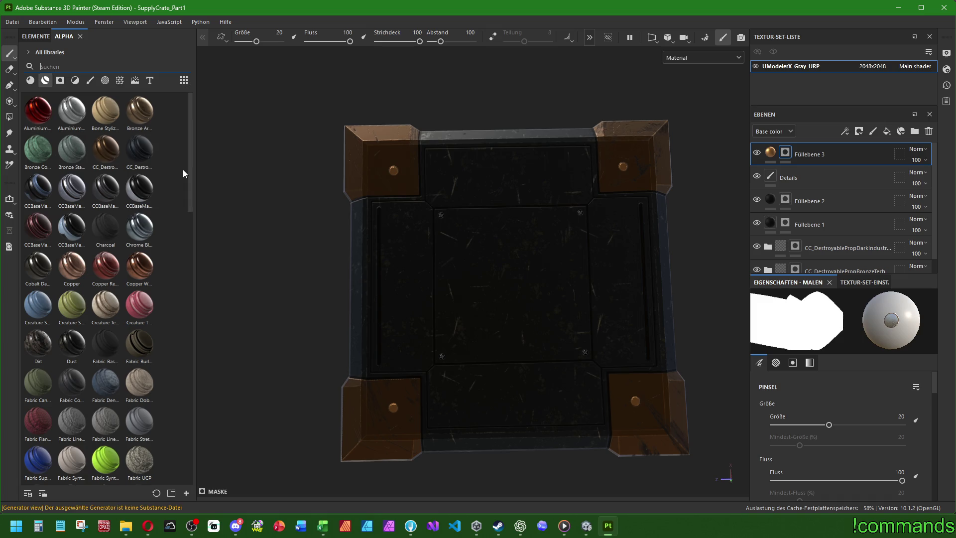
- Orbit to a near top-down view and search the alpha shelf for 'entra' entrance symbols
mouse_move(535, 341)
alt+mouse_down()
mouse_move(599, 224)
mouse_move(485, 317)
mouse_move(584, 373)
mouse_move(544, 337)
mouse_move(577, 329)
alt+mouse_up()
scroll(501, 324, up, 3)
mouse_move(500, 325)
alt+mouse_down()
mouse_move(454, 320)
mouse_move(521, 335)
mouse_move(503, 335)
mouse_move(506, 317)
mouse_move(490, 320)
alt+mouse_up()
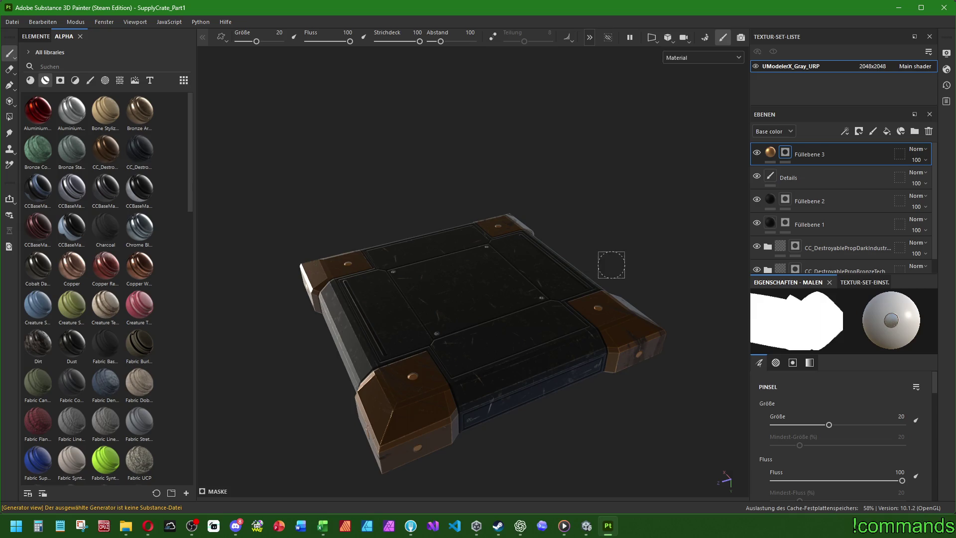
alt+drag(612, 264, 543, 344)
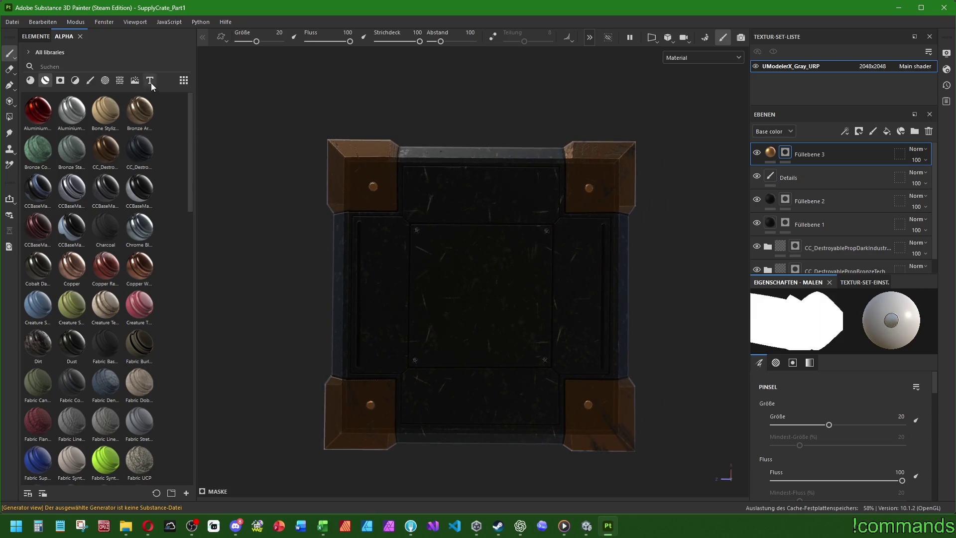
click(105, 81)
click(56, 66)
text(entra)
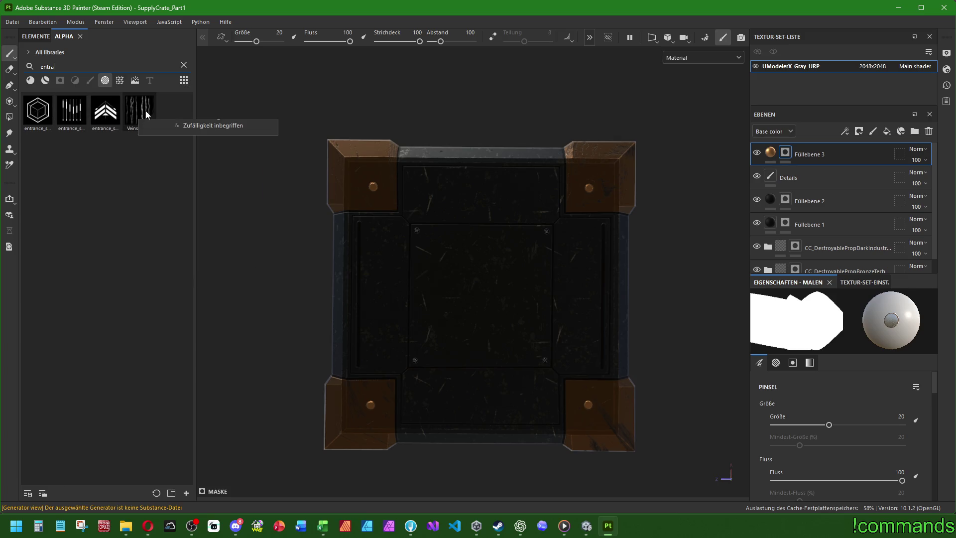
mouse_move(147, 114)
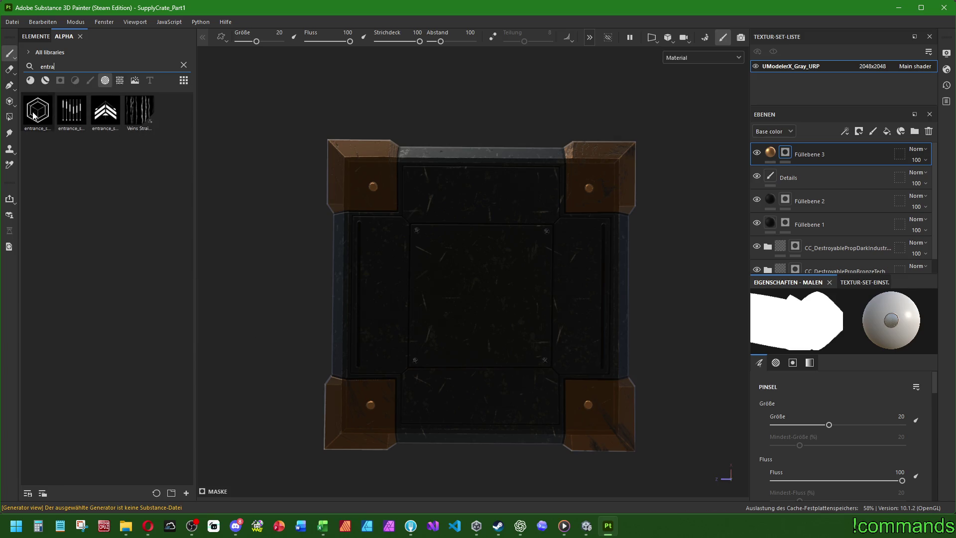
mouse_move(50, 111)
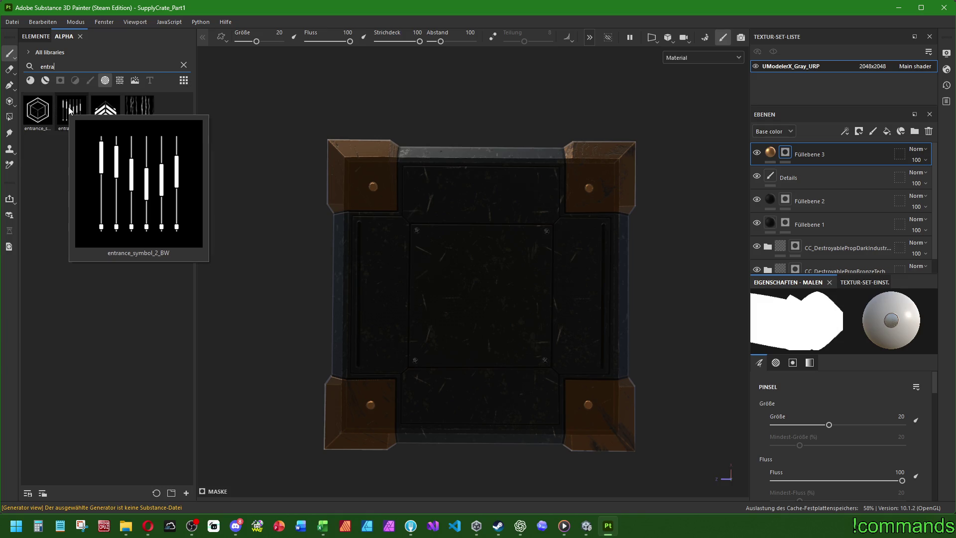
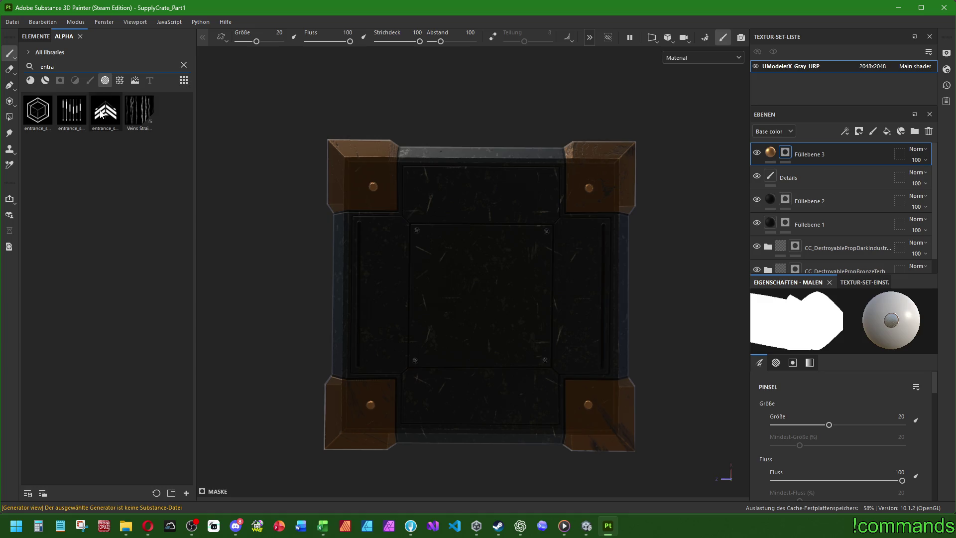
- Drop the hexagon entrance alpha onto the crate's centre as a base-colour projection
mouse_move(44, 113)
mouse_down()
mouse_move(419, 196)
mouse_move(478, 302)
mouse_up()
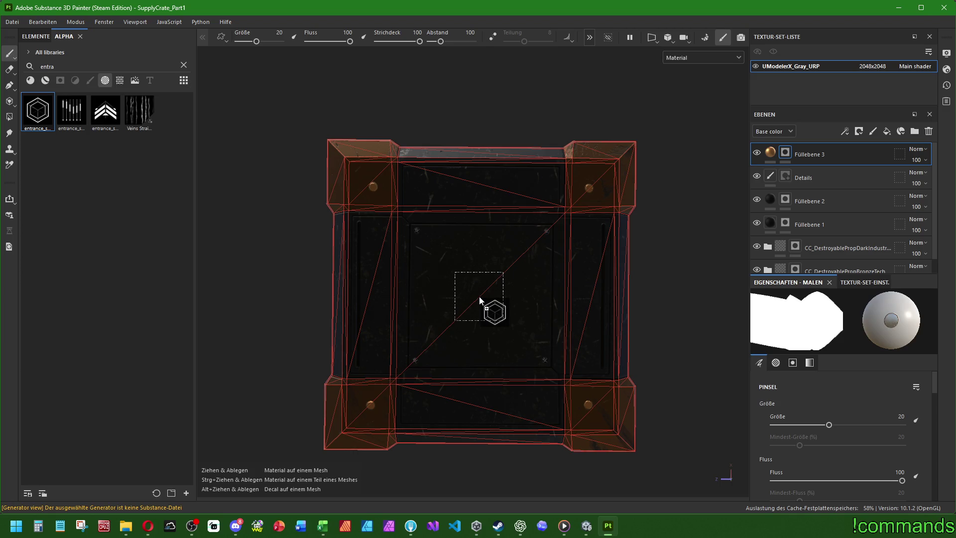
drag(480, 297, 479, 297)
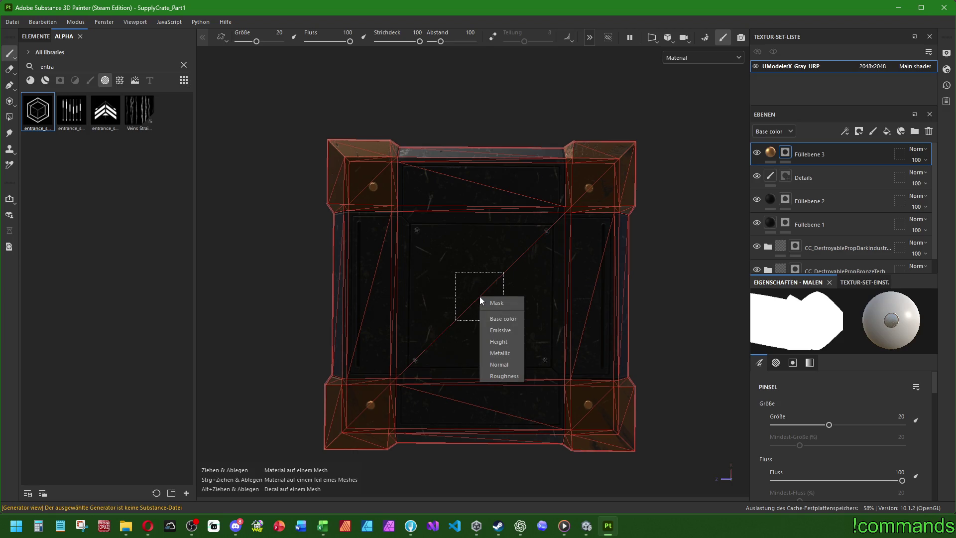
click(503, 315)
scroll(497, 320, up, 3)
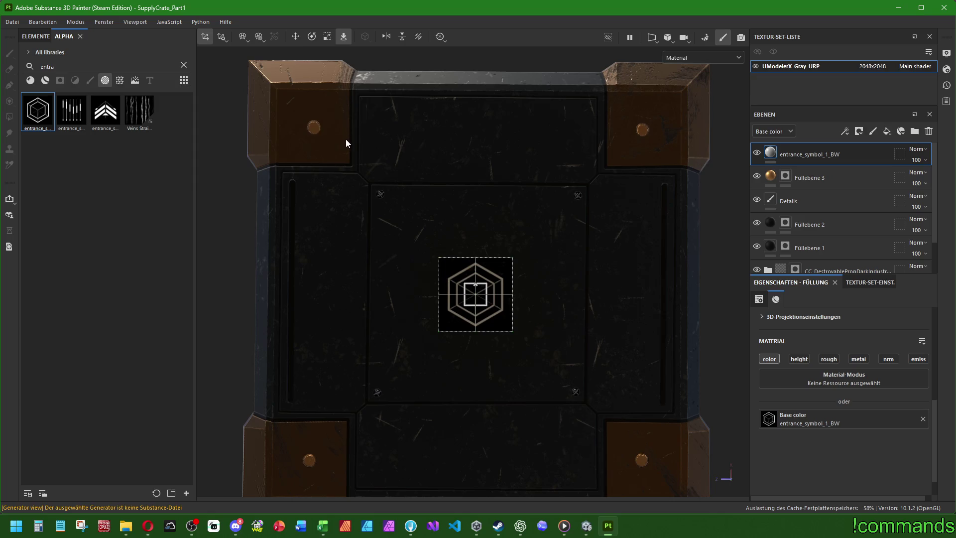
scroll(325, 122, down, 1)
- Enlarge the projected hexagon symbol on the centre panel and nudge it slightly up and right
click(327, 37)
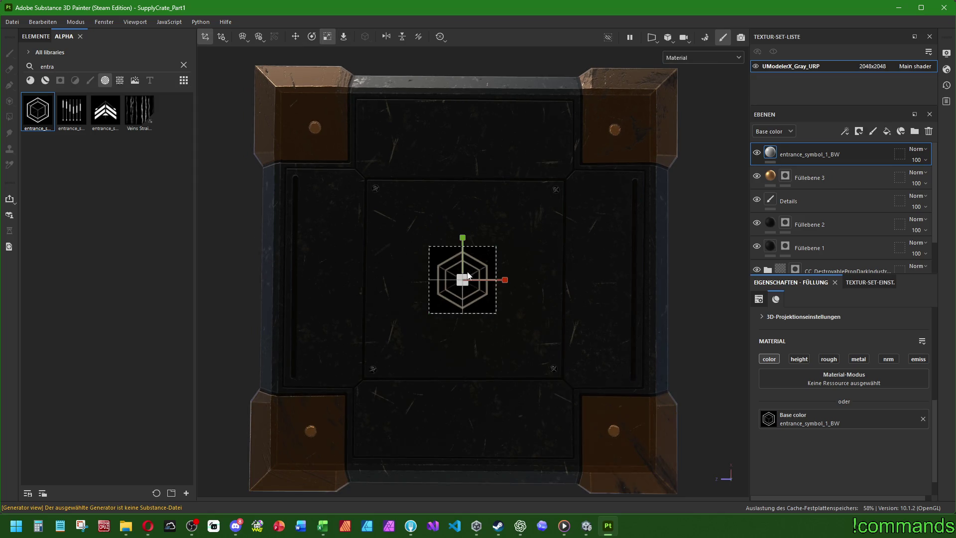
mouse_move(462, 279)
mouse_down()
mouse_move(622, 124)
mouse_move(552, 189)
mouse_up()
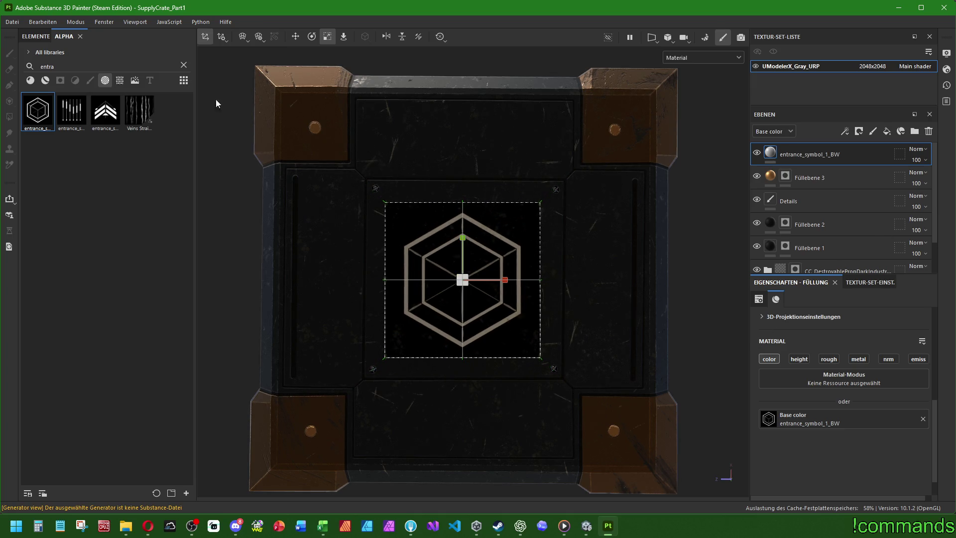
click(295, 36)
drag(479, 274, 481, 272)
- Delete the base-colour entrance_symbol_1_BW layer from the layer stack
click(811, 179)
scroll(486, 396, down, 3)
scroll(482, 367, up, 6)
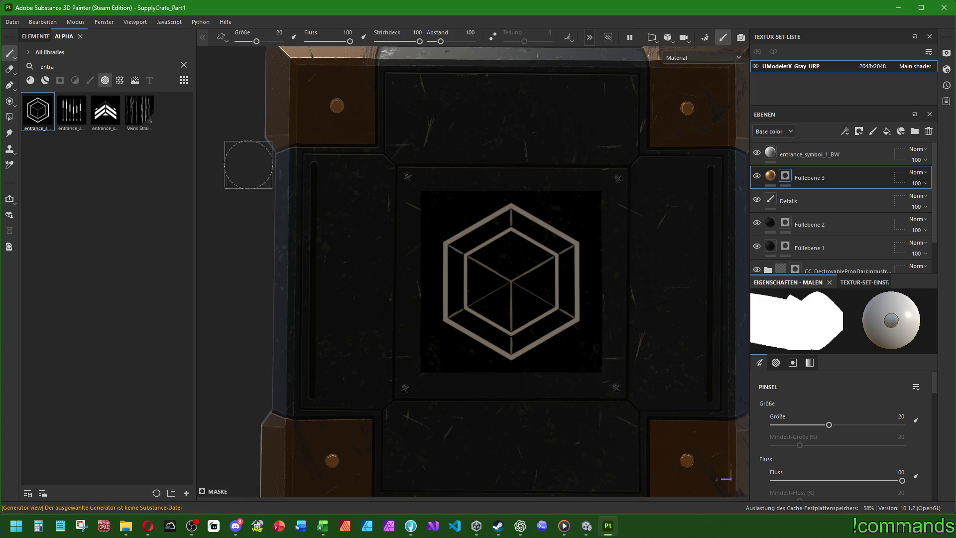
click(805, 155)
scroll(614, 254, down, 3)
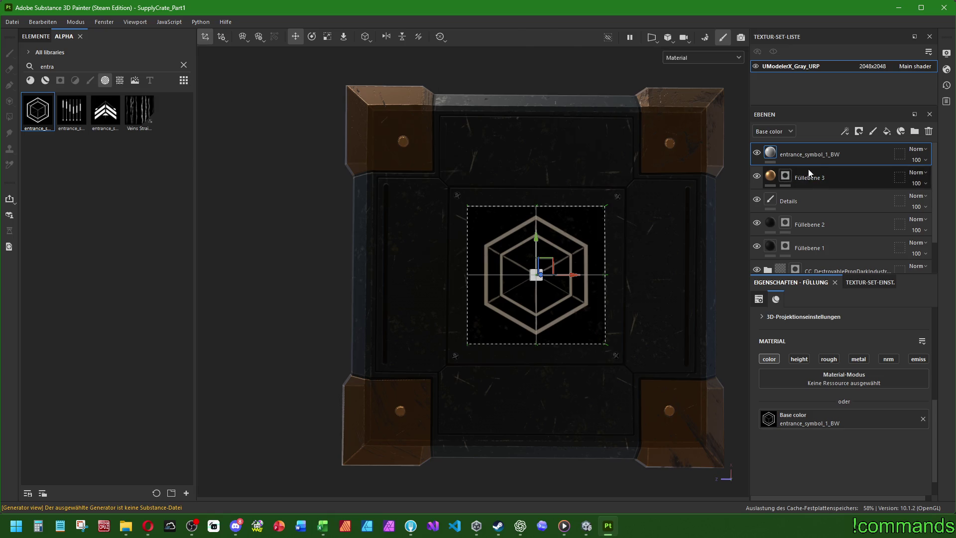
click(817, 154)
click(817, 155)
key(Delete)
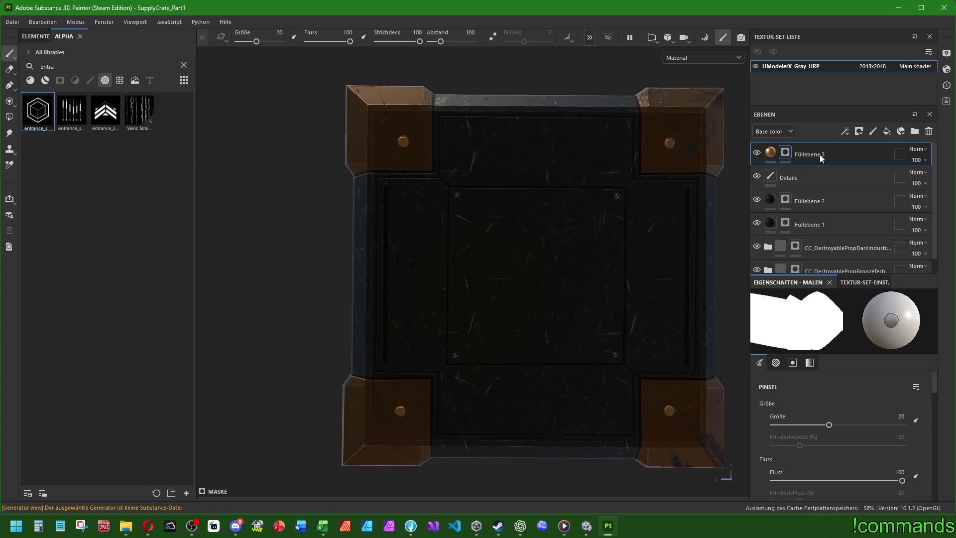
- Re-drop the hexagon alpha on the centre panel, applying it as a mask instead
drag(531, 271, 536, 276)
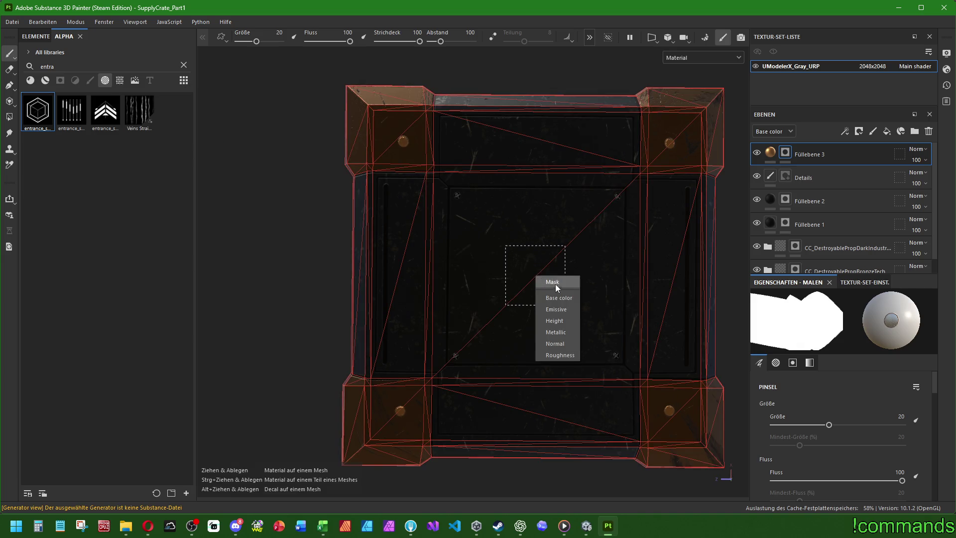
click(554, 284)
scroll(549, 285, up, 2)
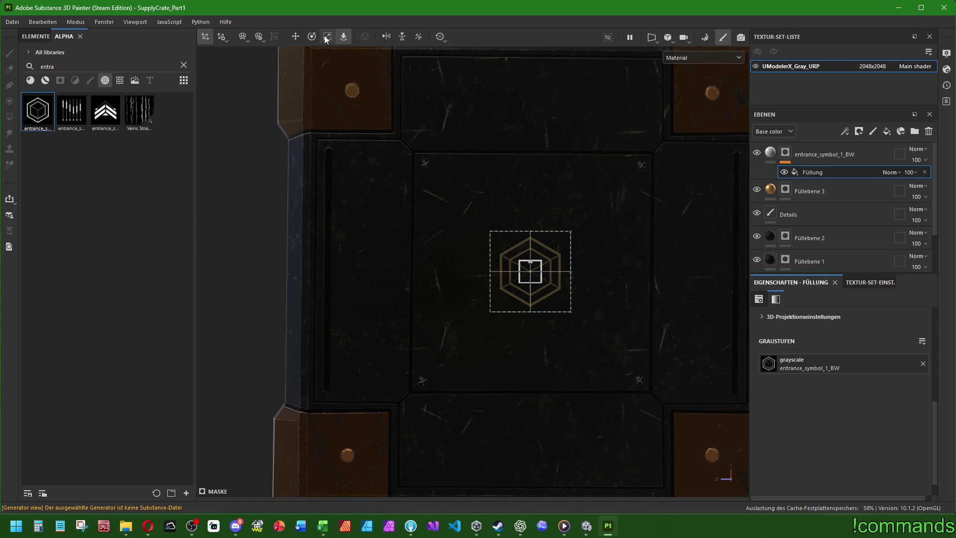